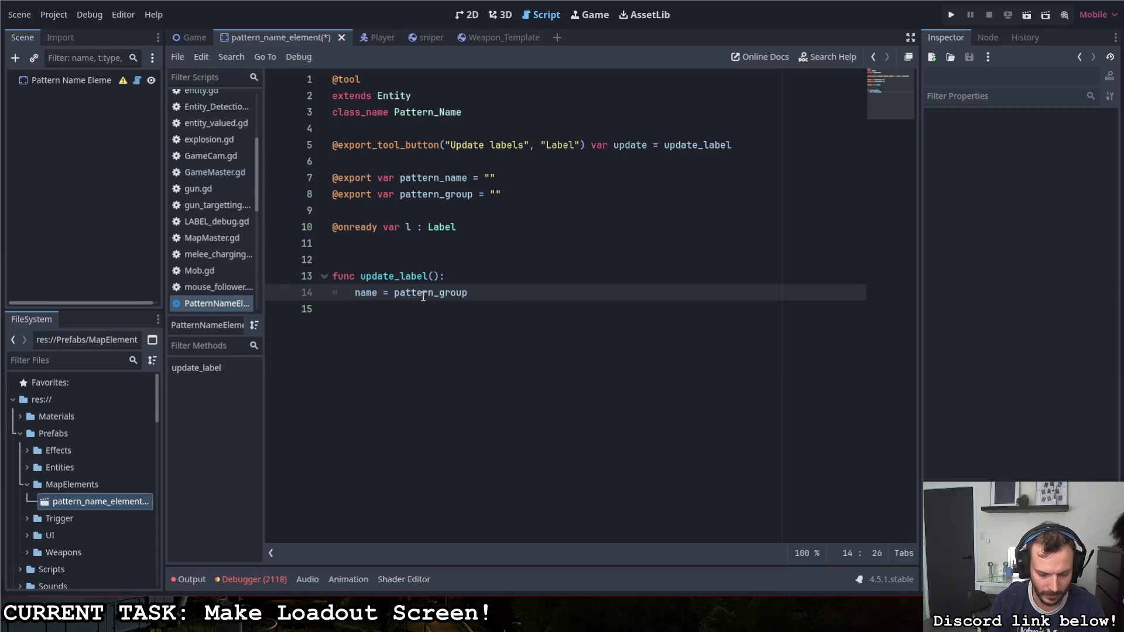
Step: Complete update_label to set name to pattern_group + ": " + pattern_name and save the script
{"action": "type", "text": "+ "}
{"action": "type", "text": " \""}
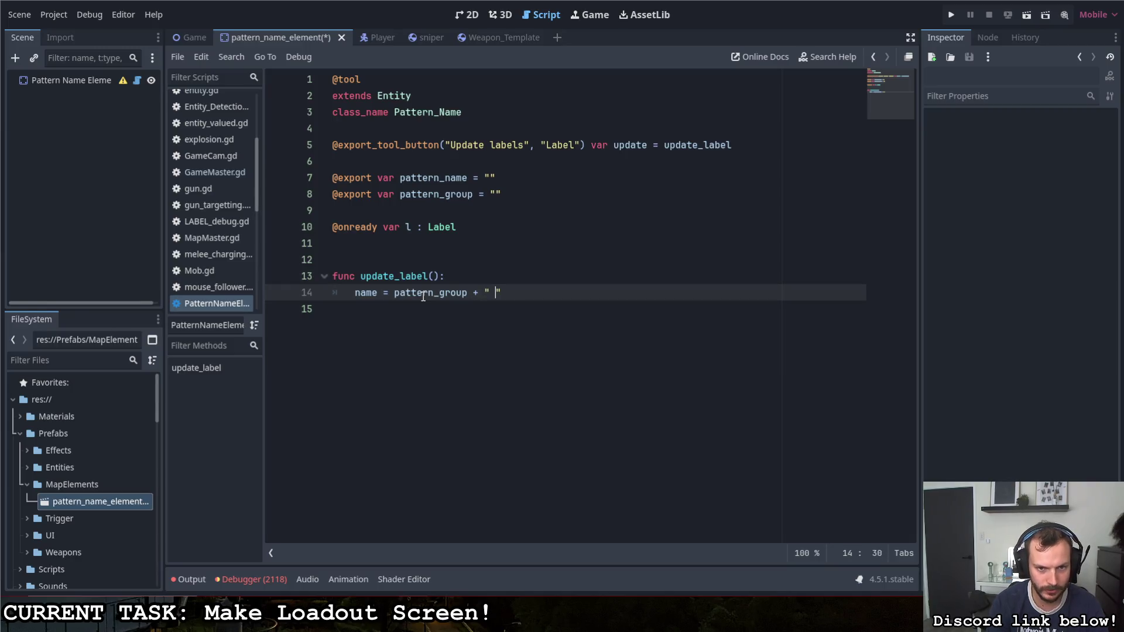
{"action": "type", "text": ": + patter"}
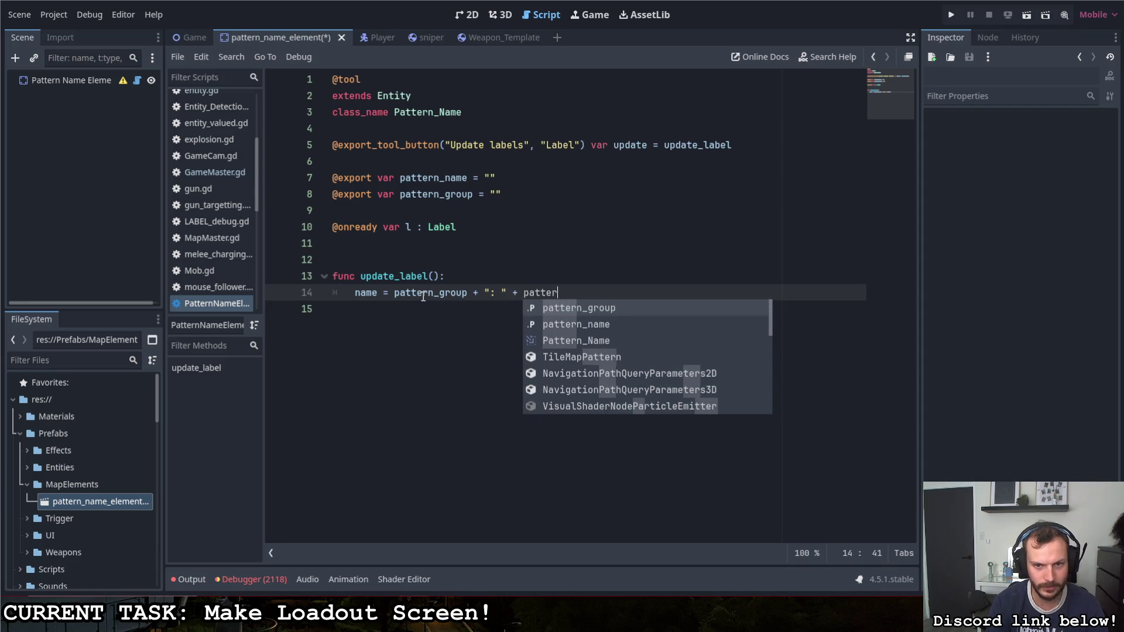
{"action": "key", "text": "Down"}
{"action": "key", "text": "Return"}
{"action": "key", "text": "ctrl+s"}
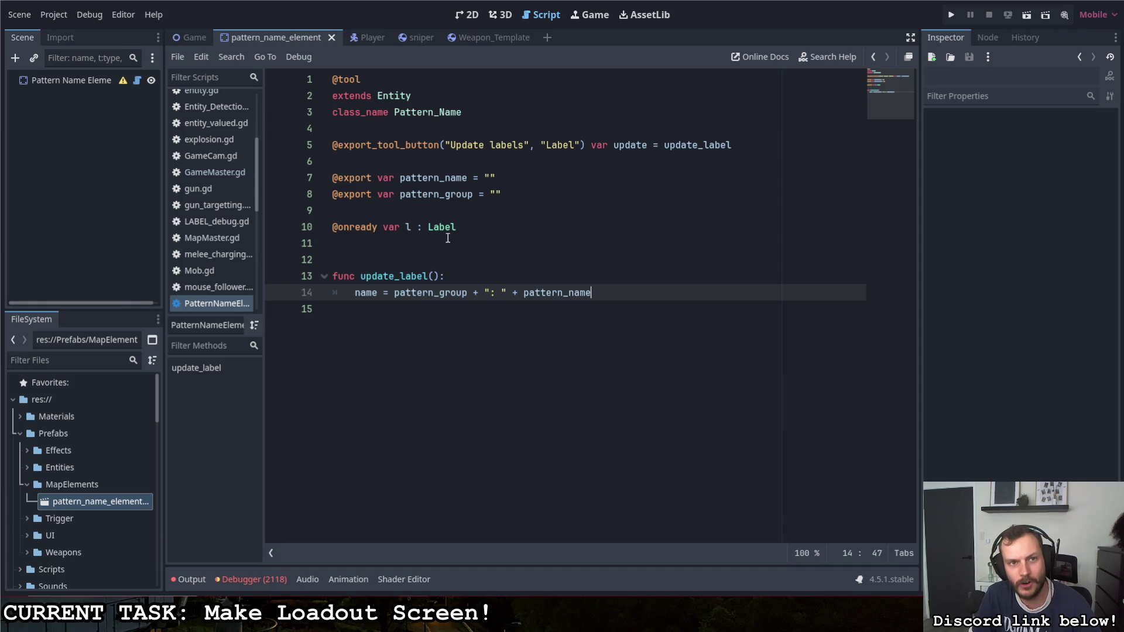
Step: Select the scene root and run Update labels from the Inspector
{"action": "left_click", "coordinate": [82, 79]}
{"action": "left_click", "coordinate": [1024, 135]}
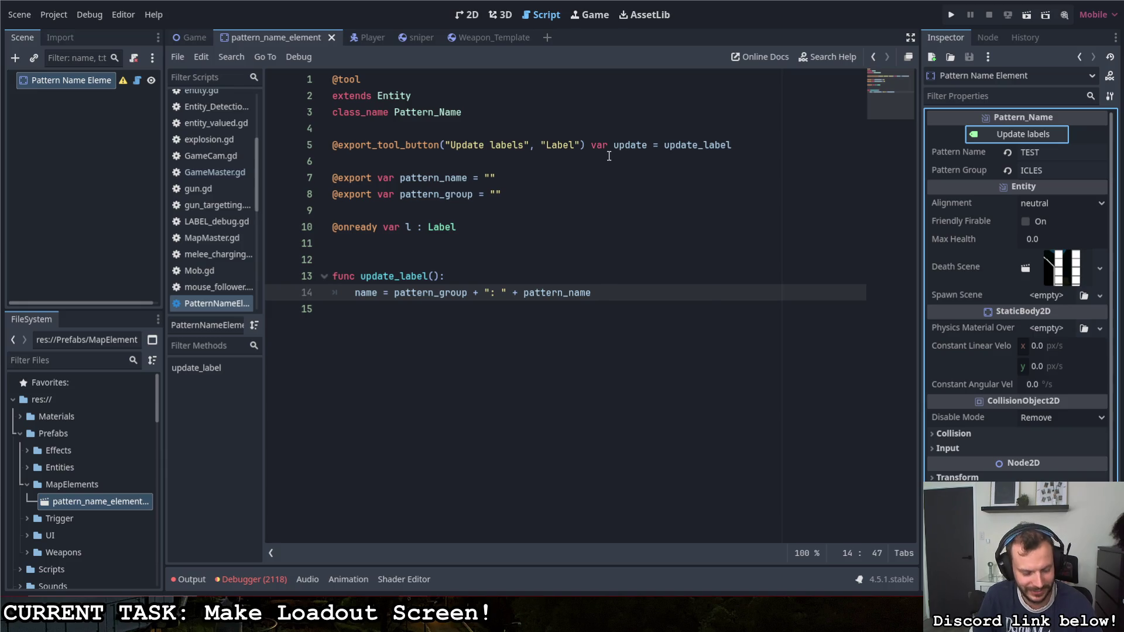
{"action": "left_click", "coordinate": [536, 279]}
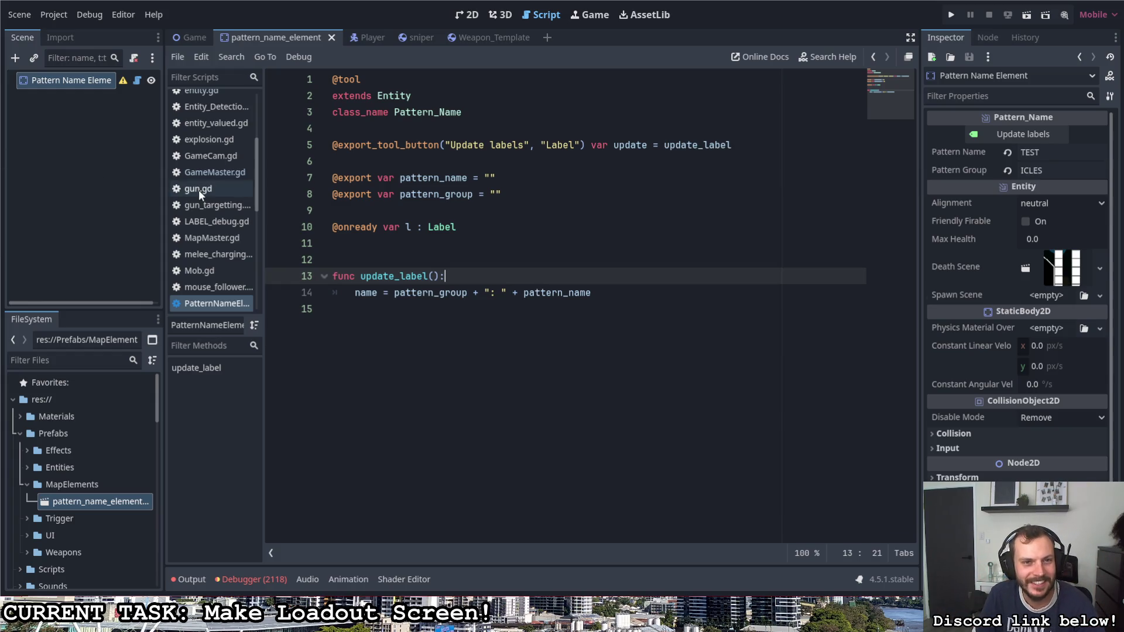
Step: Delete the extra blank line above func update_label, then dismiss the script list's context menu
{"action": "left_click", "coordinate": [383, 260]}
{"action": "key", "text": "BackSpace"}
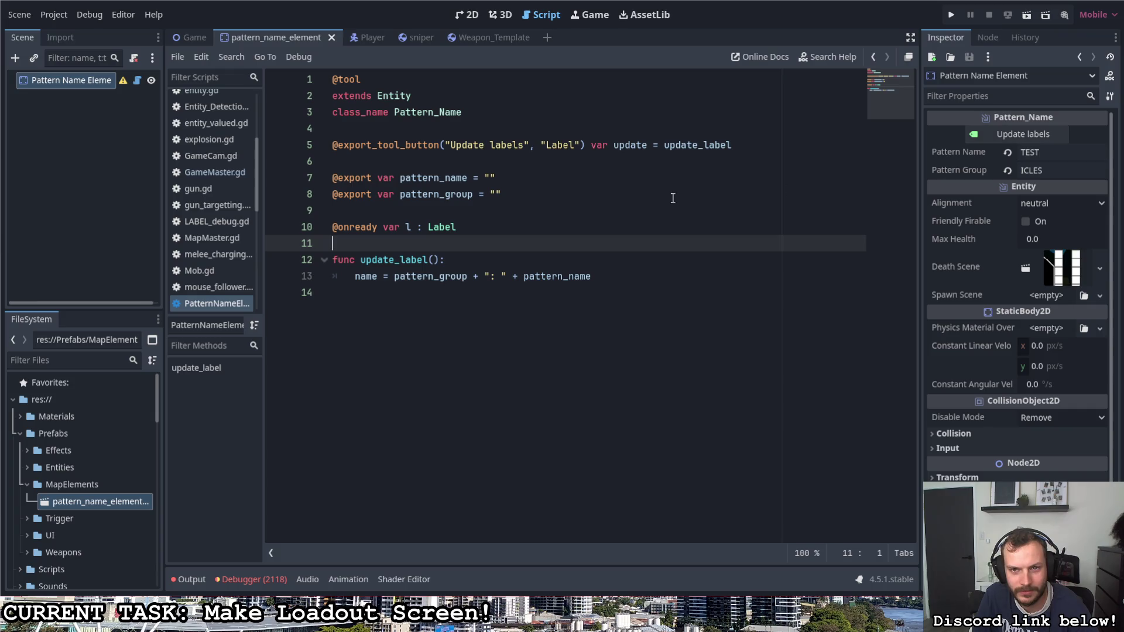
{"action": "left_click_drag", "start_coordinate": [614, 146], "coordinate": [729, 147]}
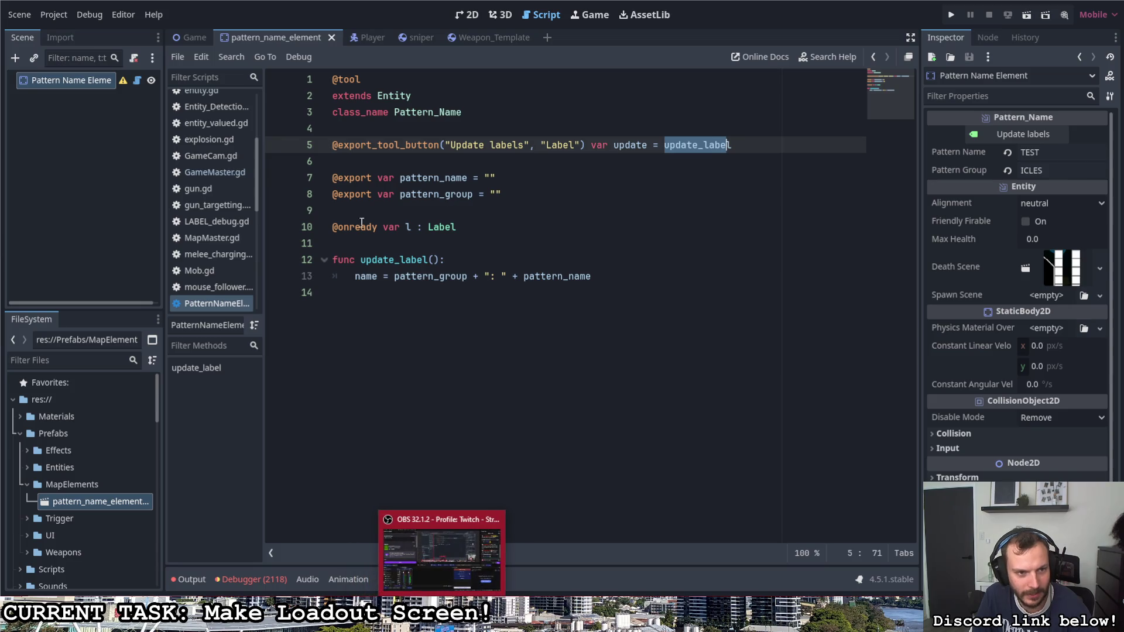
{"action": "right_click", "coordinate": [214, 305]}
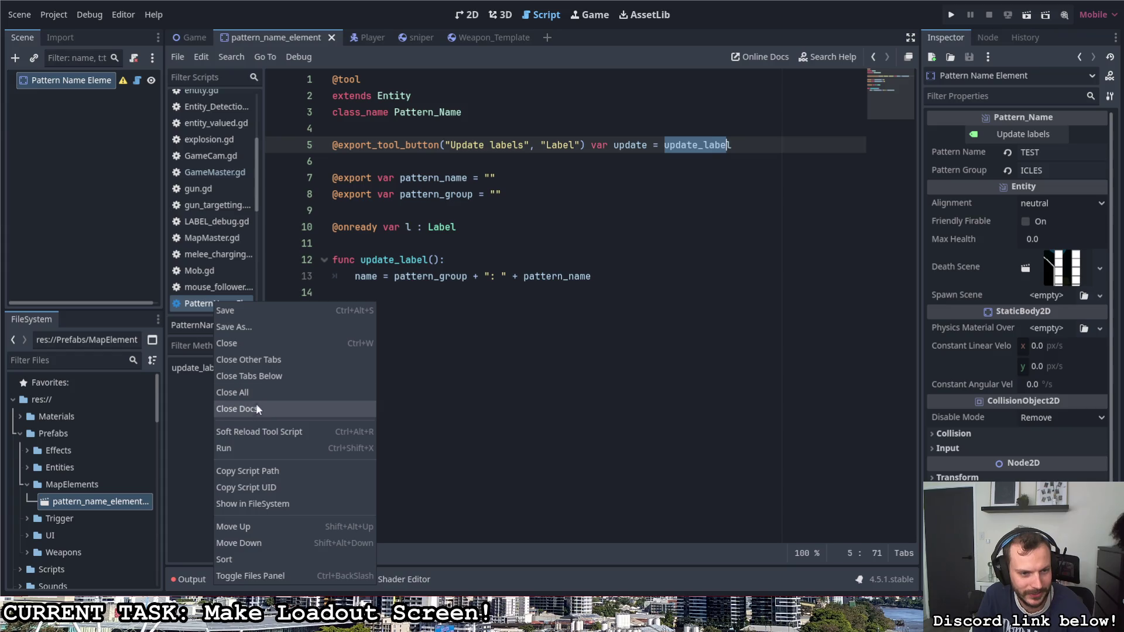
{"action": "left_click", "coordinate": [257, 368]}
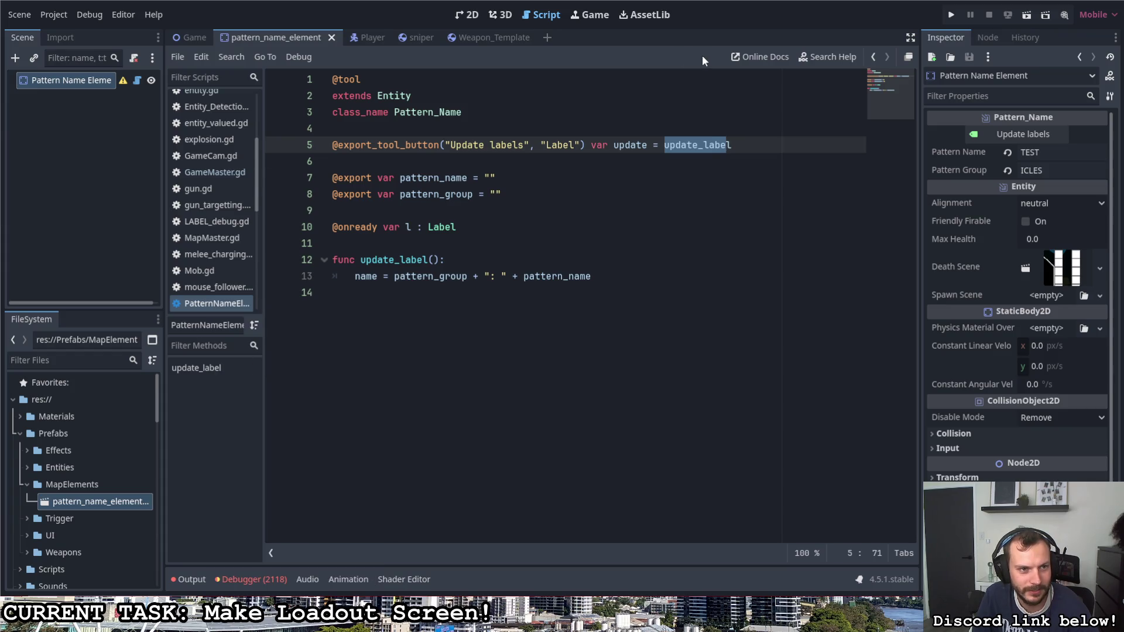
{"action": "left_click", "coordinate": [824, 57]}
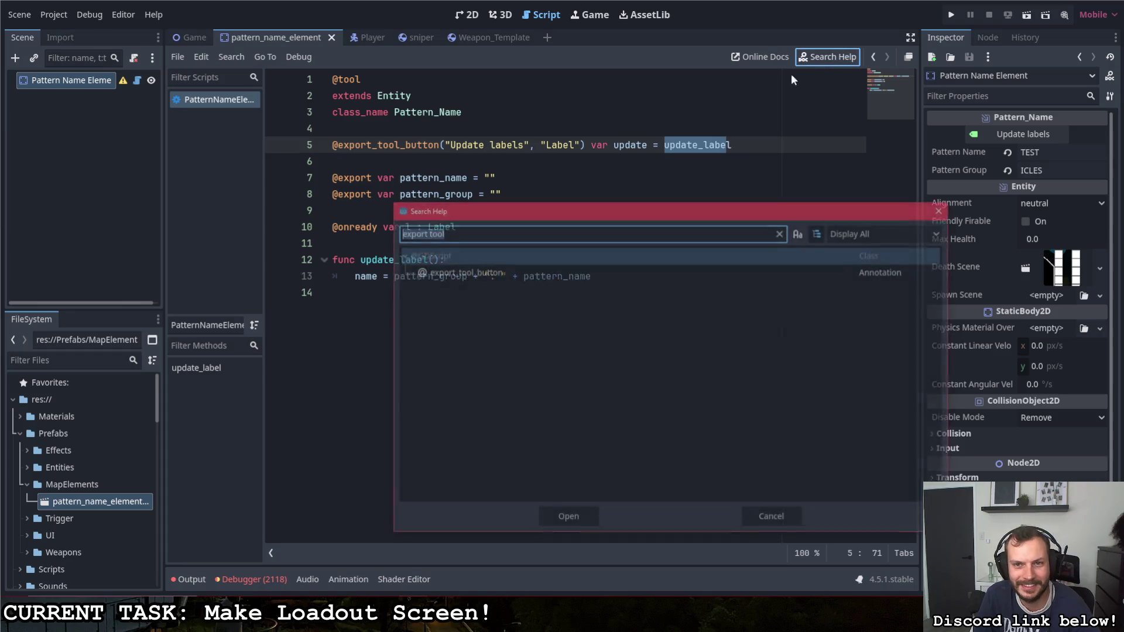
{"action": "double_click", "coordinate": [476, 276]}
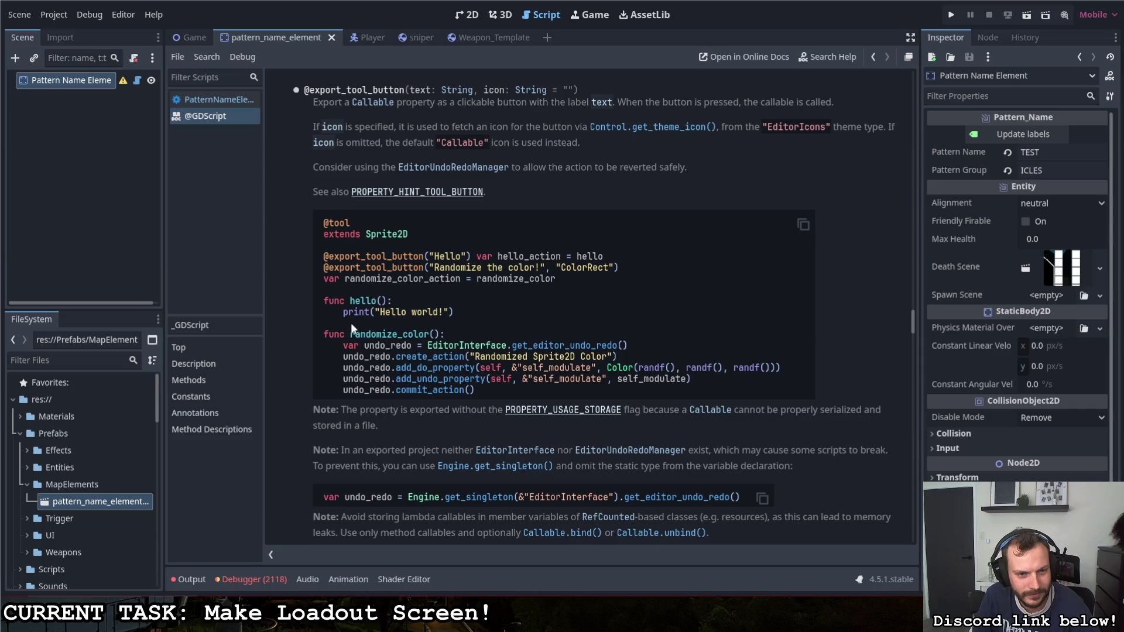
{"action": "left_click_drag", "start_coordinate": [342, 313], "coordinate": [462, 316]}
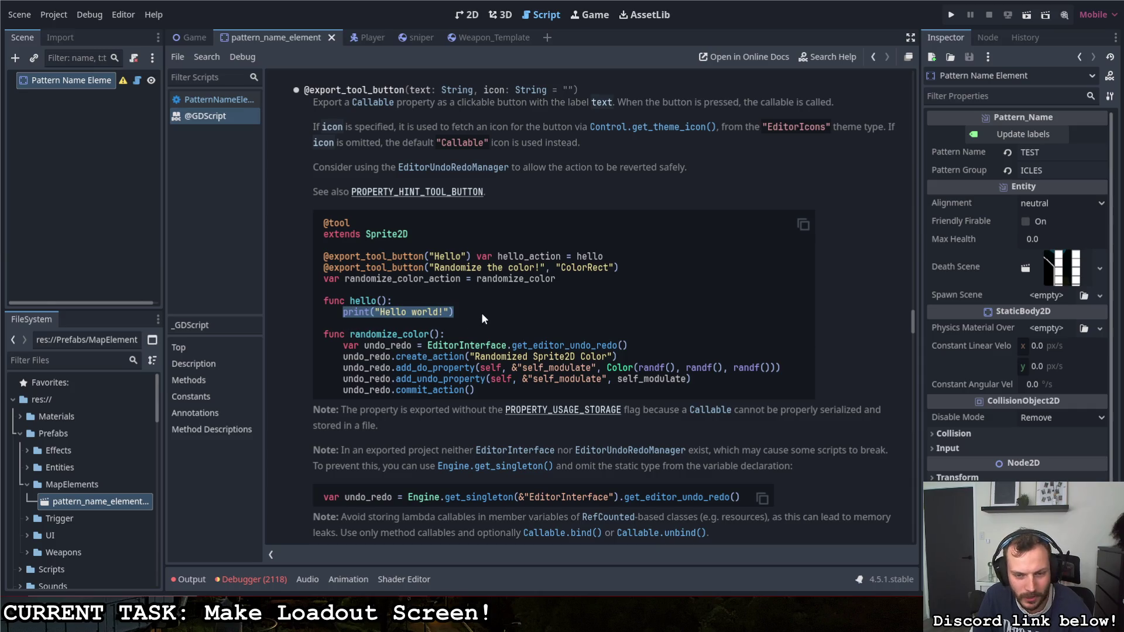
{"action": "left_click", "coordinate": [480, 313]}
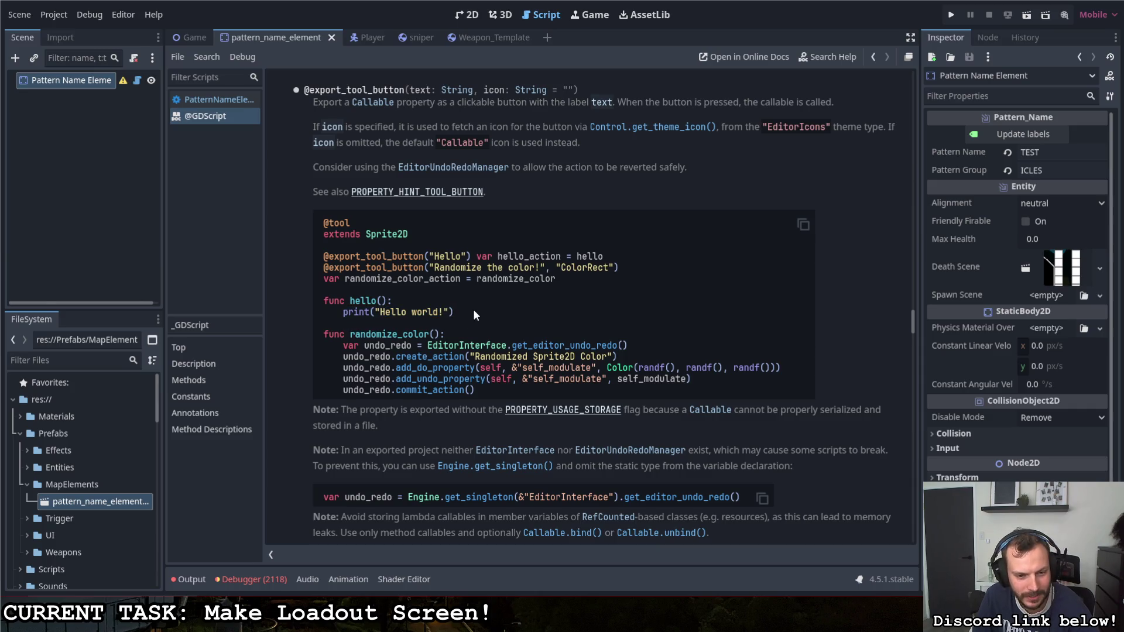
{"action": "scroll", "coordinate": [473, 309], "scroll_direction": "down", "scroll_amount": 2}
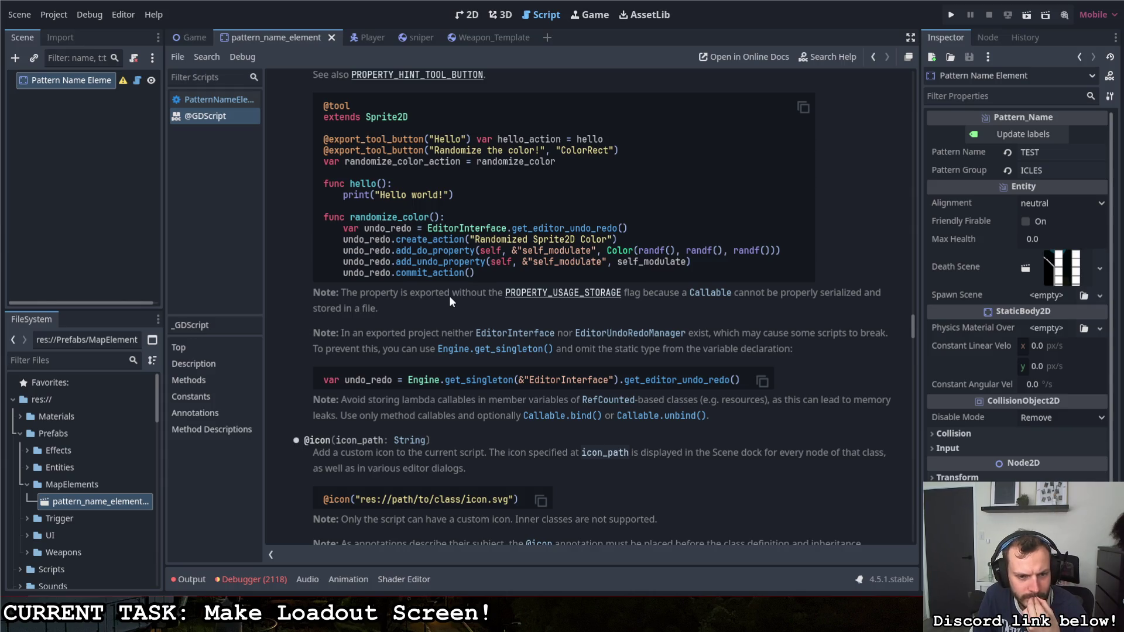
{"action": "scroll", "coordinate": [456, 308], "scroll_direction": "up", "scroll_amount": 10}
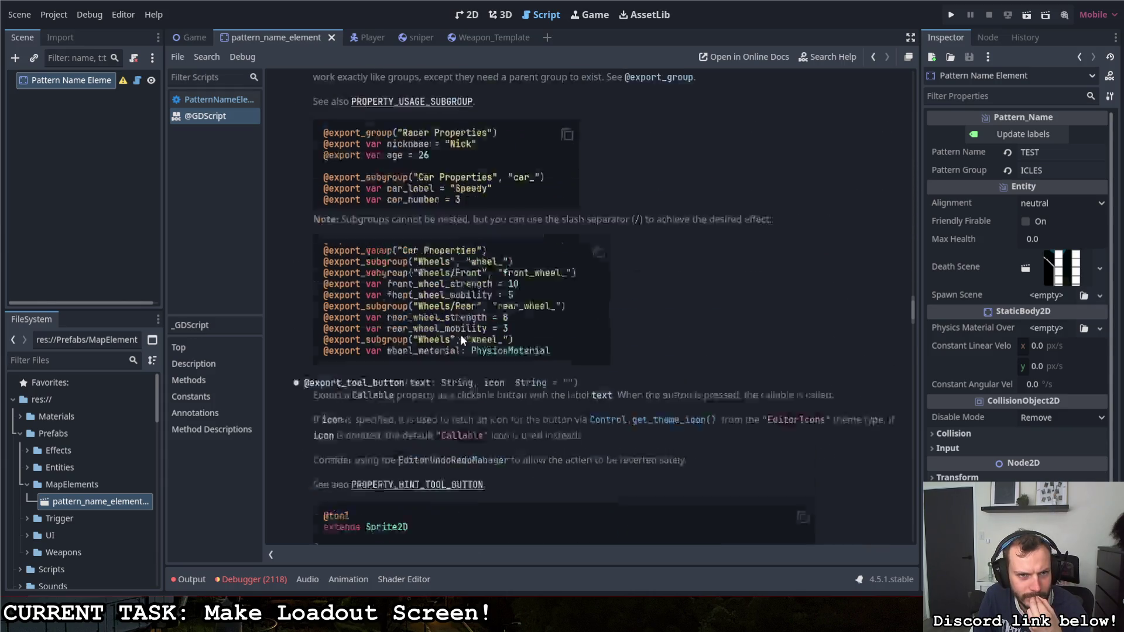
{"action": "scroll", "coordinate": [459, 335], "scroll_direction": "up", "scroll_amount": 15}
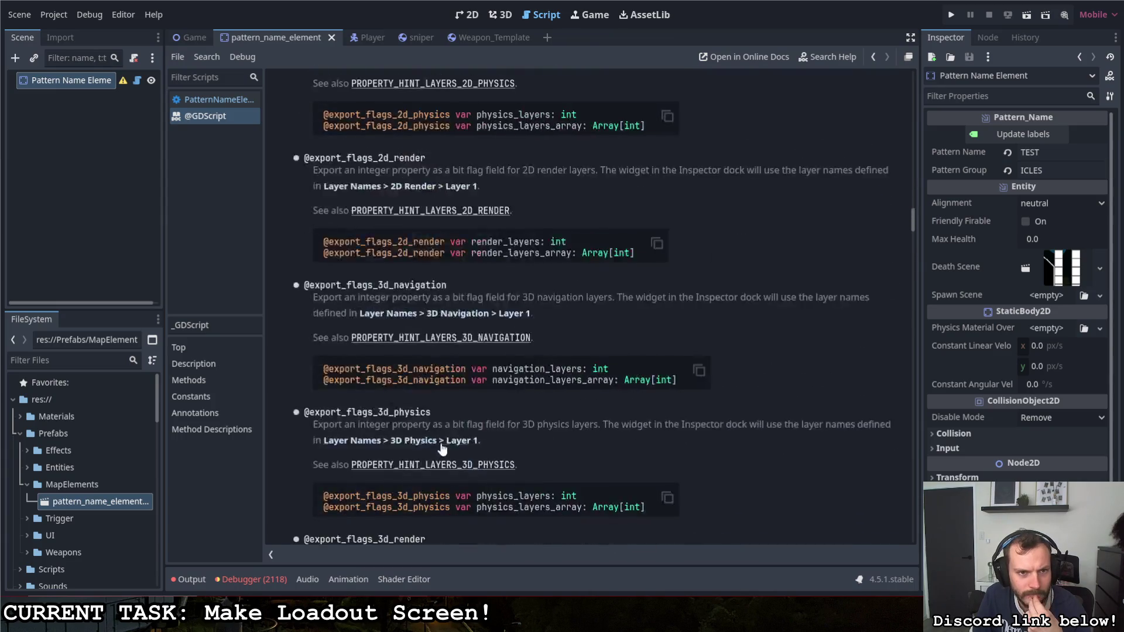
{"action": "left_click", "coordinate": [843, 57]}
{"action": "type", "text": "t"}
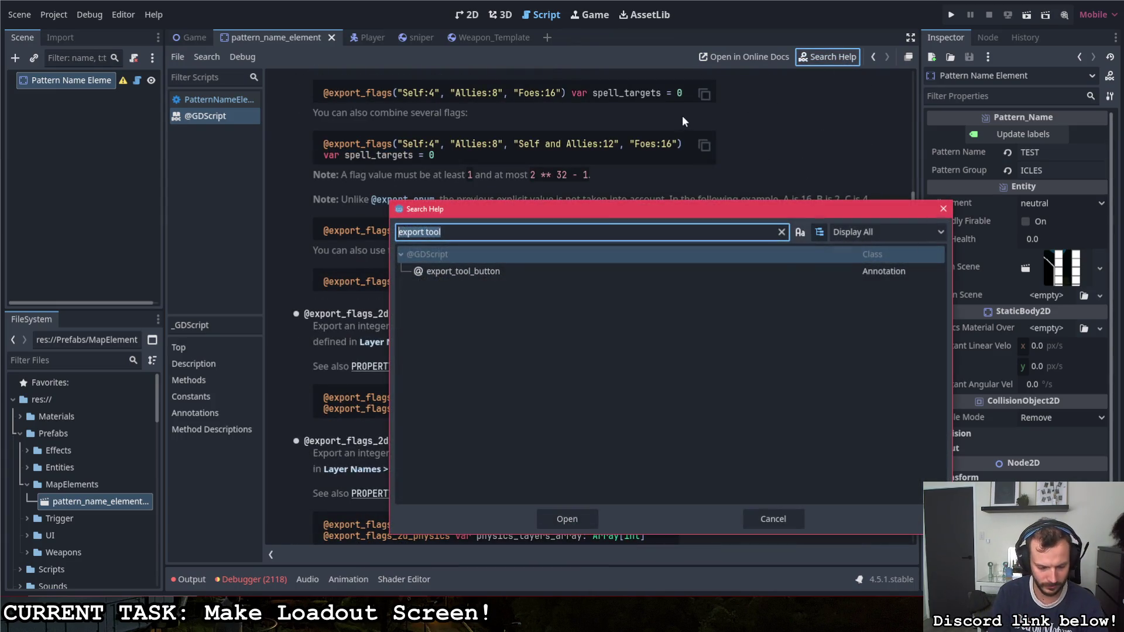
{"action": "type", "text": "ool"}
{"action": "scroll", "coordinate": [448, 428], "scroll_direction": "down", "scroll_amount": 10}
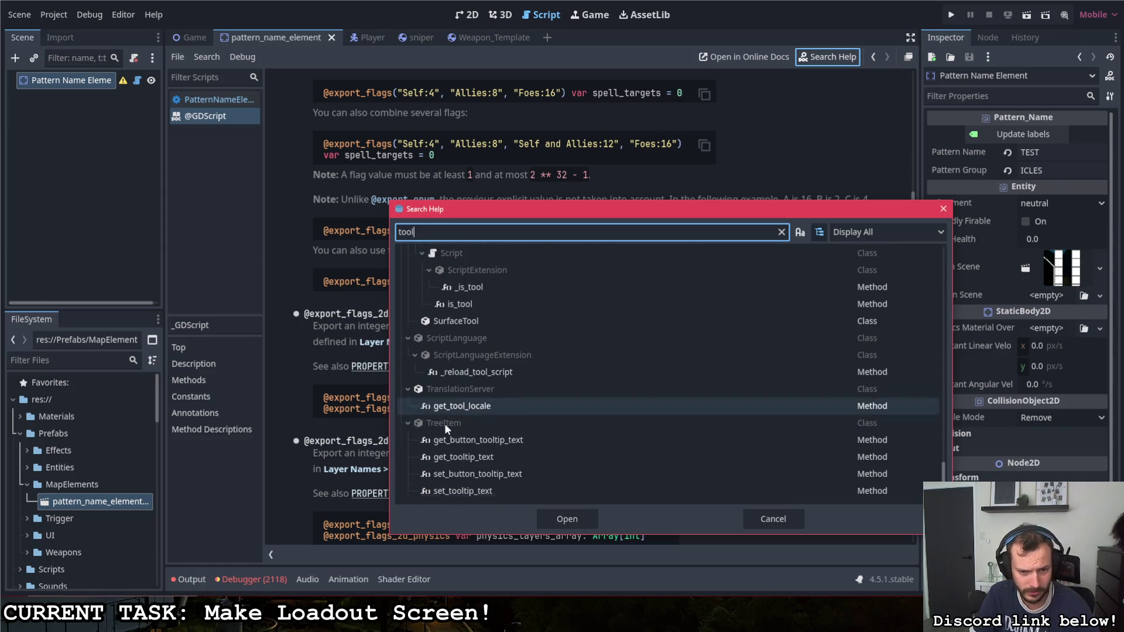
{"action": "scroll", "coordinate": [452, 432], "scroll_direction": "up", "scroll_amount": 15}
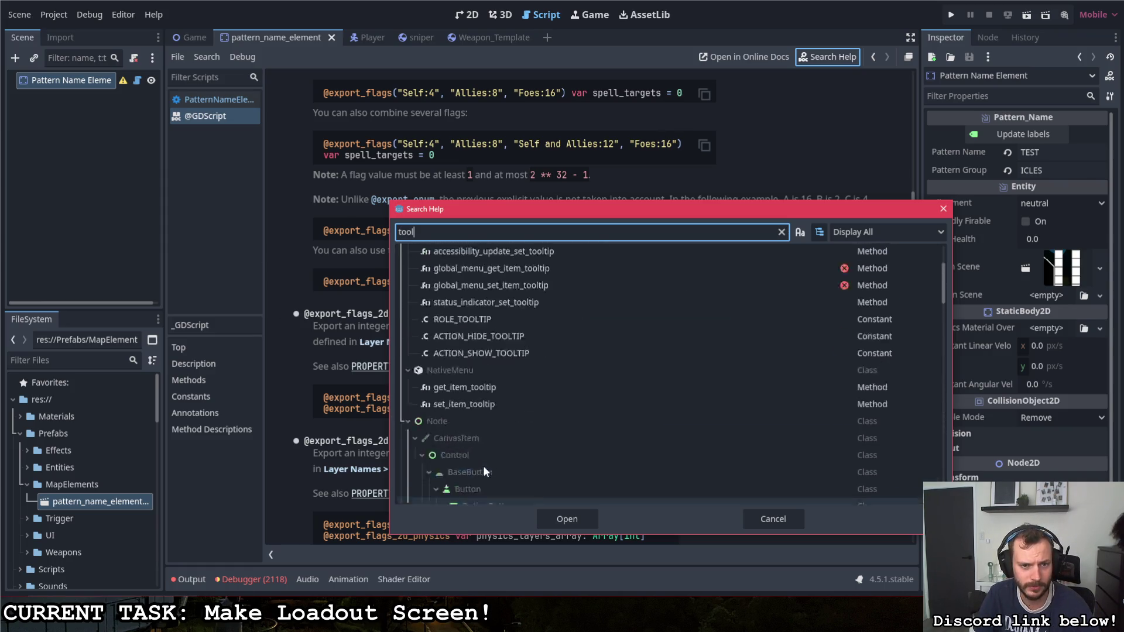
{"action": "double_click", "coordinate": [434, 288]}
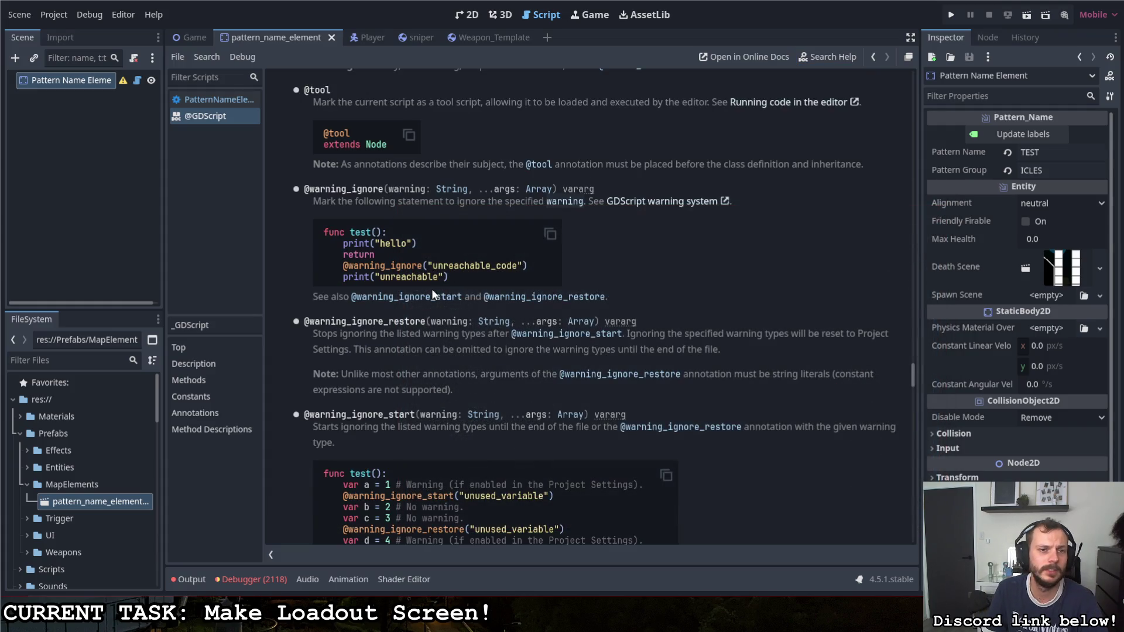
{"action": "scroll", "coordinate": [458, 285], "scroll_direction": "up", "scroll_amount": 2}
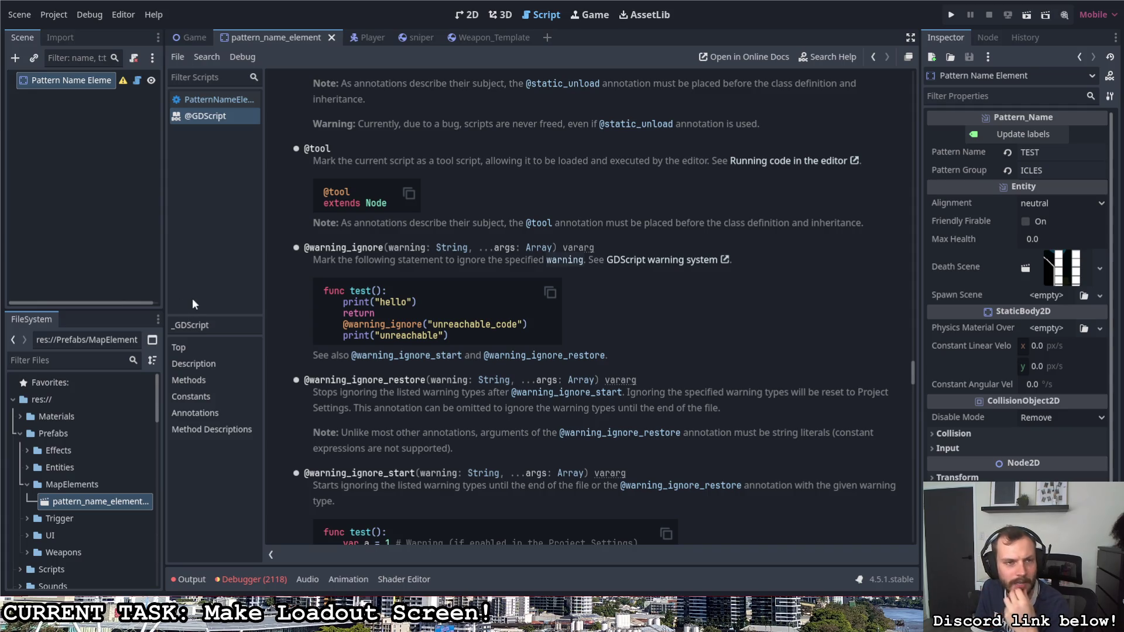
{"action": "left_click", "coordinate": [189, 36]}
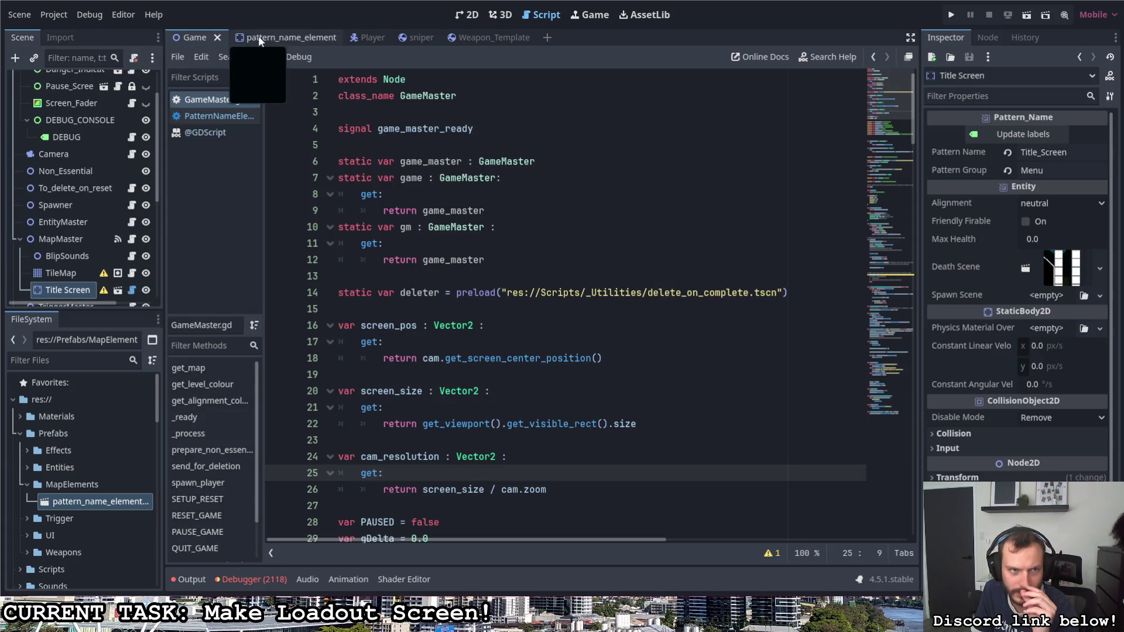
Step: Back in PatternNameElement.gd, rename update_label to _process(delta)
{"action": "left_click", "coordinate": [258, 36]}
{"action": "left_click", "coordinate": [467, 14]}
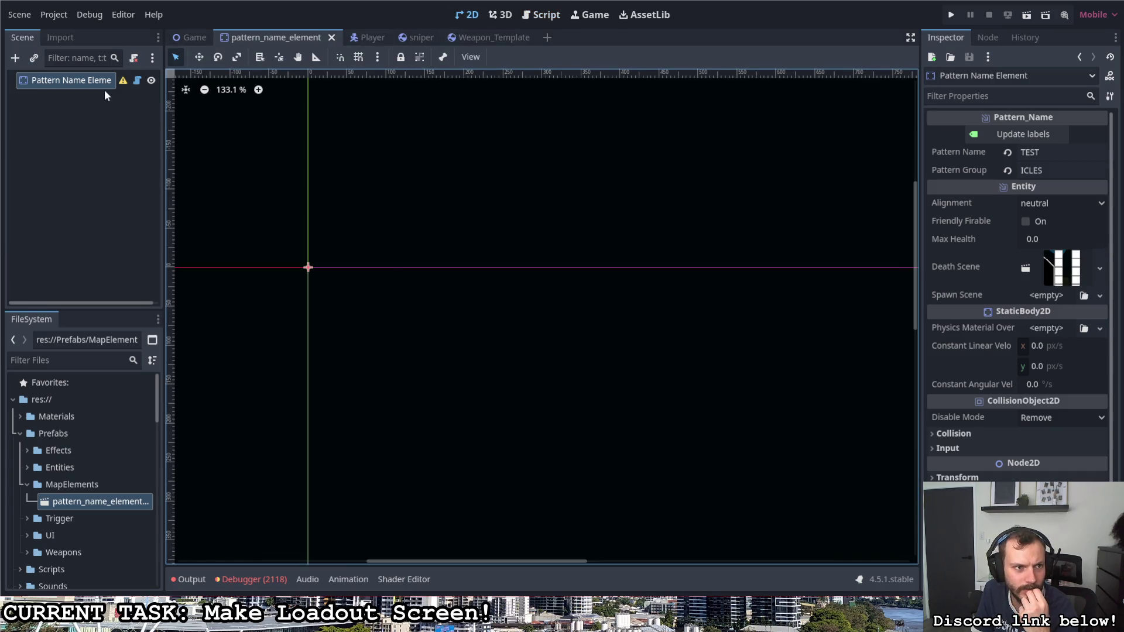
{"action": "left_click", "coordinate": [137, 80]}
{"action": "left_click", "coordinate": [495, 299]}
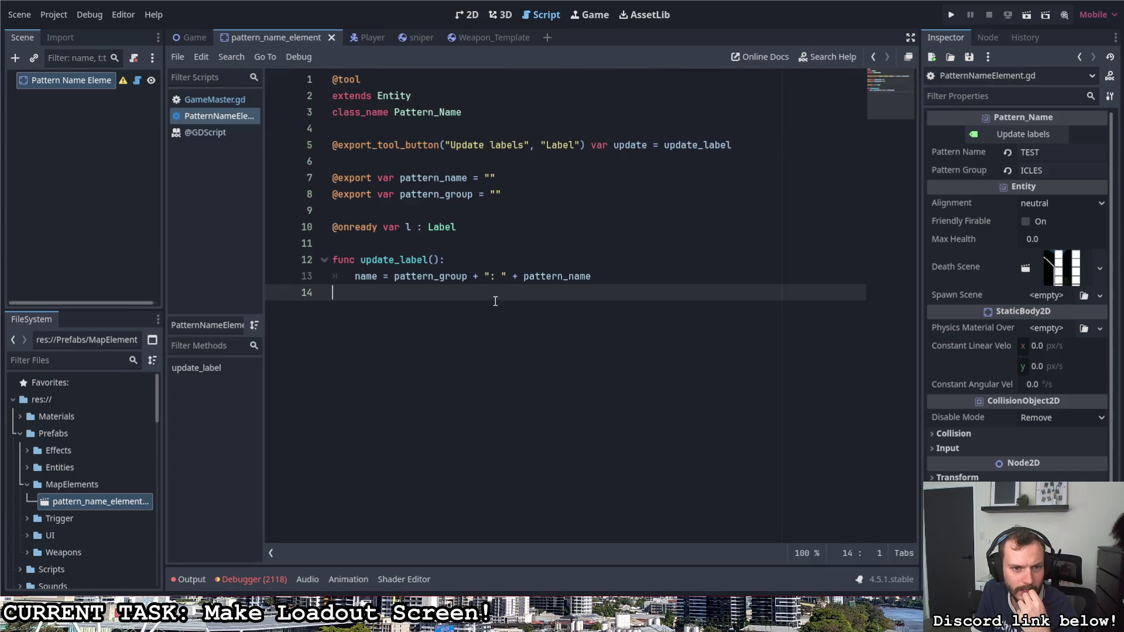
{"action": "left_click_drag", "start_coordinate": [432, 262], "coordinate": [360, 262]}
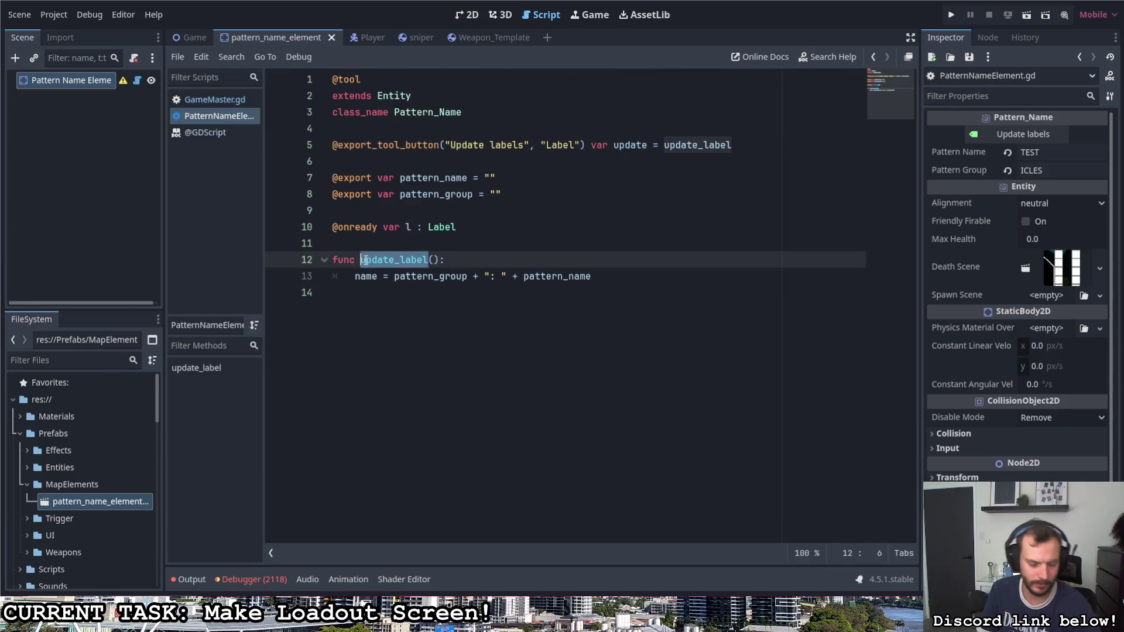
{"action": "type", "text": "_process"}
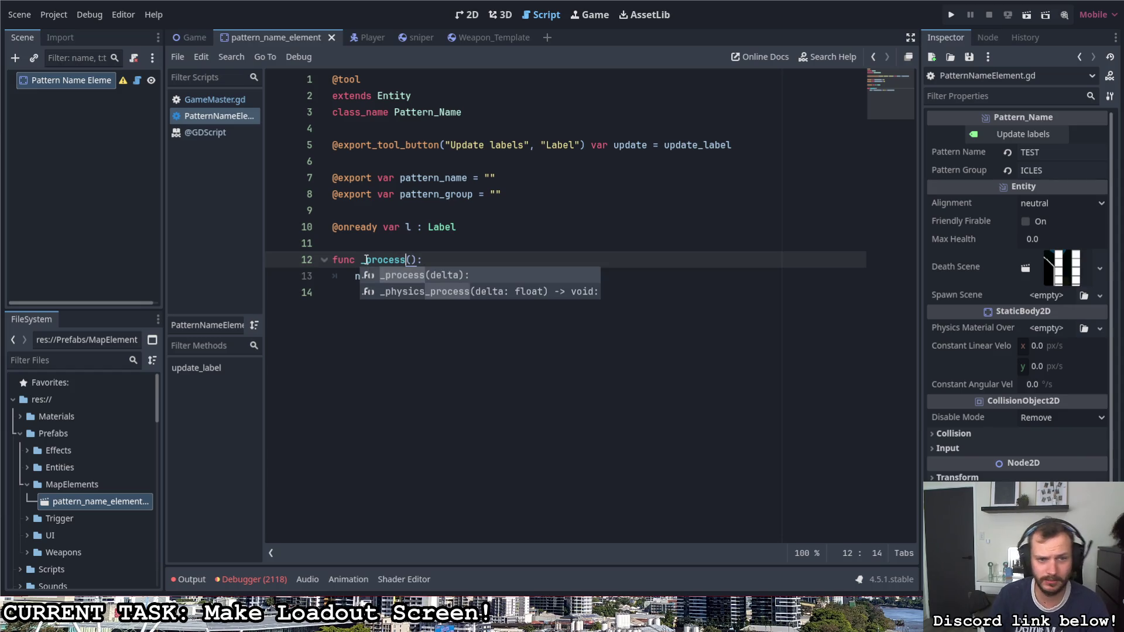
{"action": "left_click", "coordinate": [457, 246]}
{"action": "left_click", "coordinate": [414, 262]}
{"action": "type", "text": "delta"}
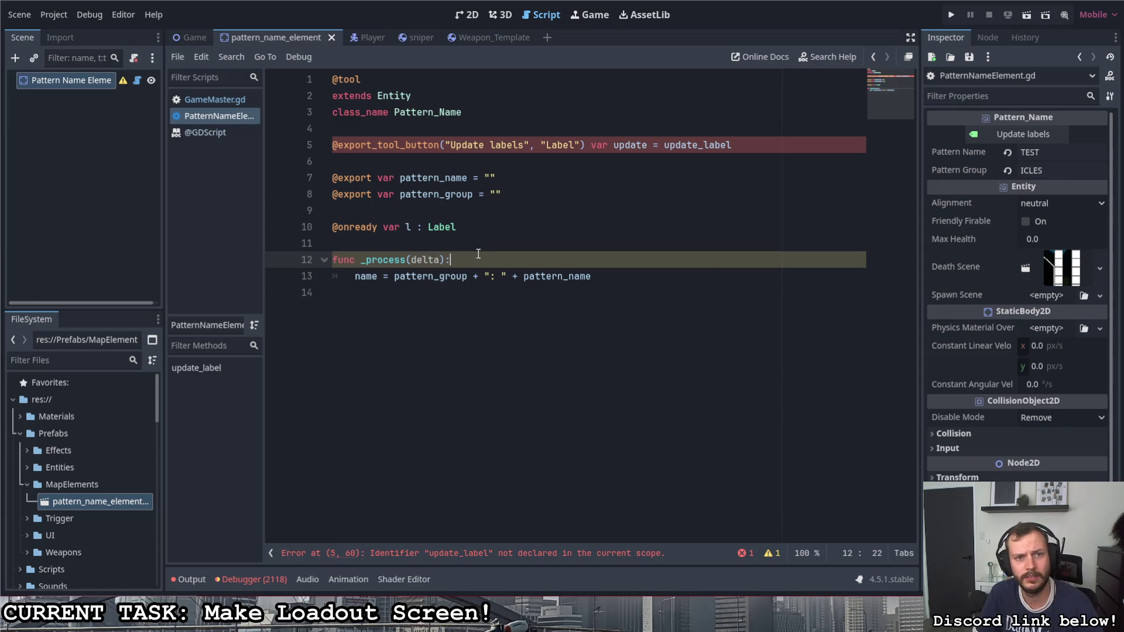
Step: Comment out the export tool button line with Ctrl+K and return to the 2D view
{"action": "left_click", "coordinate": [332, 142], "text": "shift"}
{"action": "left_click", "coordinate": [332, 144]}
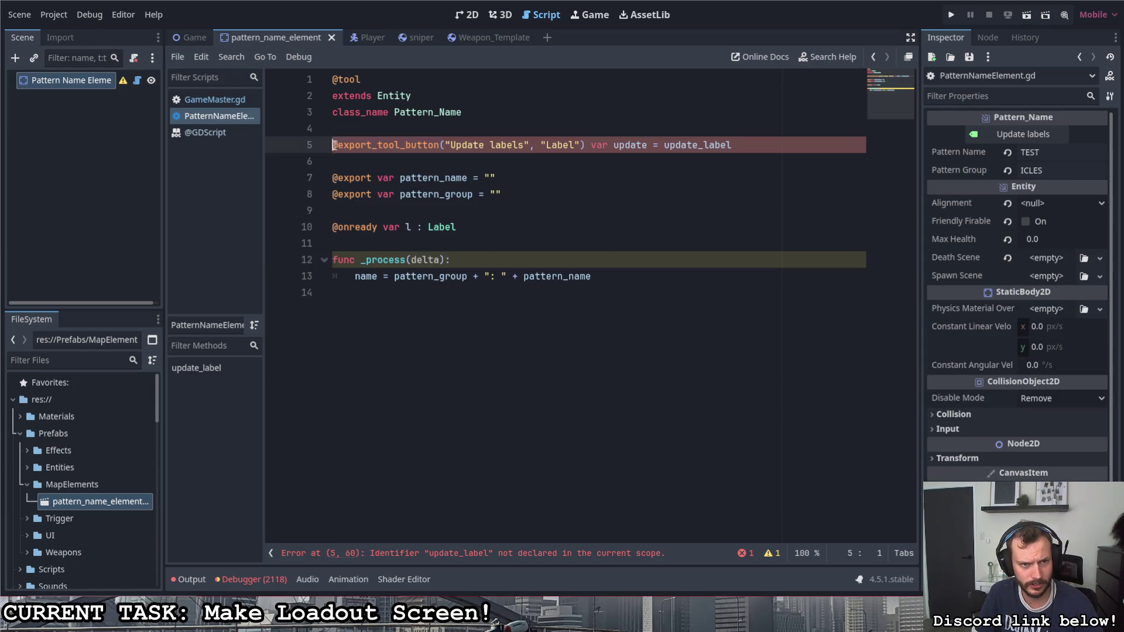
{"action": "key", "text": "ctrl+k"}
{"action": "left_click", "coordinate": [471, 194]}
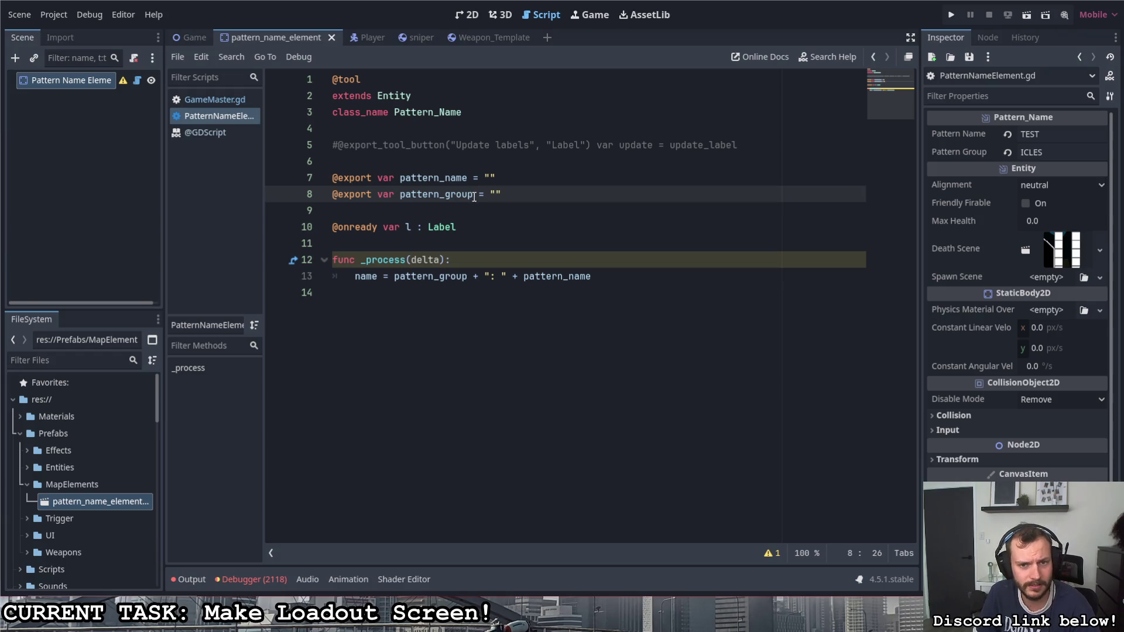
{"action": "left_click", "coordinate": [467, 15]}
{"action": "left_click", "coordinate": [1048, 134]}
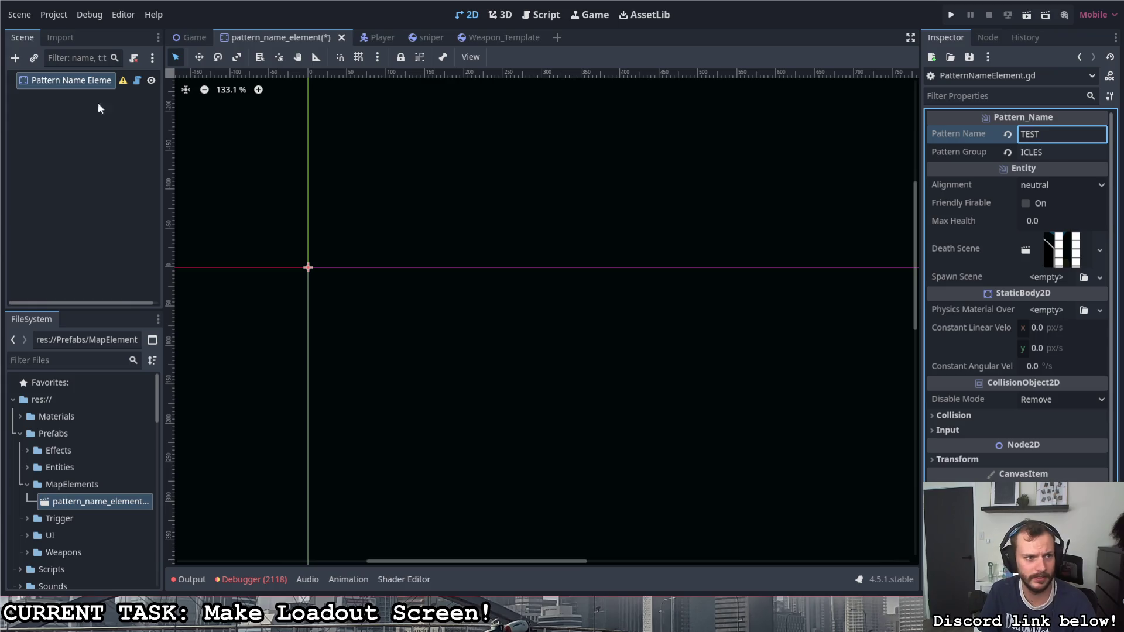
Step: Commit Pattern Name TEST and save the pattern_name_element scene, cancelling a root rename
{"action": "left_click", "coordinate": [120, 87]}
{"action": "key", "text": "ctrl+s"}
{"action": "key", "text": "F2"}
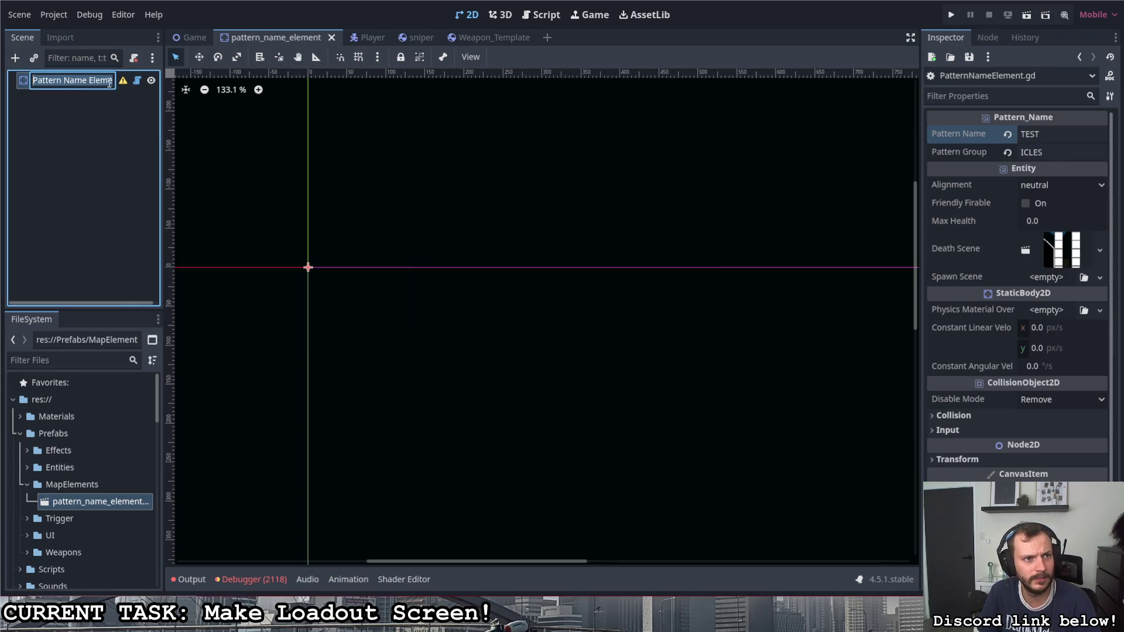
{"action": "key", "text": "Escape"}
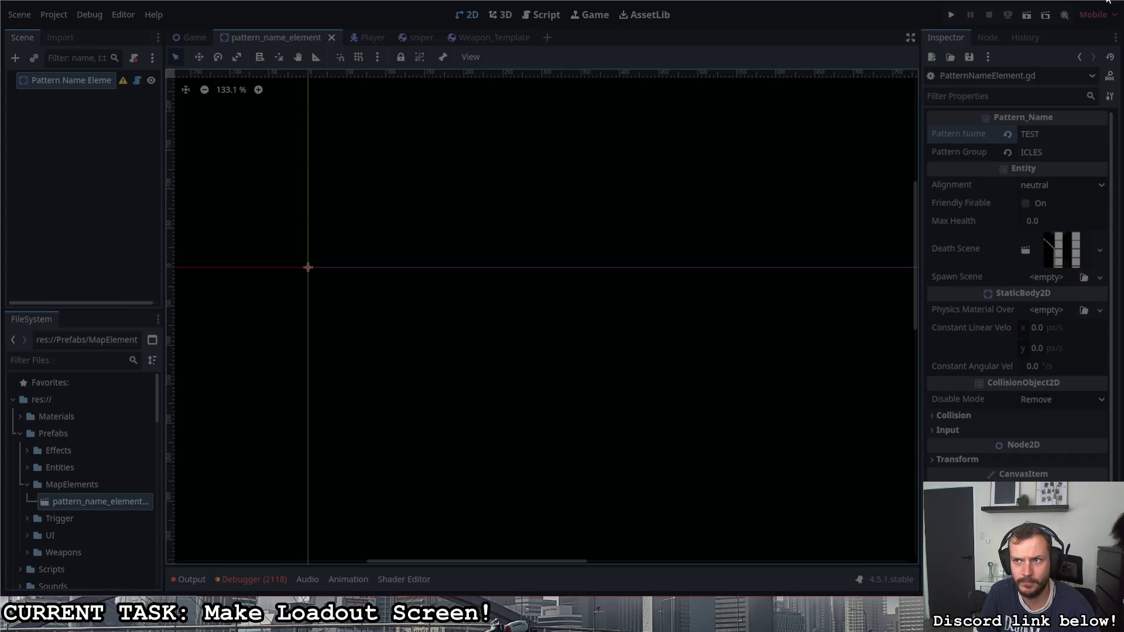
Step: Move the Paint task-list window aside and launch Godot from the desktop shortcut
{"action": "left_click", "coordinate": [1114, 4]}
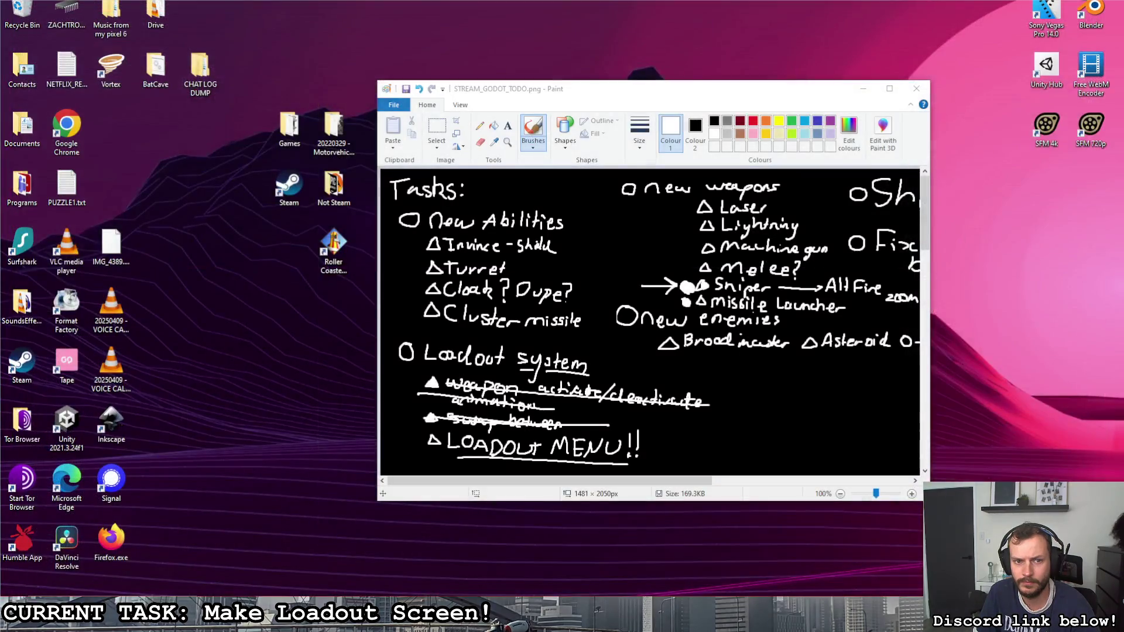
{"action": "left_click_drag", "start_coordinate": [571, 94], "coordinate": [819, 176]}
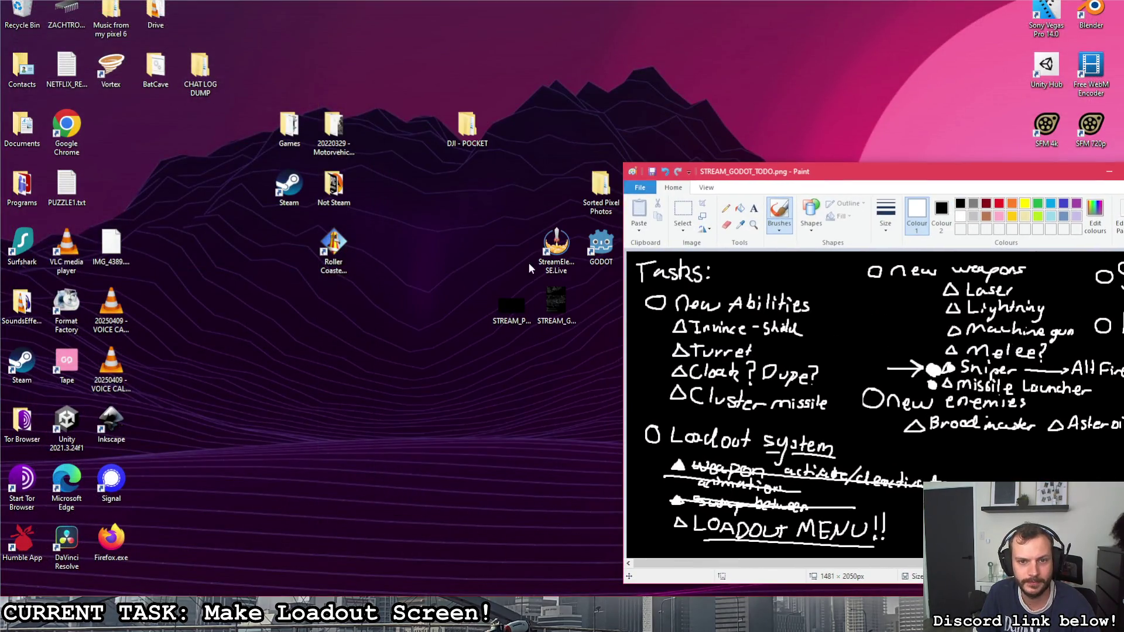
{"action": "double_click", "coordinate": [600, 243]}
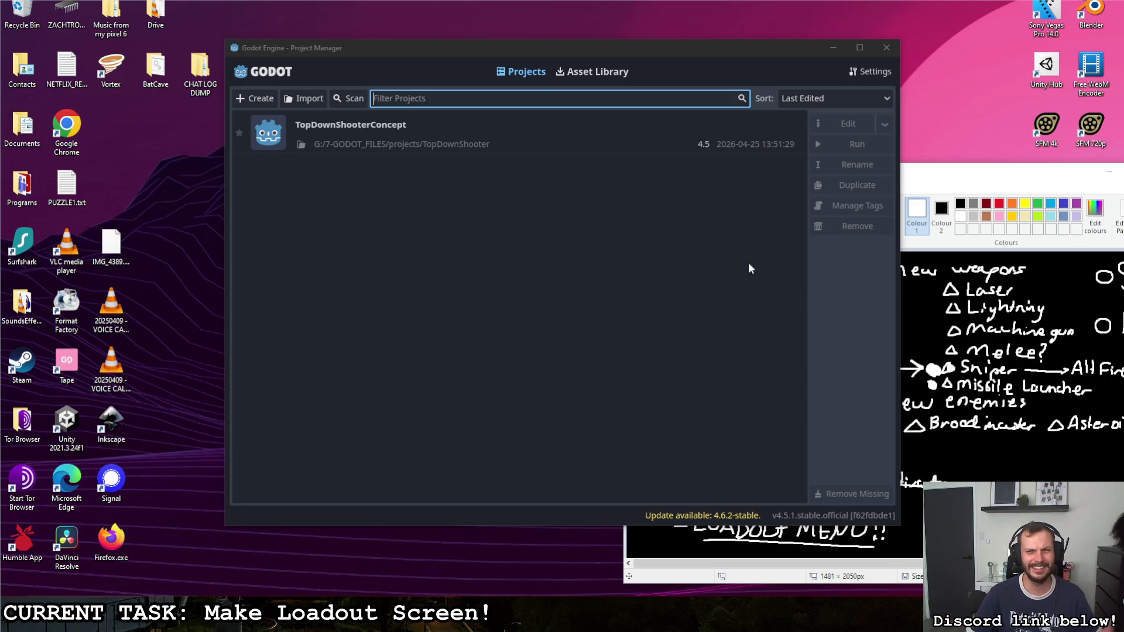
Step: Open the TopDownShooterConcept project from the Project Manager list
{"action": "double_click", "coordinate": [515, 147]}
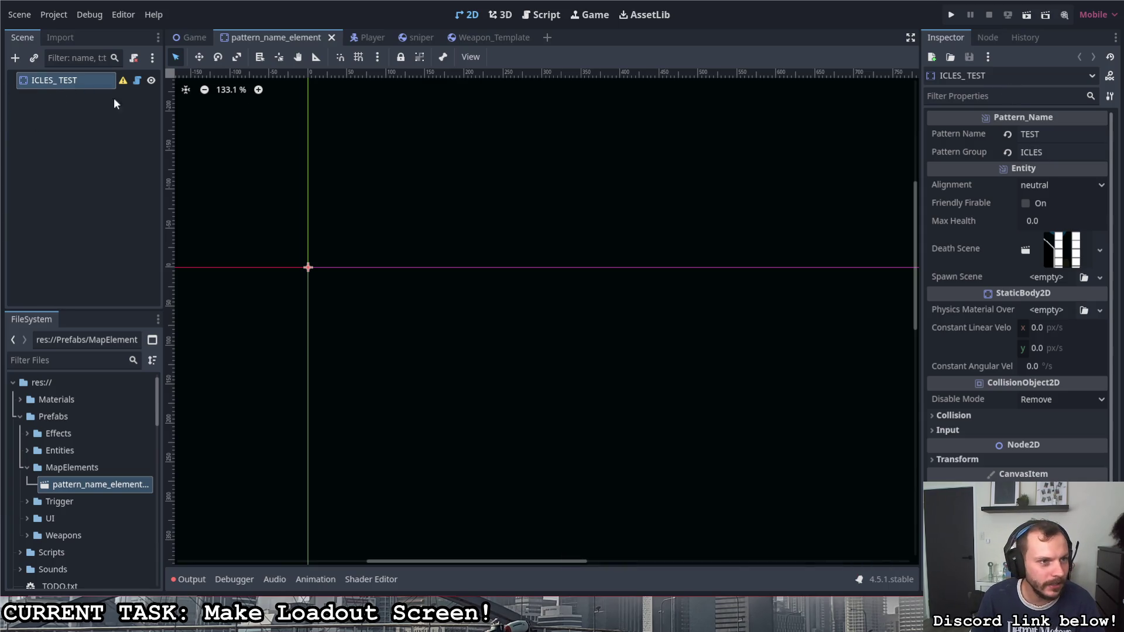
Step: Retype the final letter T of the Pattern Name value
{"action": "left_click", "coordinate": [1058, 136]}
{"action": "key", "text": "BackSpace"}
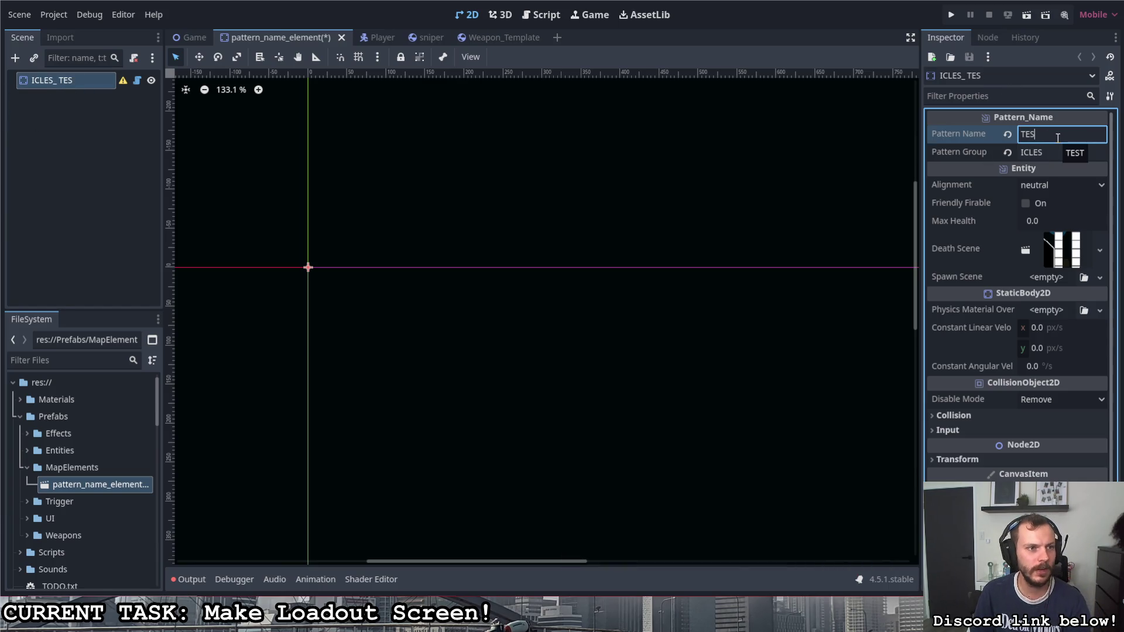
{"action": "type", "text": "T"}
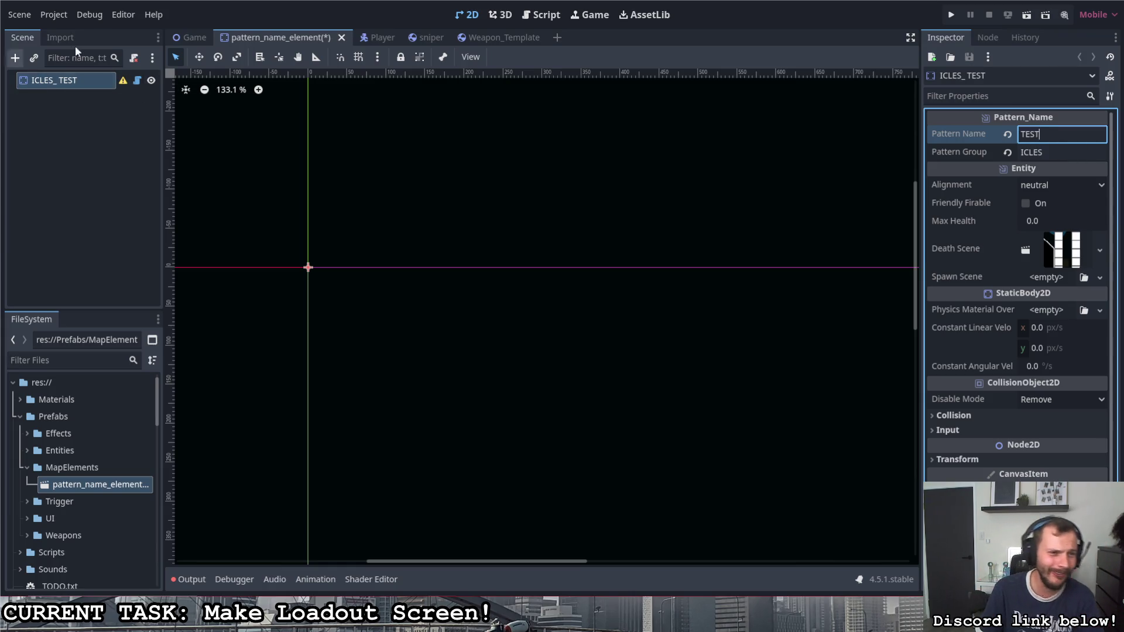
Step: Add a Label child under ICLES_TEST, then open the root node's script
{"action": "right_click", "coordinate": [94, 87]}
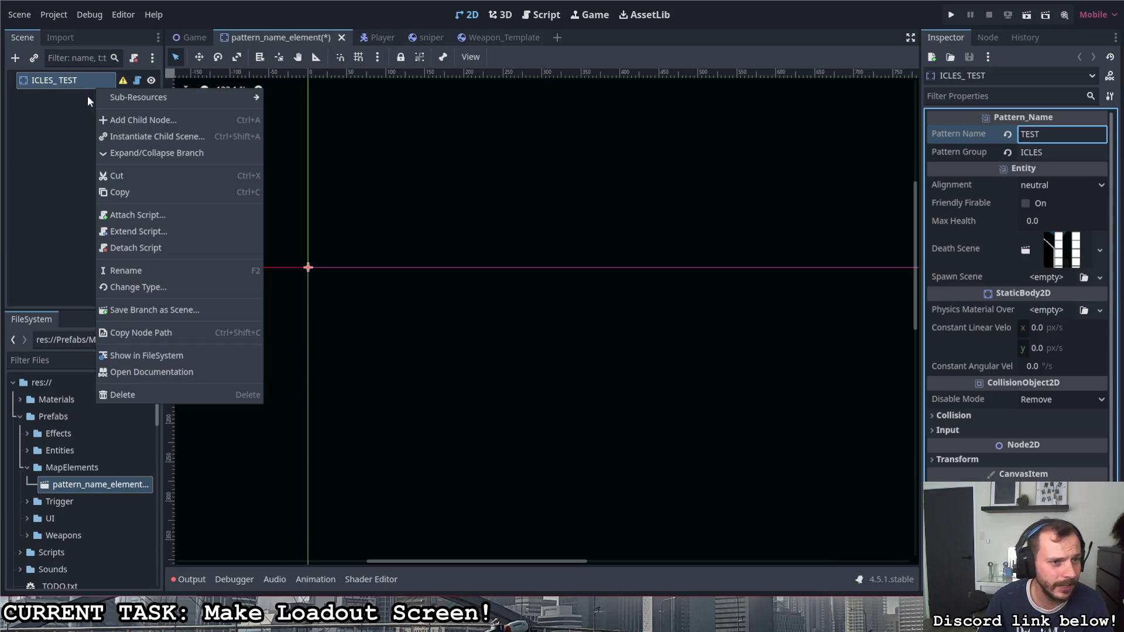
{"action": "left_click", "coordinate": [148, 121]}
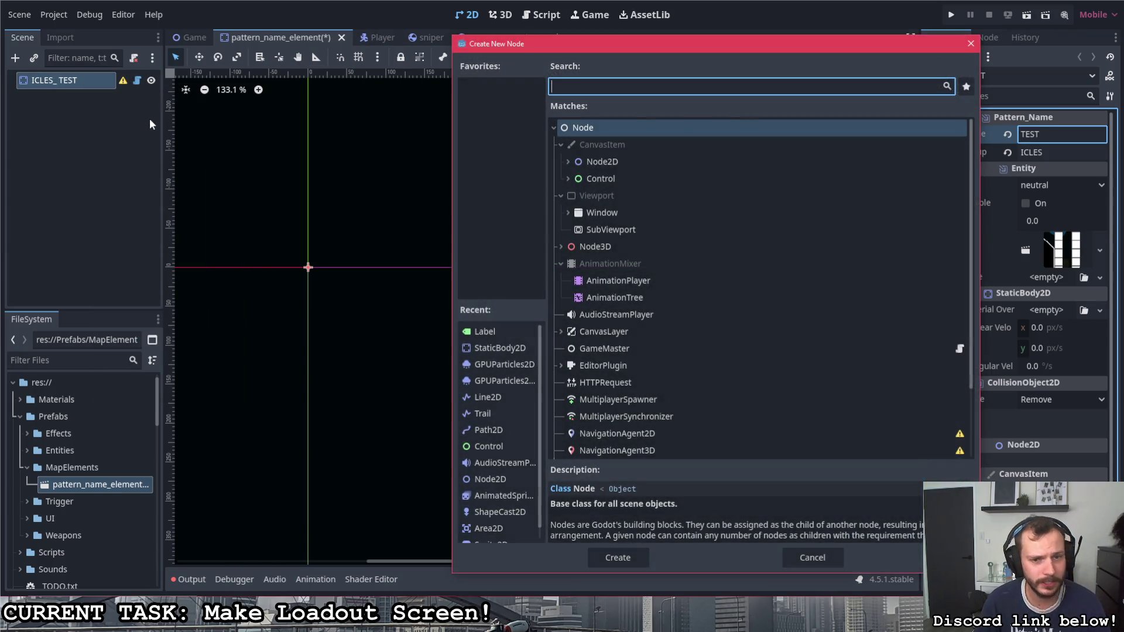
{"action": "type", "text": "label"}
{"action": "left_click", "coordinate": [598, 184]}
{"action": "double_click", "coordinate": [598, 184]}
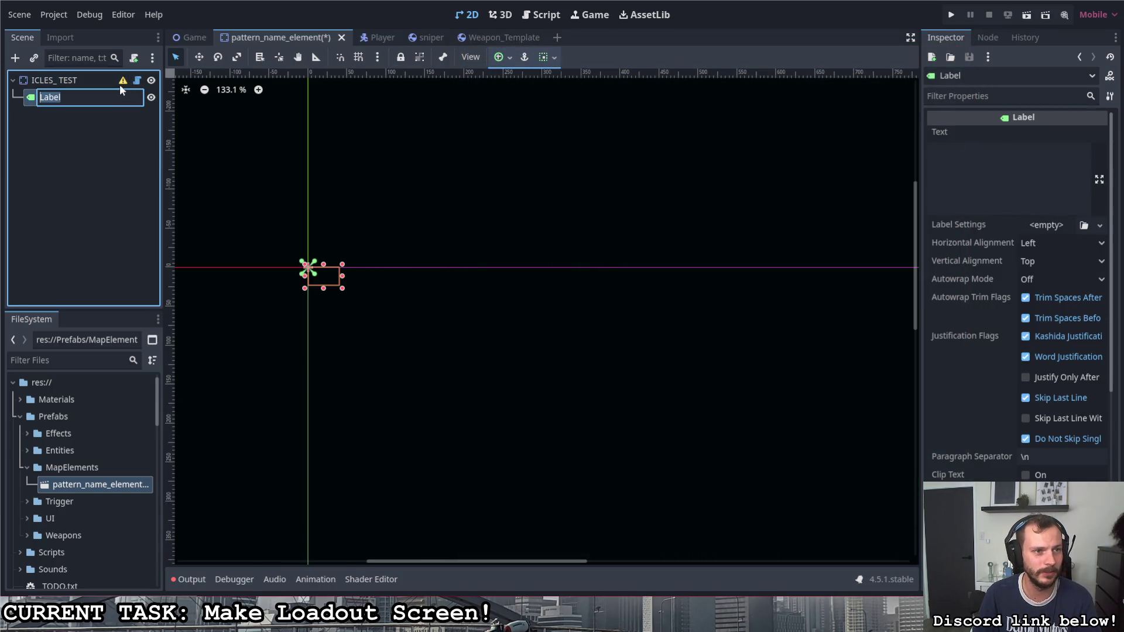
{"action": "left_click", "coordinate": [99, 80]}
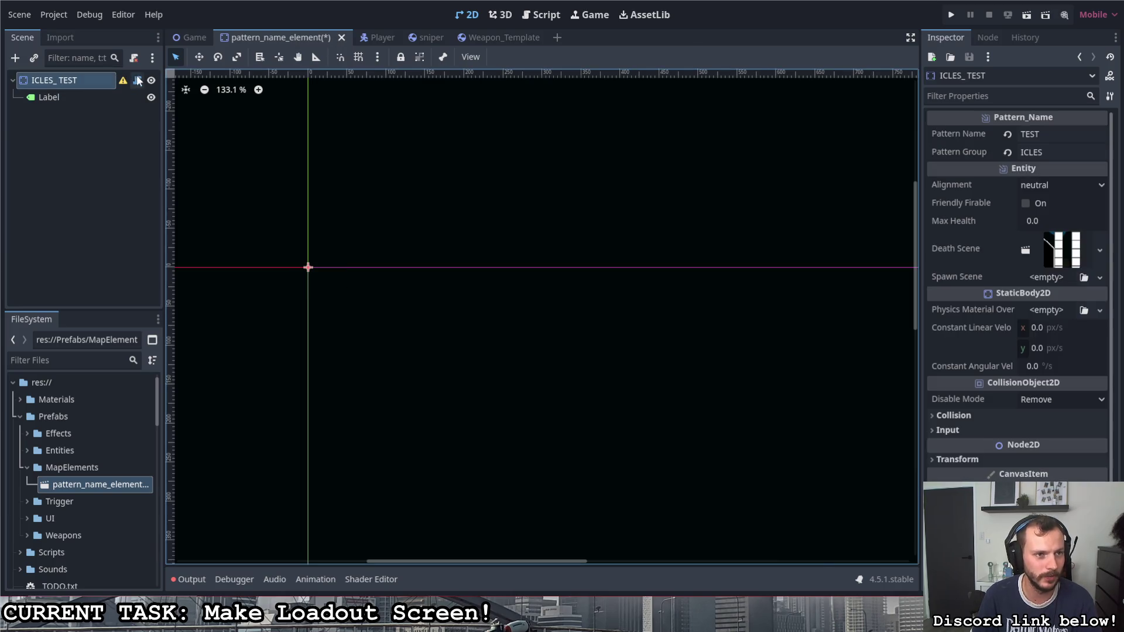
{"action": "left_click", "coordinate": [137, 80]}
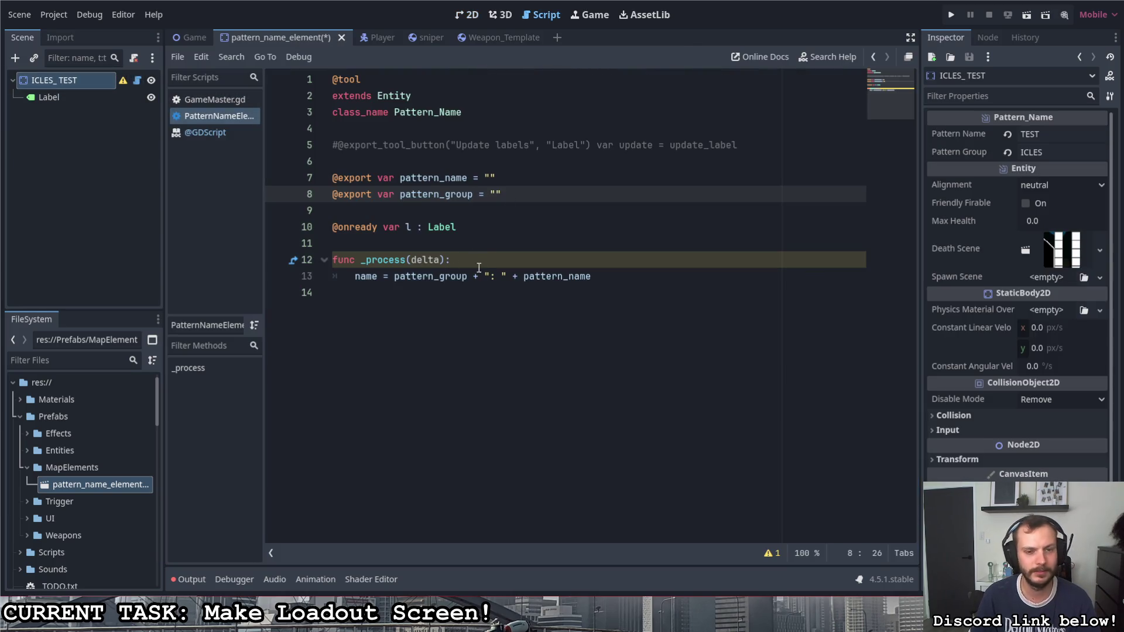
Step: Give the label variable a get: block declaring var ret and returning ret
{"action": "left_click", "coordinate": [465, 227]}
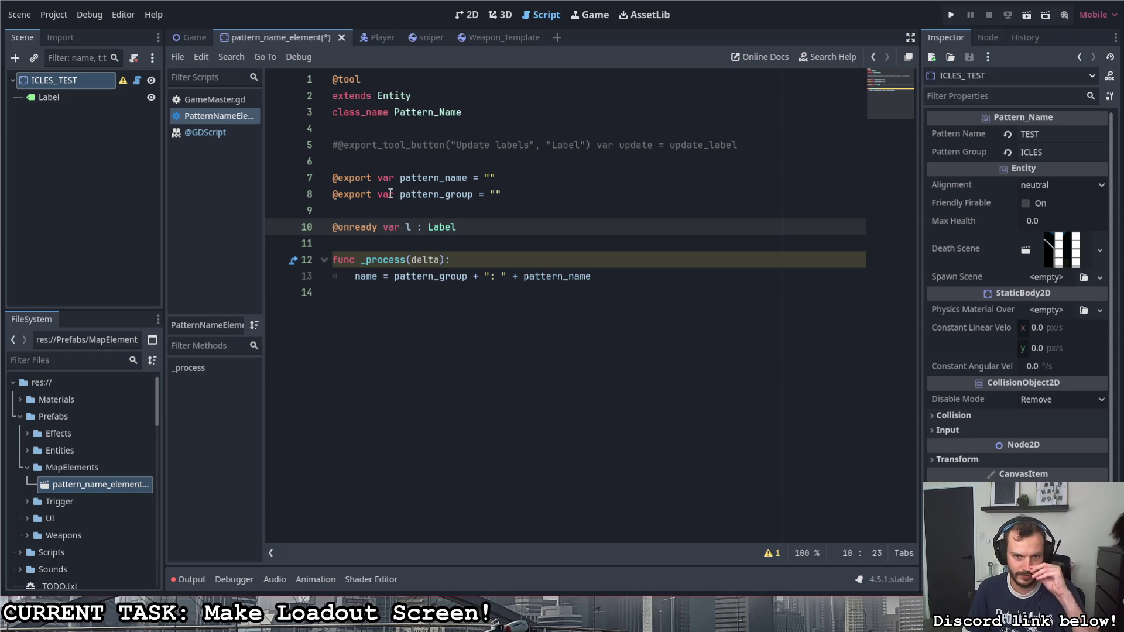
{"action": "left_click", "coordinate": [407, 260]}
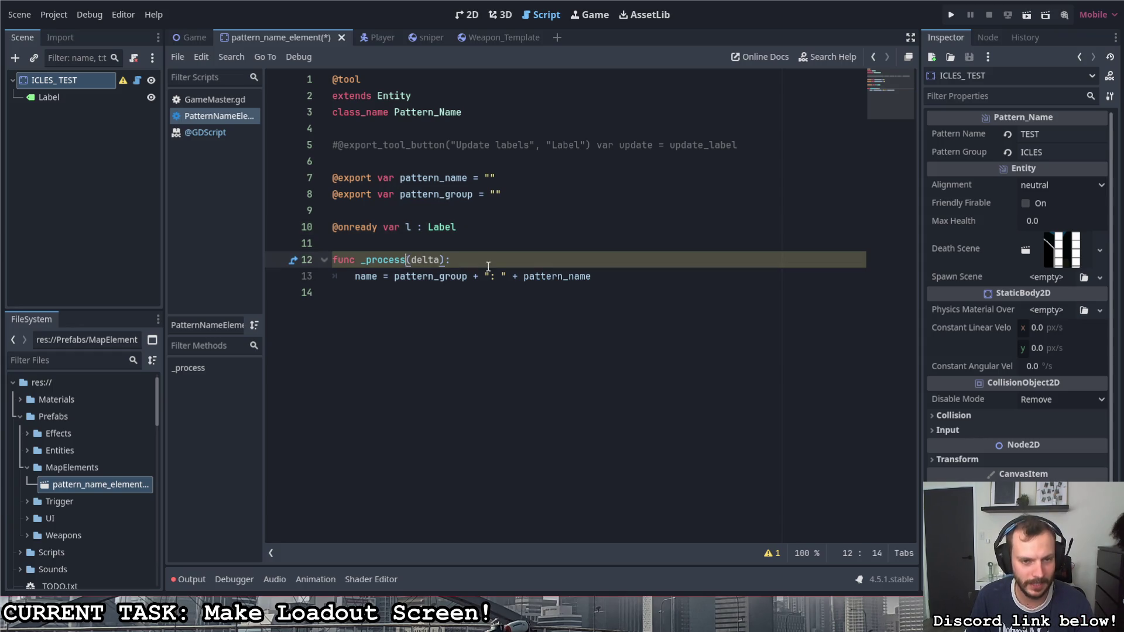
{"action": "left_click_drag", "start_coordinate": [407, 260], "coordinate": [360, 260]}
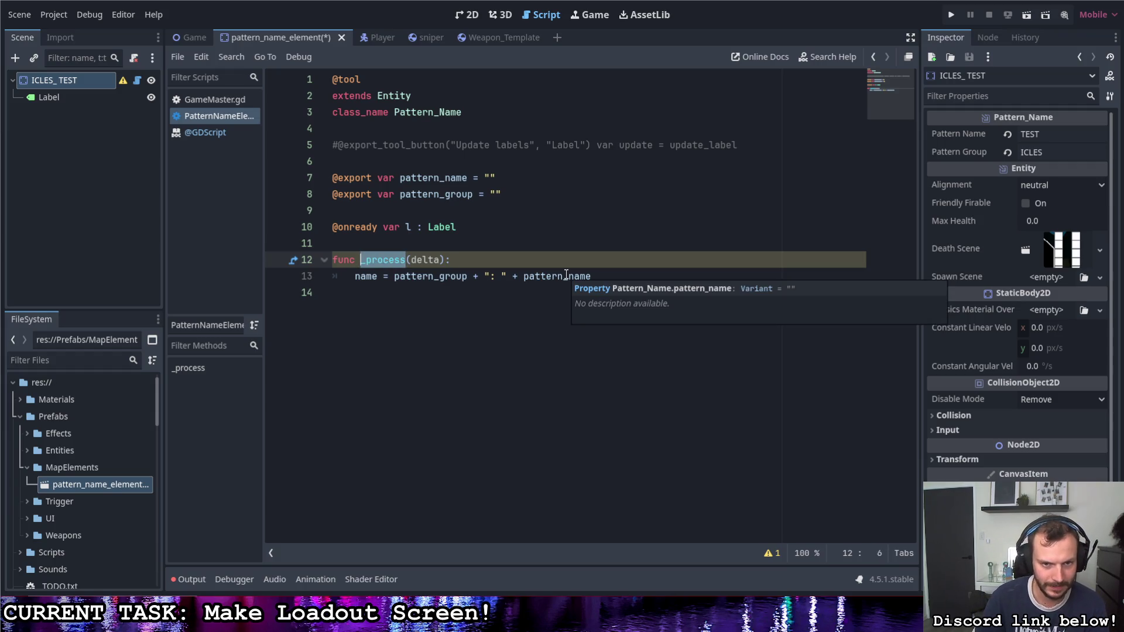
{"action": "left_click", "coordinate": [602, 277]}
{"action": "key", "text": "Return"}
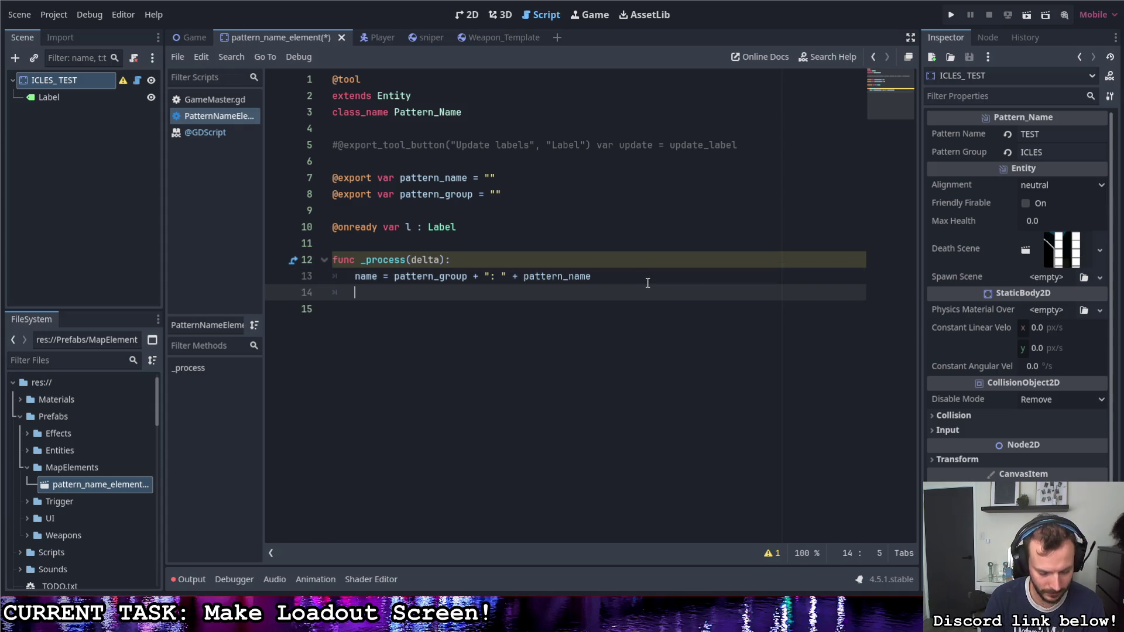
{"action": "left_click", "coordinate": [506, 228]}
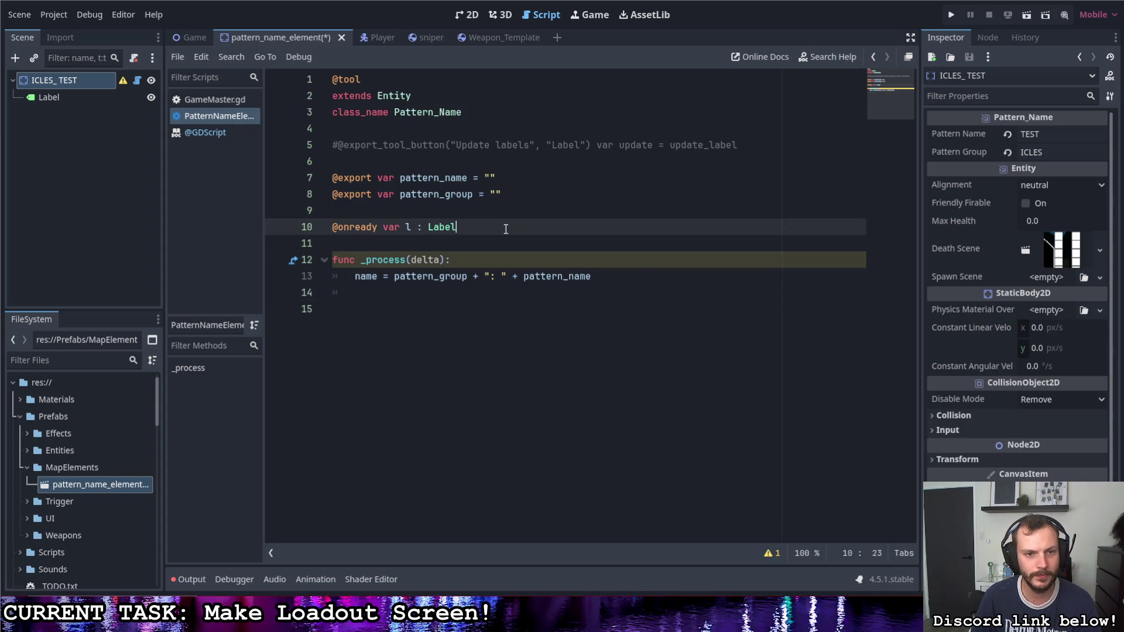
{"action": "type", "text": " :"}
{"action": "key", "text": "Return"}
{"action": "type", "text": "get:"}
{"action": "key", "text": "Return"}
{"action": "type", "text": "return"}
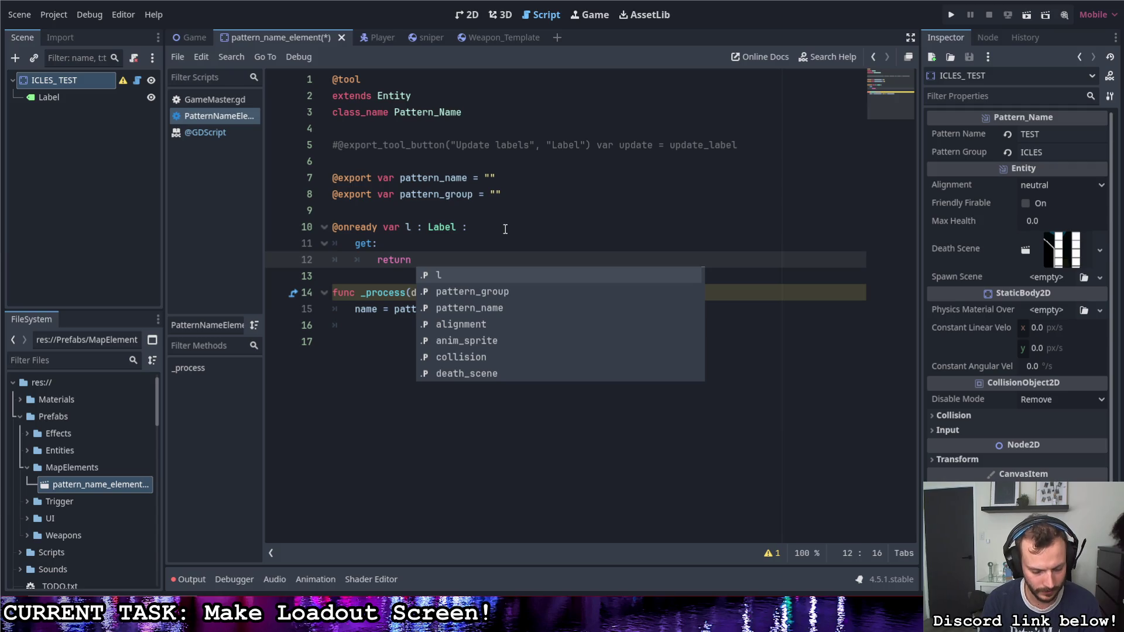
{"action": "key", "text": "BackSpace"}
{"action": "key", "text": "BackSpace"}
{"action": "key", "text": "BackSpace"}
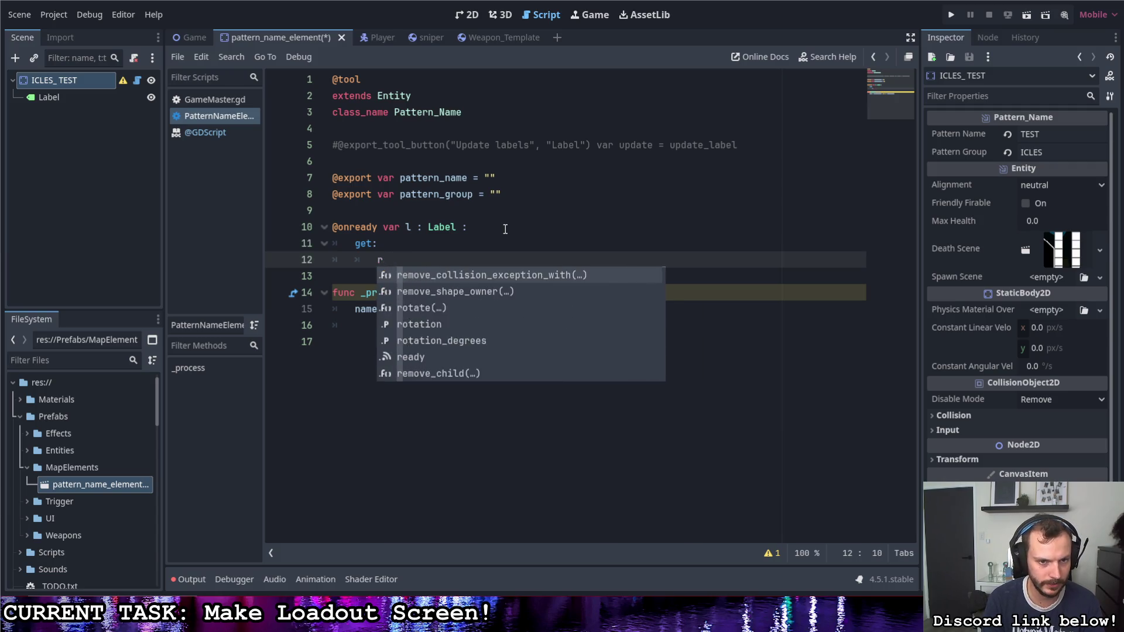
{"action": "type", "text": "v"}
{"action": "key", "text": "BackSpace"}
{"action": "key", "text": "Tab"}
{"action": "type", "text": "var "}
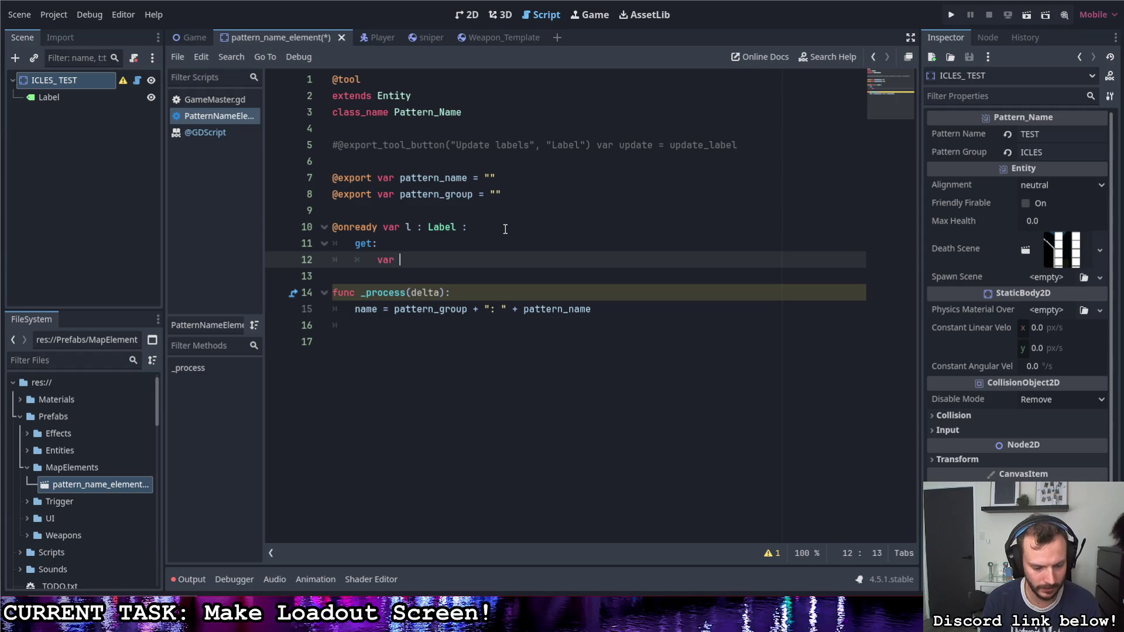
{"action": "type", "text": "ret"}
{"action": "key", "text": "Return"}
{"action": "key", "text": "Return"}
{"action": "type", "text": "return ret"}
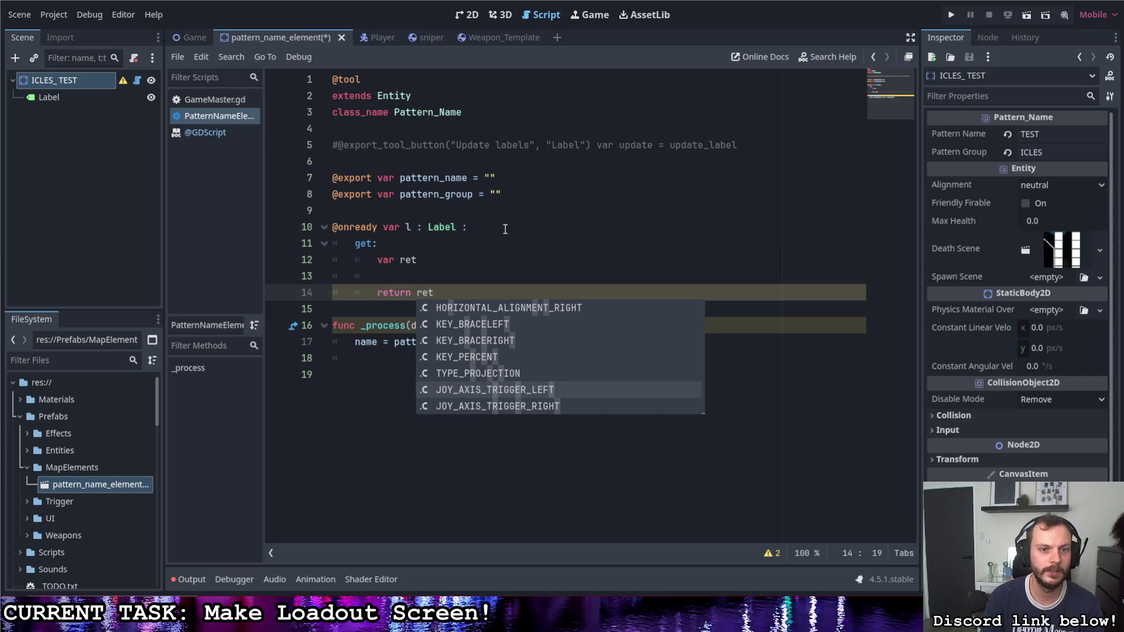
{"action": "key", "text": "Escape"}
Step: Type ret as Label and start a for c in get_children() loop in the getter
{"action": "left_click", "coordinate": [447, 259]}
{"action": "key", "text": "BackSpace"}
{"action": "key", "text": "BackSpace"}
{"action": "key", "text": "BackSpace"}
{"action": "type", "text": ": Lar"}
{"action": "key", "text": "BackSpace"}
{"action": "type", "text": "bel"}
{"action": "key", "text": "Escape"}
{"action": "key", "text": "Down"}
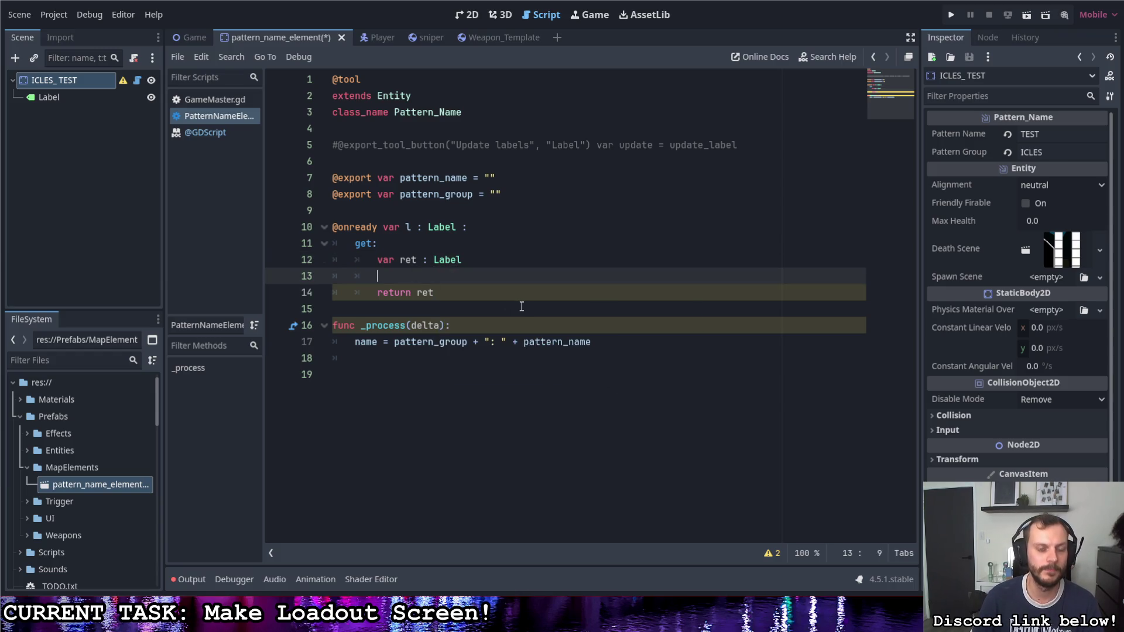
{"action": "type", "text": "for c in get"}
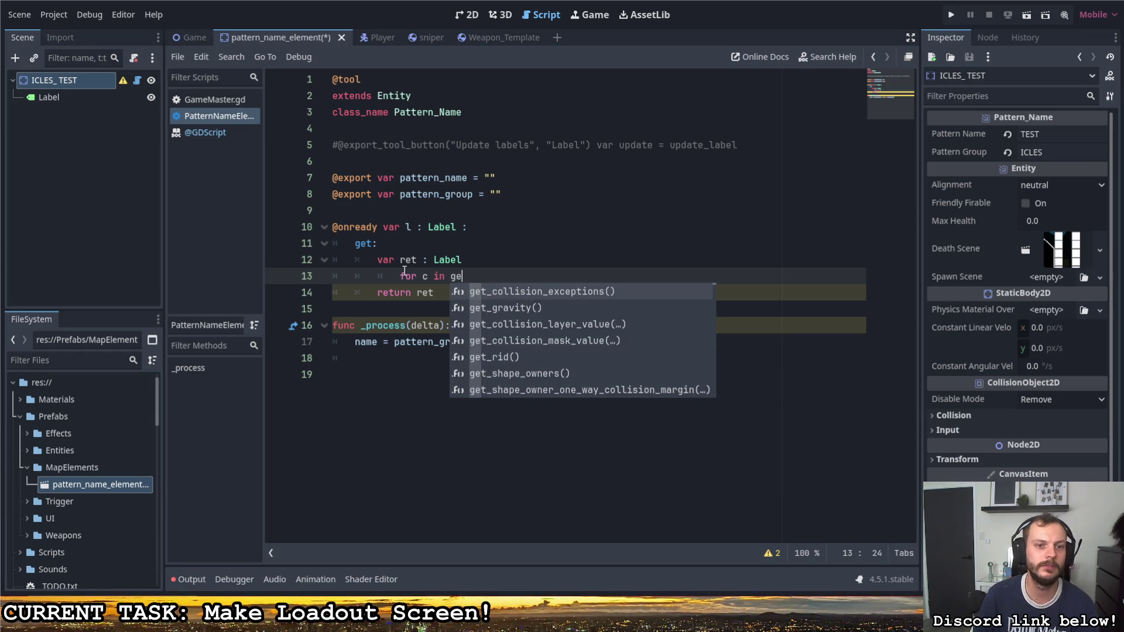
{"action": "key", "text": "Escape"}
{"action": "key", "text": "shift+Tab"}
{"action": "key", "text": "BackSpace"}
{"action": "type", "text": "t_v"}
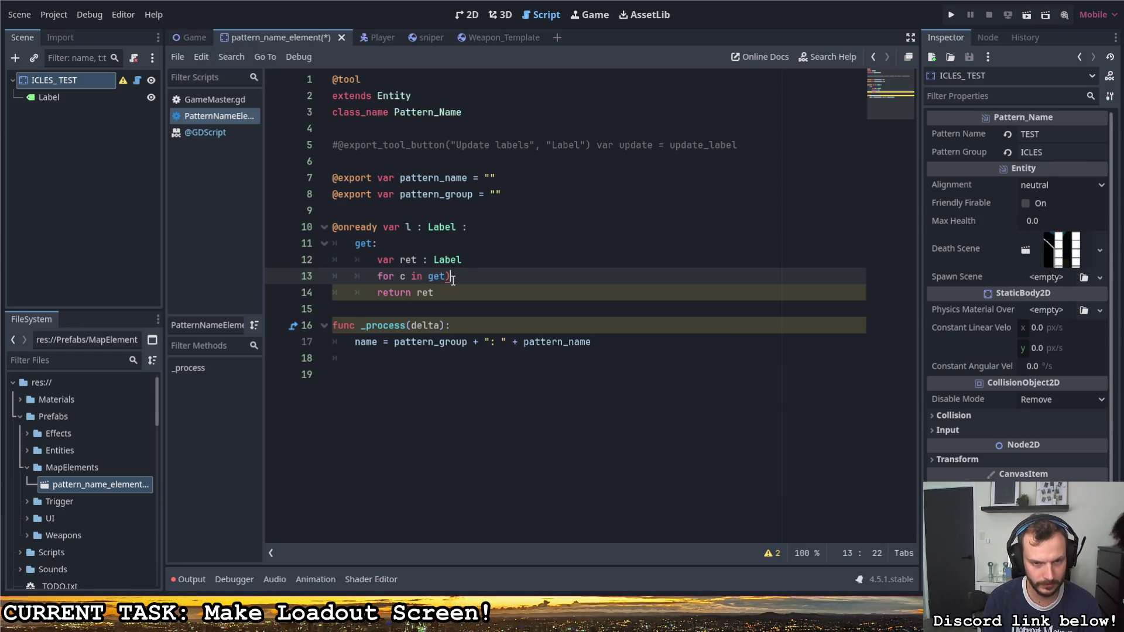
{"action": "type", "text": "hil"}
{"action": "key", "text": "BackSpace"}
{"action": "key", "text": "BackSpace"}
{"action": "key", "text": "BackSpace"}
{"action": "type", "text": "chil"}
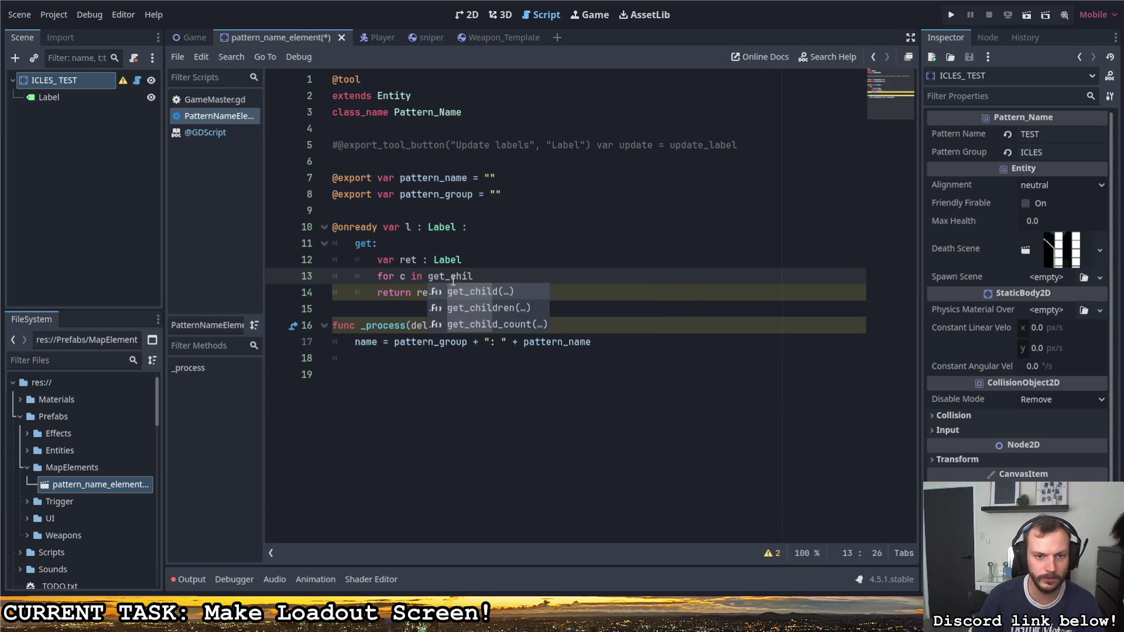
{"action": "key", "text": "Return"}
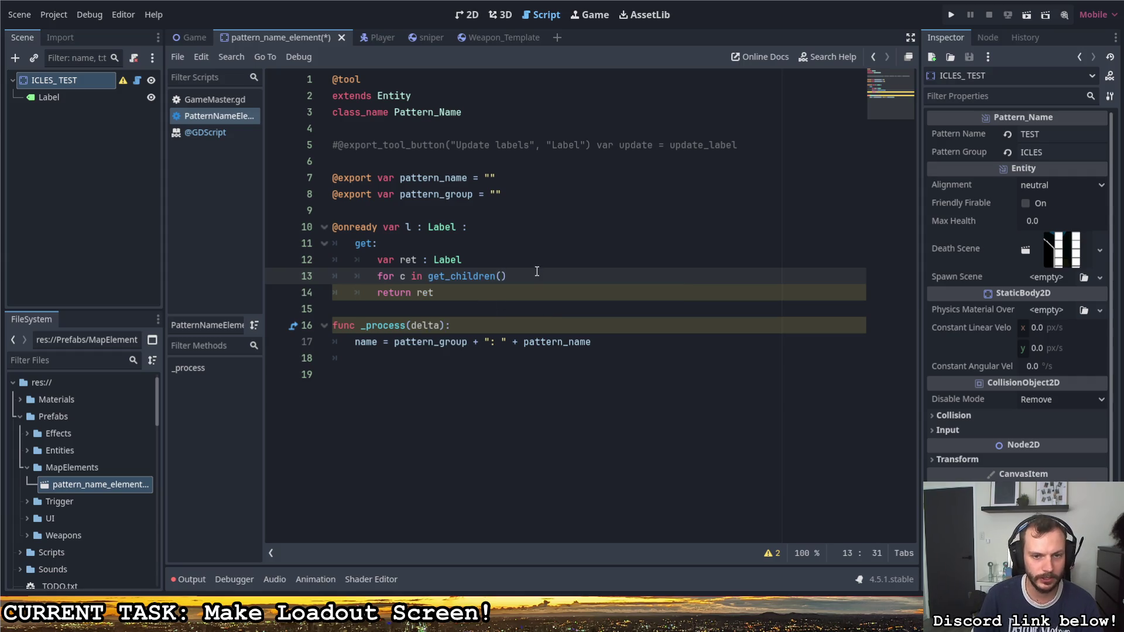
Step: Fill the loop with if c is Label: ret = c and break, and save
{"action": "left_click", "coordinate": [508, 277]}
{"action": "type", "text": ":"}
{"action": "key", "text": "Return"}
{"action": "type", "text": "if c i"}
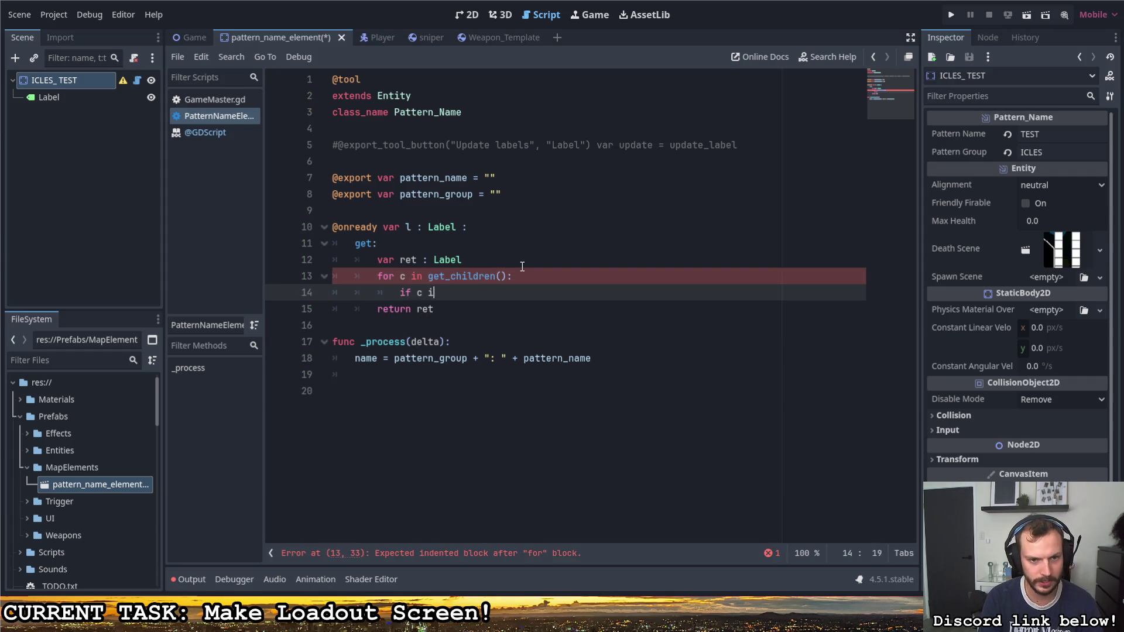
{"action": "type", "text": "s Label:"}
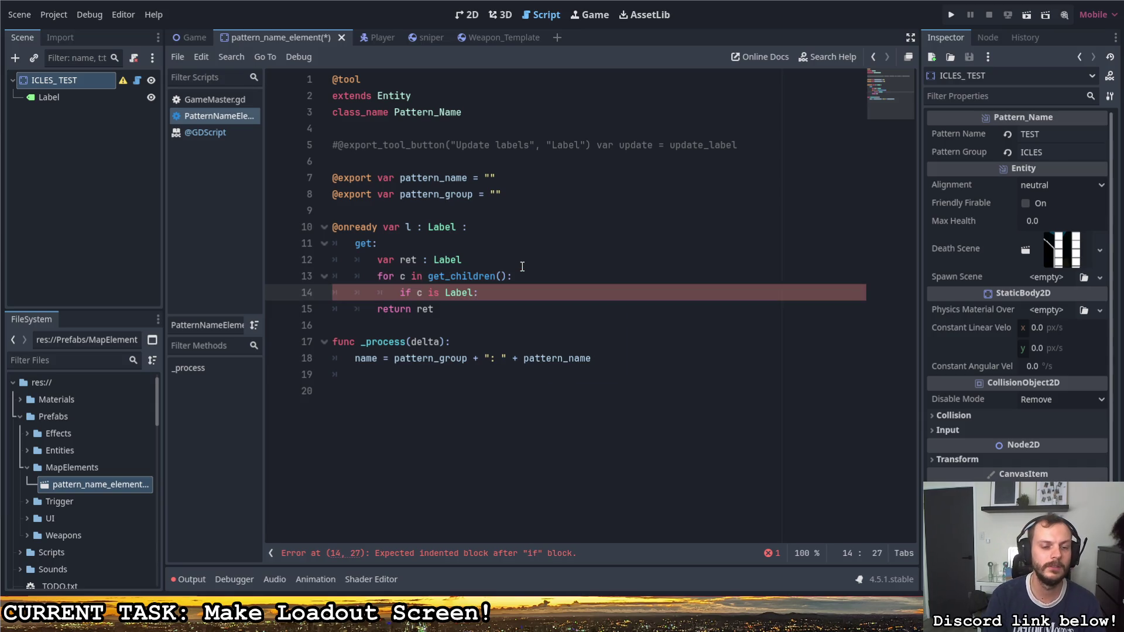
{"action": "key", "text": "Return"}
{"action": "type", "text": "et "}
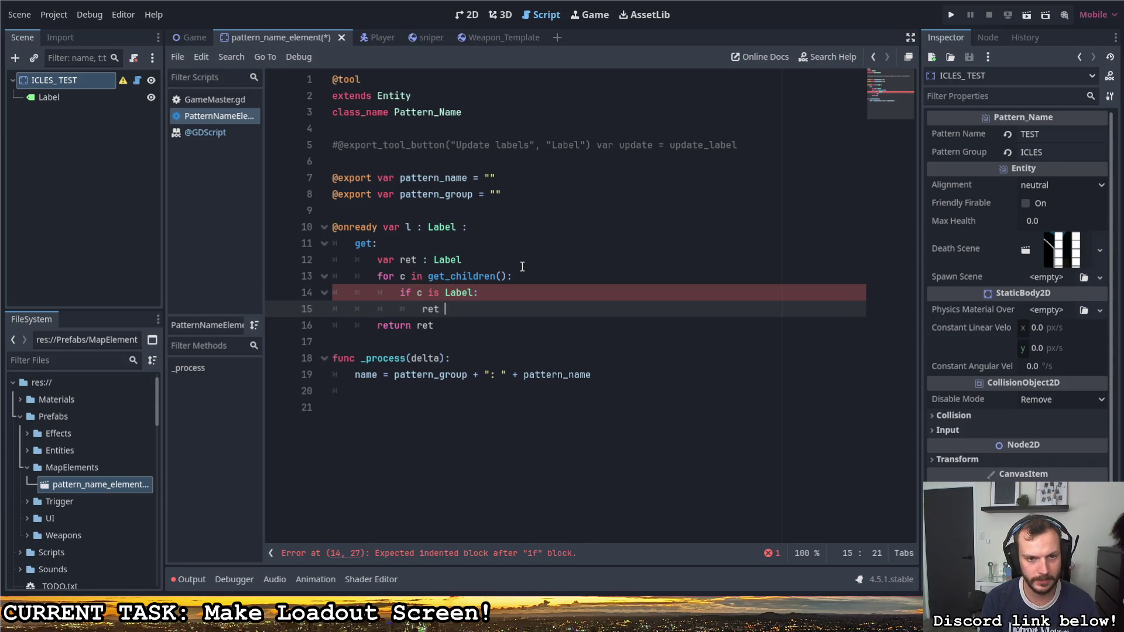
{"action": "type", "text": "= Label as"}
{"action": "key", "text": "BackSpace"}
{"action": "key", "text": "BackSpace"}
{"action": "key", "text": "BackSpace"}
{"action": "key", "text": "Return"}
{"action": "type", "text": "break"}
{"action": "key", "text": "ctrl+s"}
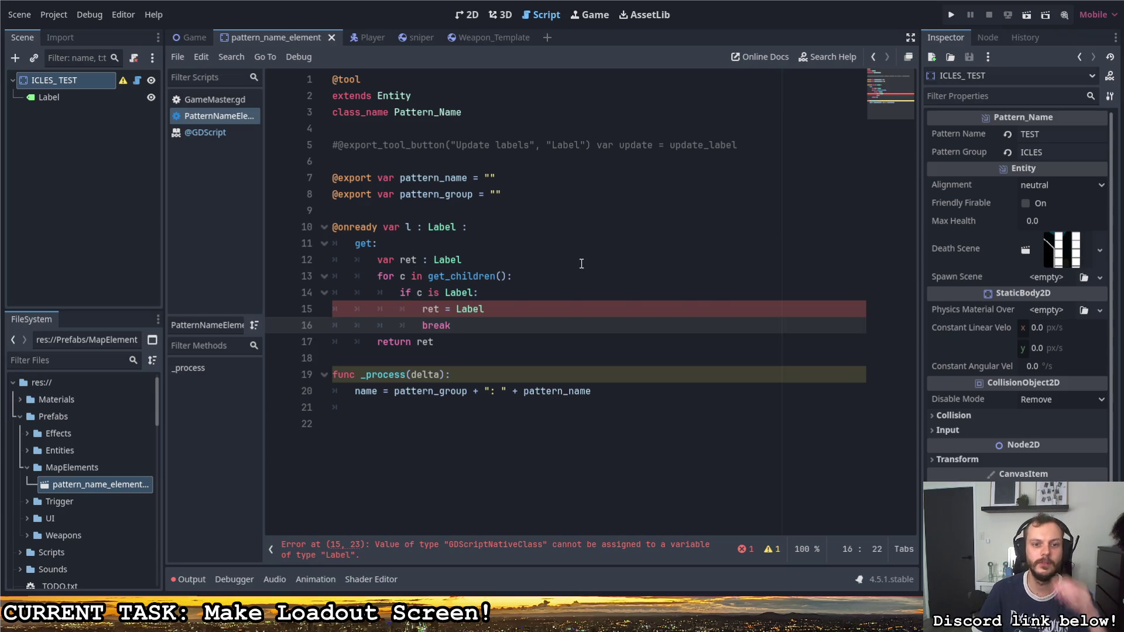
{"action": "left_click", "coordinate": [550, 265]}
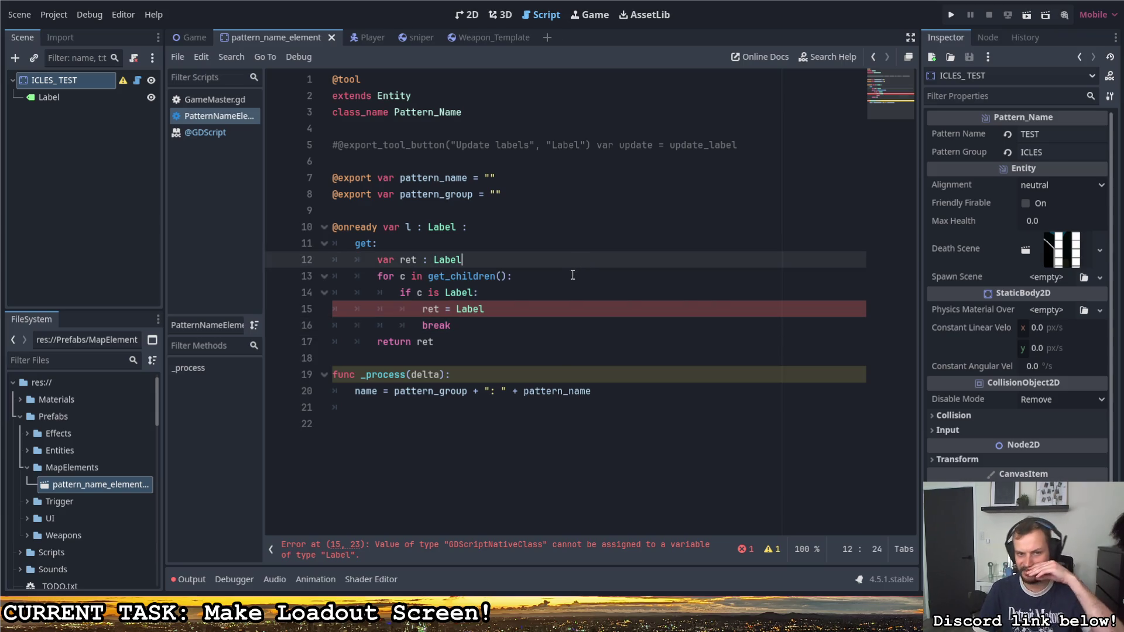
{"action": "double_click", "coordinate": [493, 309]}
{"action": "type", "text": "c"}
{"action": "left_click", "coordinate": [502, 293]}
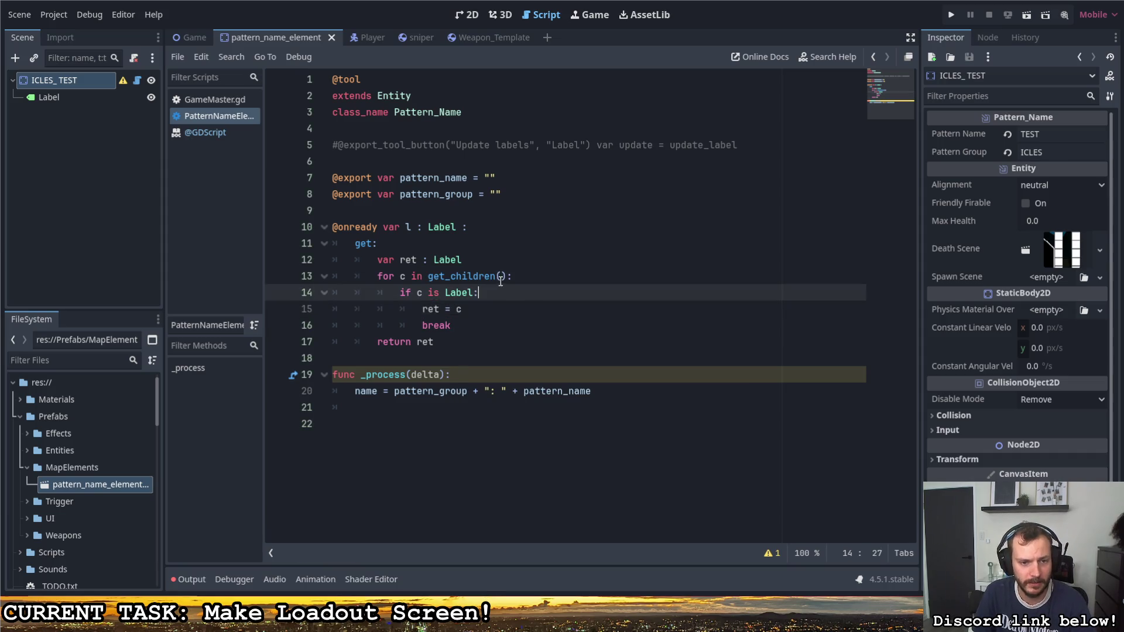
Step: Add l.text = name inside _process so the Label shows the node name
{"action": "left_click", "coordinate": [600, 391]}
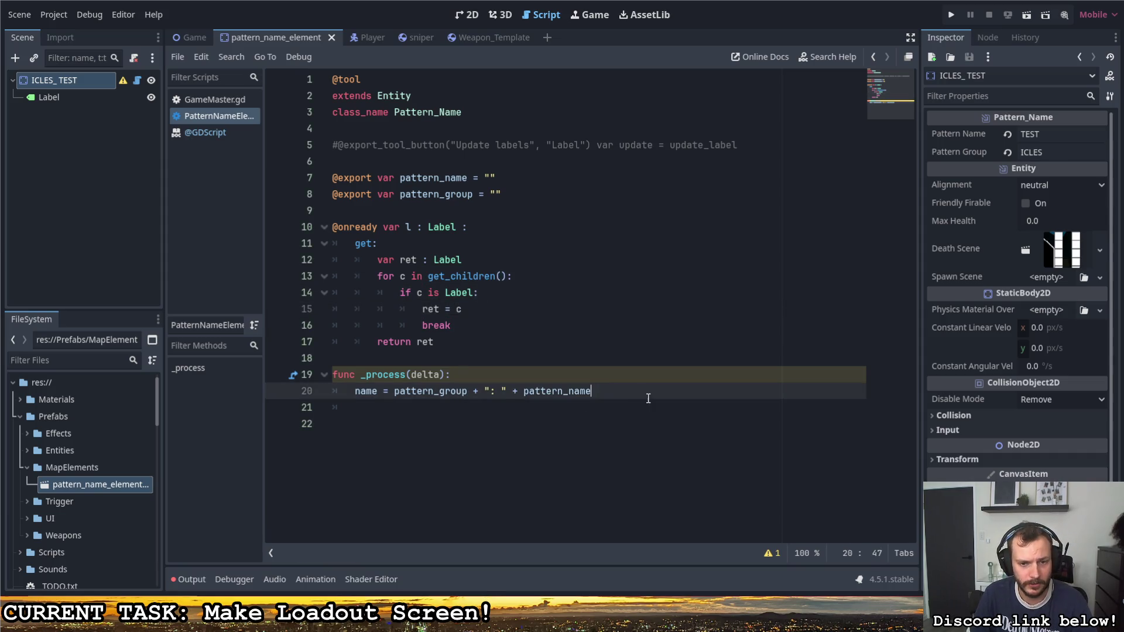
{"action": "key", "text": "Return"}
{"action": "type", "text": "l.tex"}
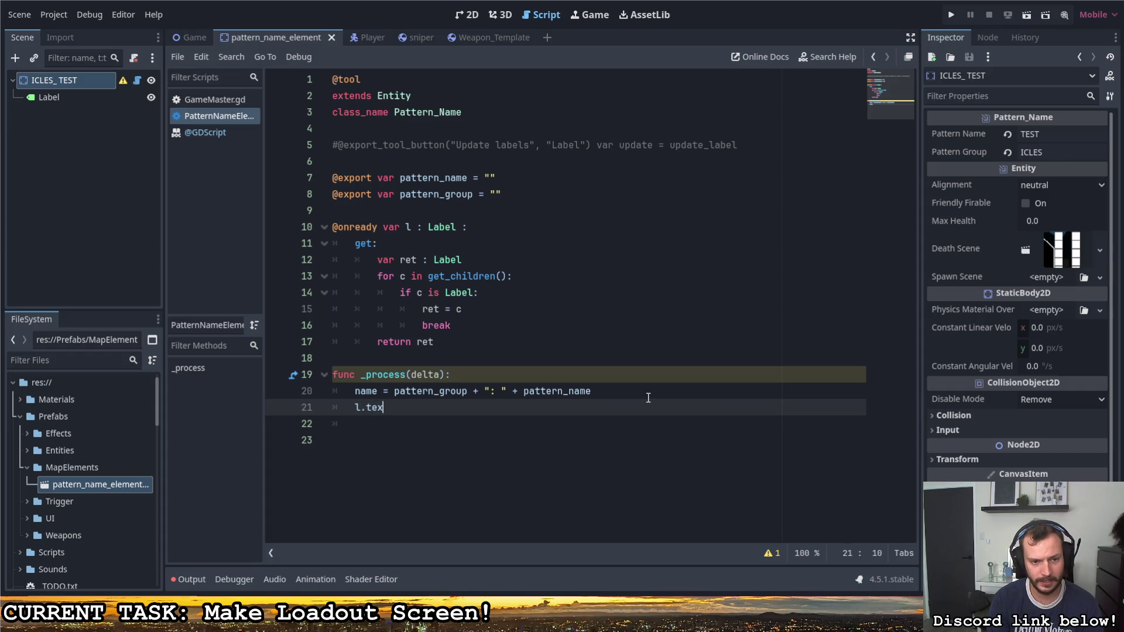
{"action": "type", "text": "t = name"}
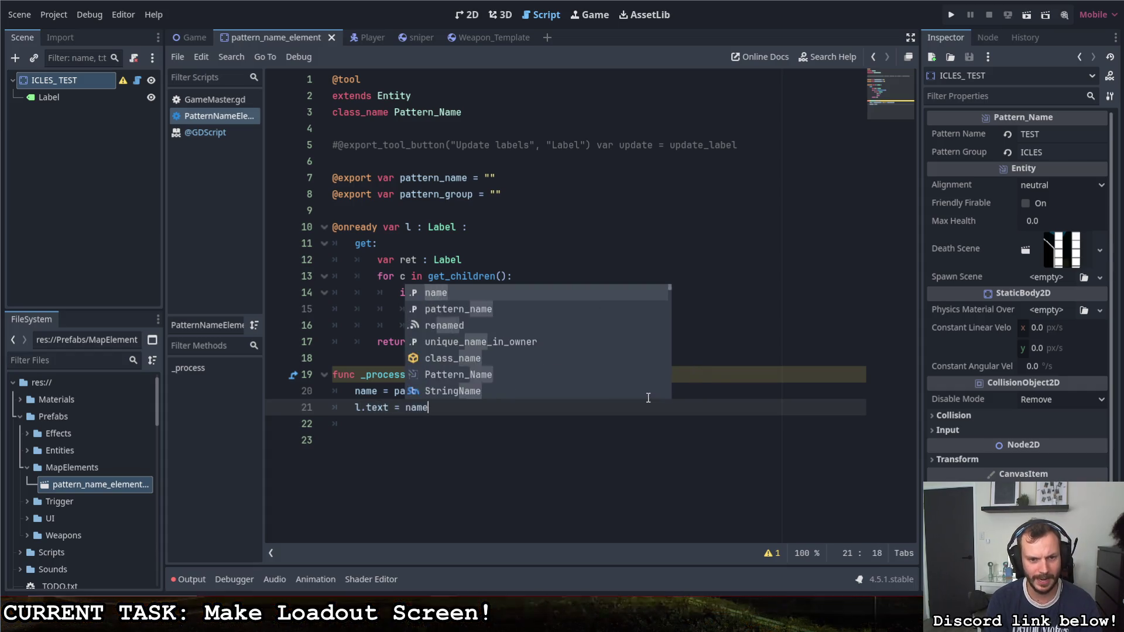
{"action": "left_click", "coordinate": [479, 17]}
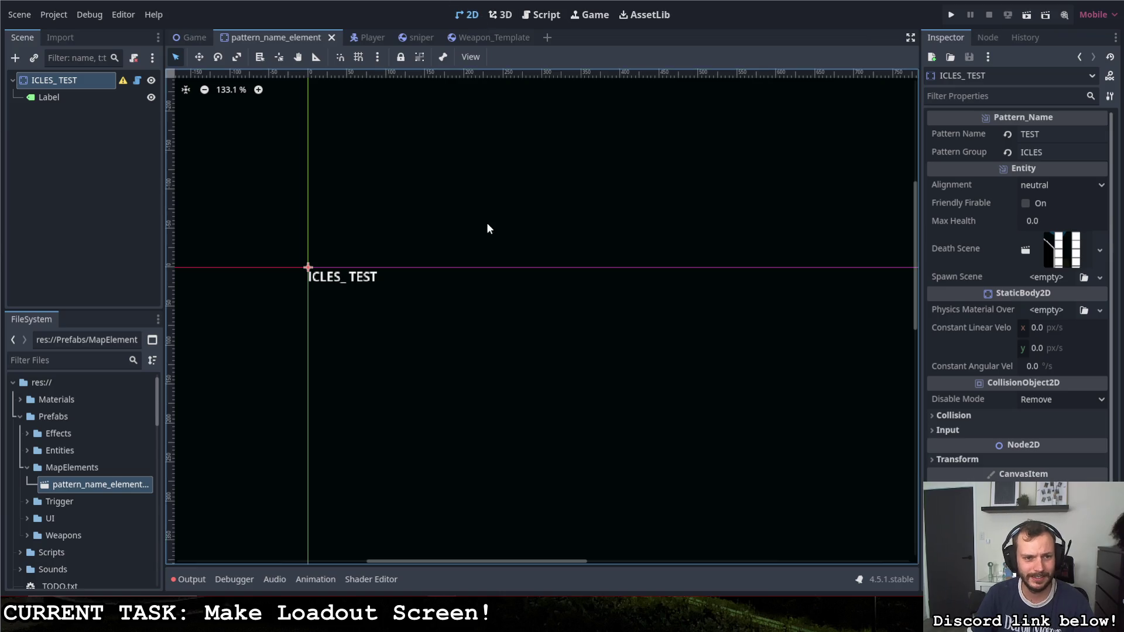
Step: Change Pattern Name to 'e' so the node reads ICLES_e, and return to the script
{"action": "double_click", "coordinate": [1040, 140]}
{"action": "type", "text": "e"}
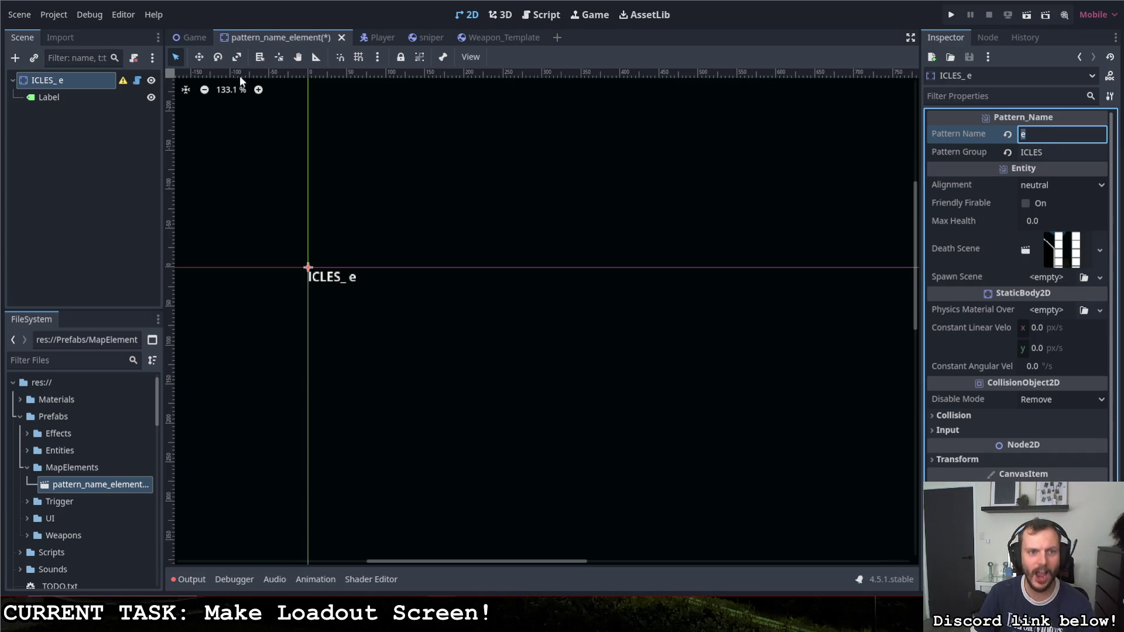
{"action": "left_click", "coordinate": [135, 83]}
{"action": "left_click", "coordinate": [136, 80]}
{"action": "key", "text": "Escape"}
{"action": "left_click", "coordinate": [493, 391]}
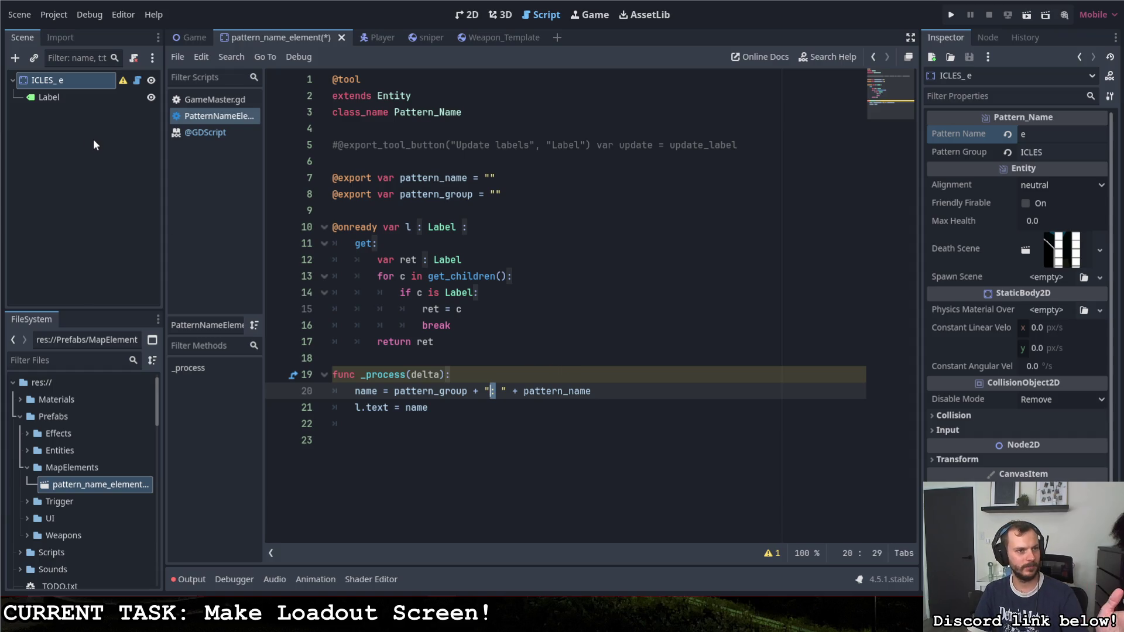
Step: Copy the l.text expression over name on line 20 and remove name from line 21
{"action": "left_click_drag", "start_coordinate": [389, 408], "coordinate": [356, 408]}
{"action": "key", "text": "ctrl+c"}
{"action": "double_click", "coordinate": [366, 391]}
{"action": "key", "text": "ctrl+v"}
{"action": "left_click", "coordinate": [431, 408]}
{"action": "left_click_drag", "start_coordinate": [430, 408], "coordinate": [405, 408]}
{"action": "key", "text": "BackSpace"}
Step: Make line 21 read name = l.text, remove the extra blank line, and save the script
{"action": "left_click", "coordinate": [355, 408]}
{"action": "type", "text": "name ="}
{"action": "key", "text": "End"}
{"action": "key", "text": "BackSpace"}
{"action": "key", "text": "BackSpace"}
{"action": "key", "text": "Return"}
{"action": "left_click", "coordinate": [454, 410]}
{"action": "left_click", "coordinate": [448, 421]}
{"action": "key", "text": "BackSpace"}
{"action": "key", "text": "BackSpace"}
{"action": "key", "text": "ctrl+s"}
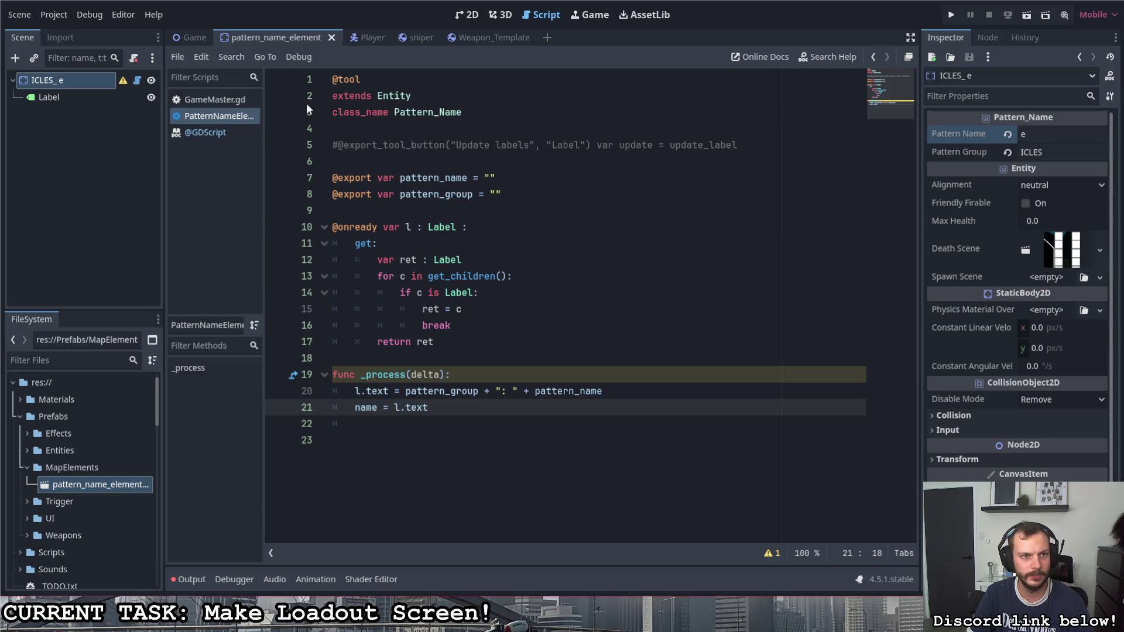
Step: Uncomment the Update labels export button on line 5 and rename _process(delta) to update_label()
{"action": "left_click", "coordinate": [340, 145]}
{"action": "key", "text": "BackSpace"}
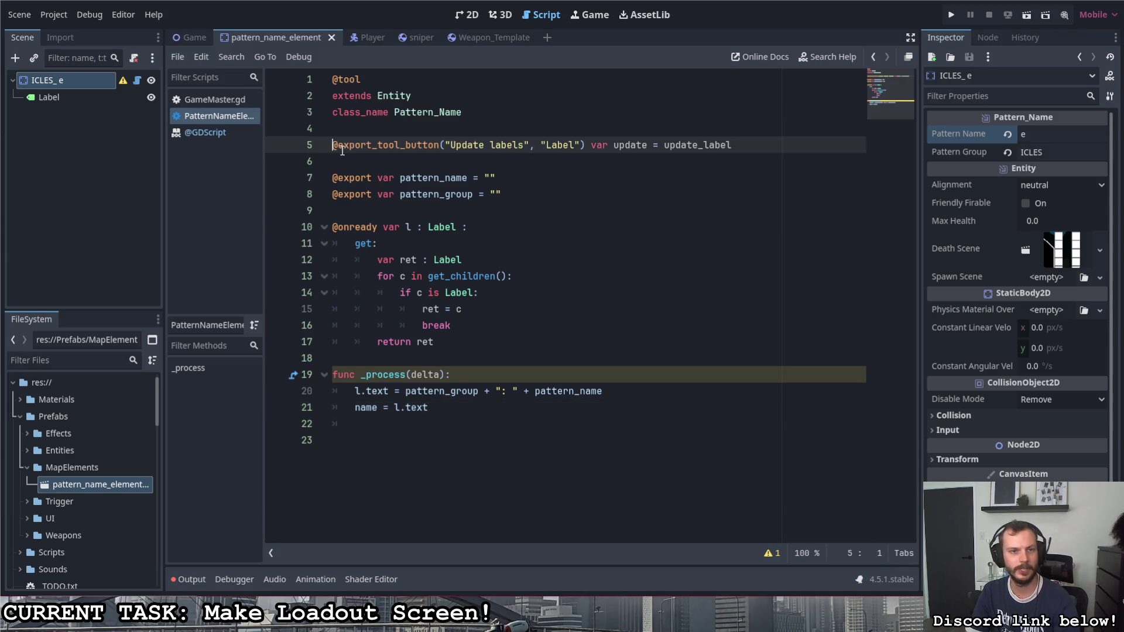
{"action": "double_click", "coordinate": [364, 378]}
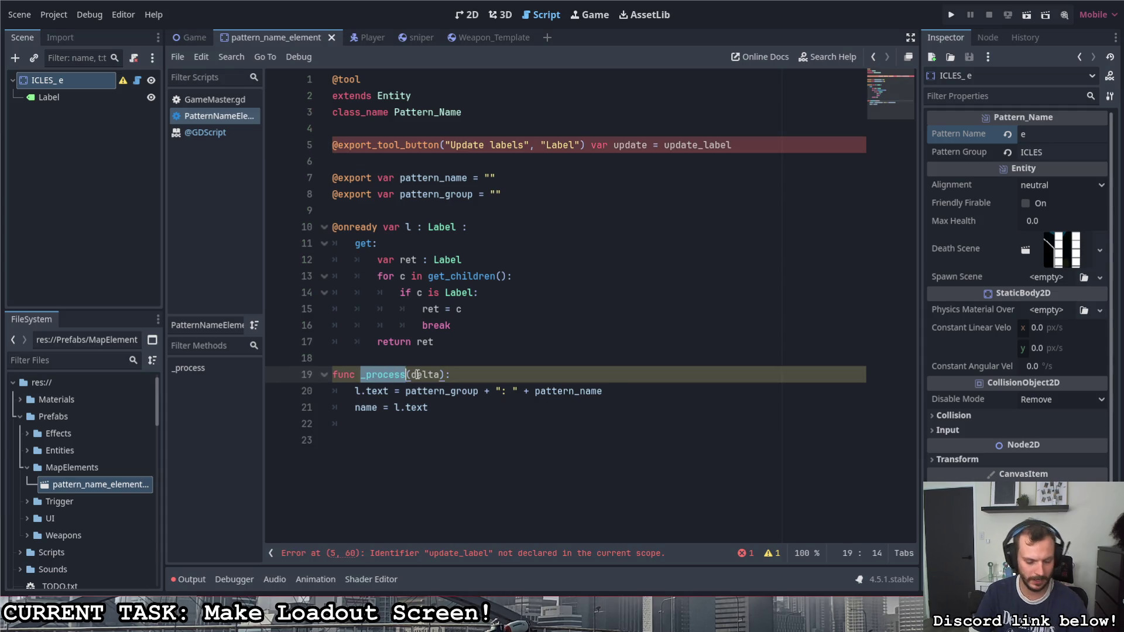
{"action": "type", "text": "Update_Label"}
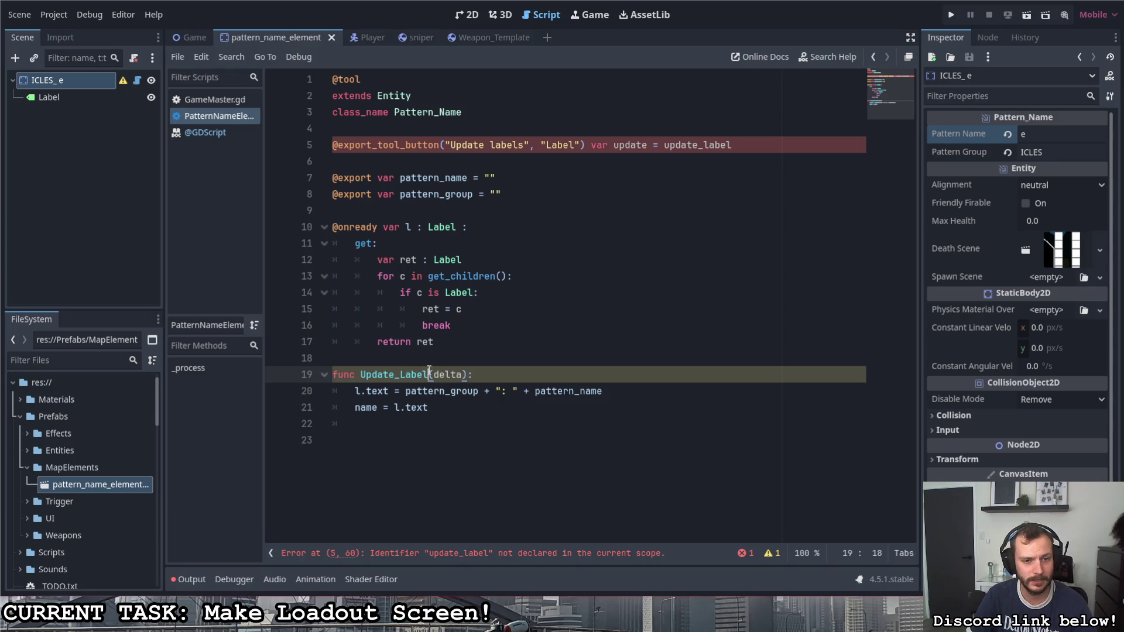
{"action": "double_click", "coordinate": [446, 375]}
{"action": "key", "text": "BackSpace"}
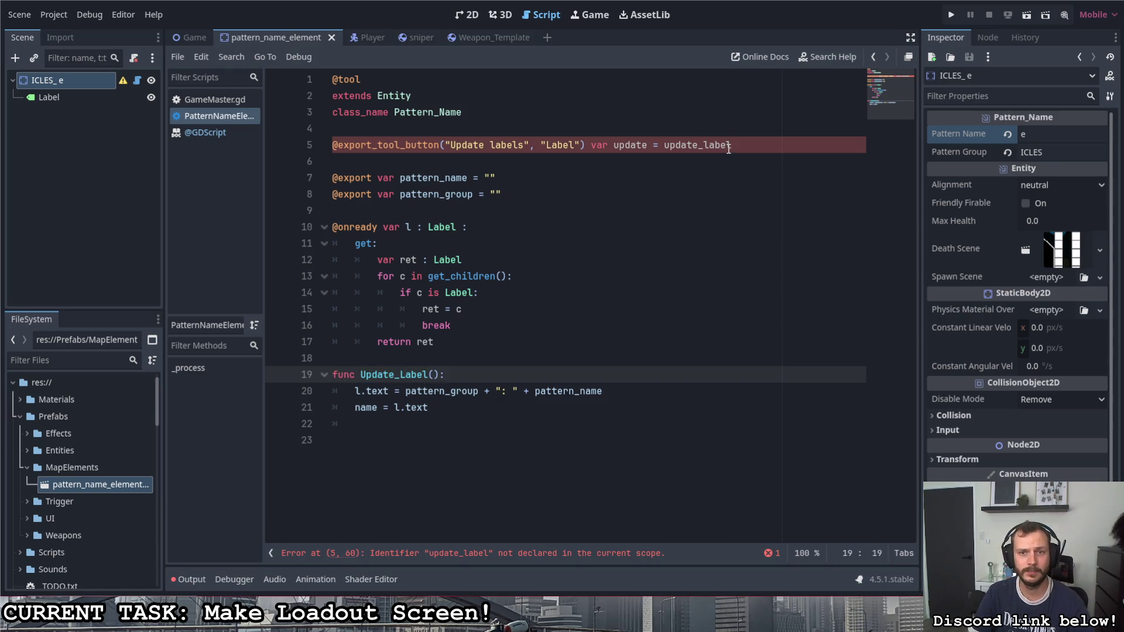
{"action": "left_click", "coordinate": [356, 375]}
{"action": "type", "text": "u"}
{"action": "left_click", "coordinate": [401, 375]}
{"action": "type", "text": "l"}
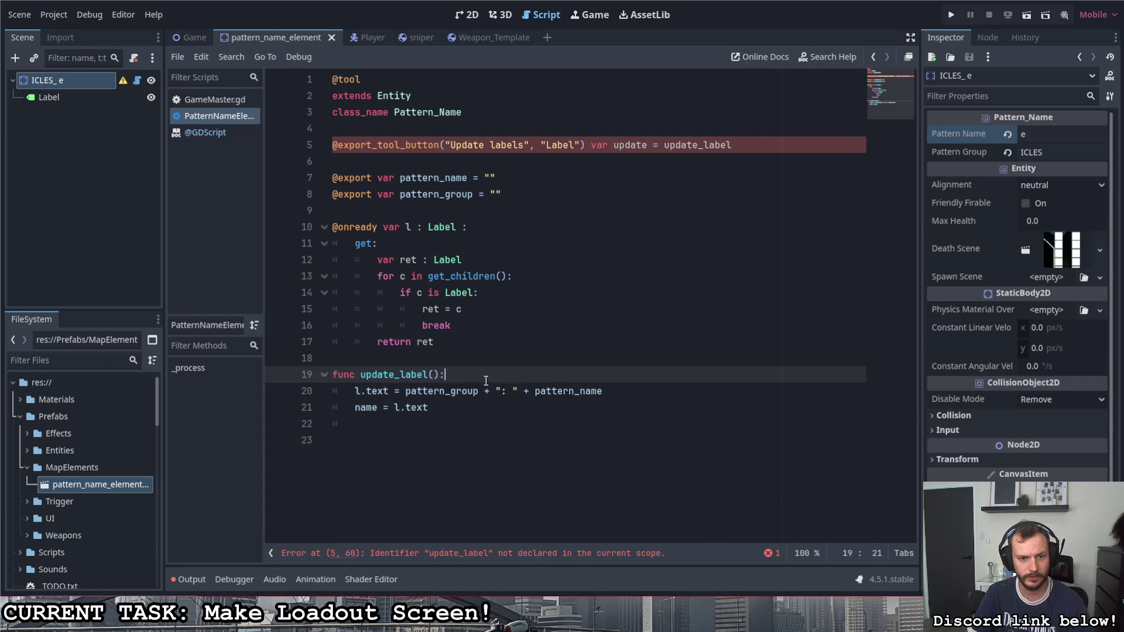
{"action": "left_click", "coordinate": [487, 378]}
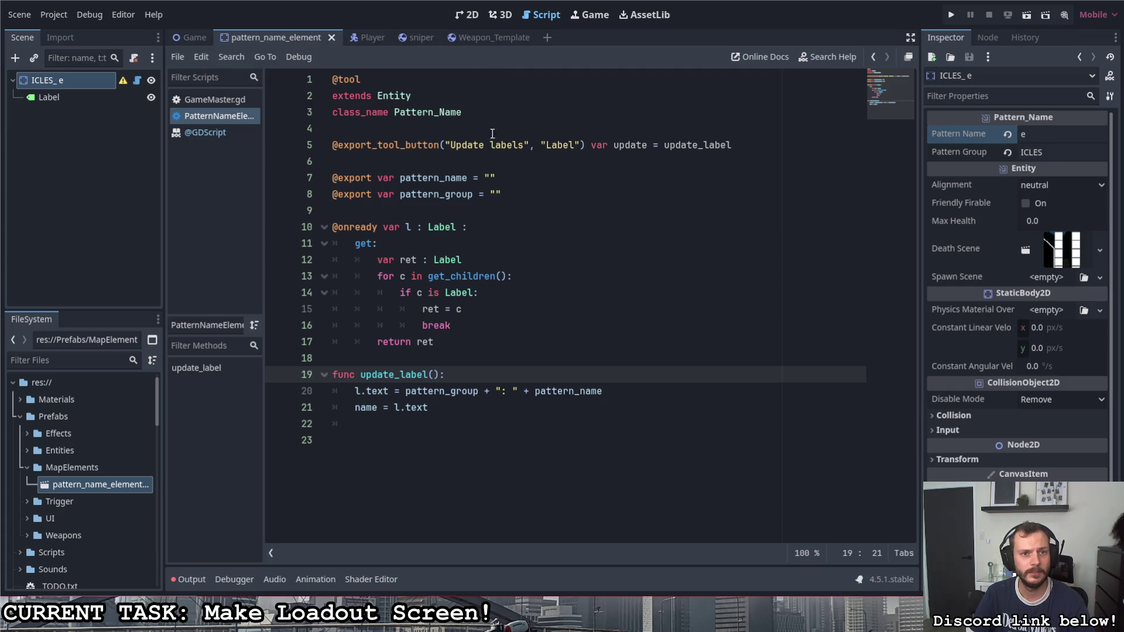
Step: Switch to the 2D view, where the label reads ICLES: e
{"action": "left_click", "coordinate": [498, 163]}
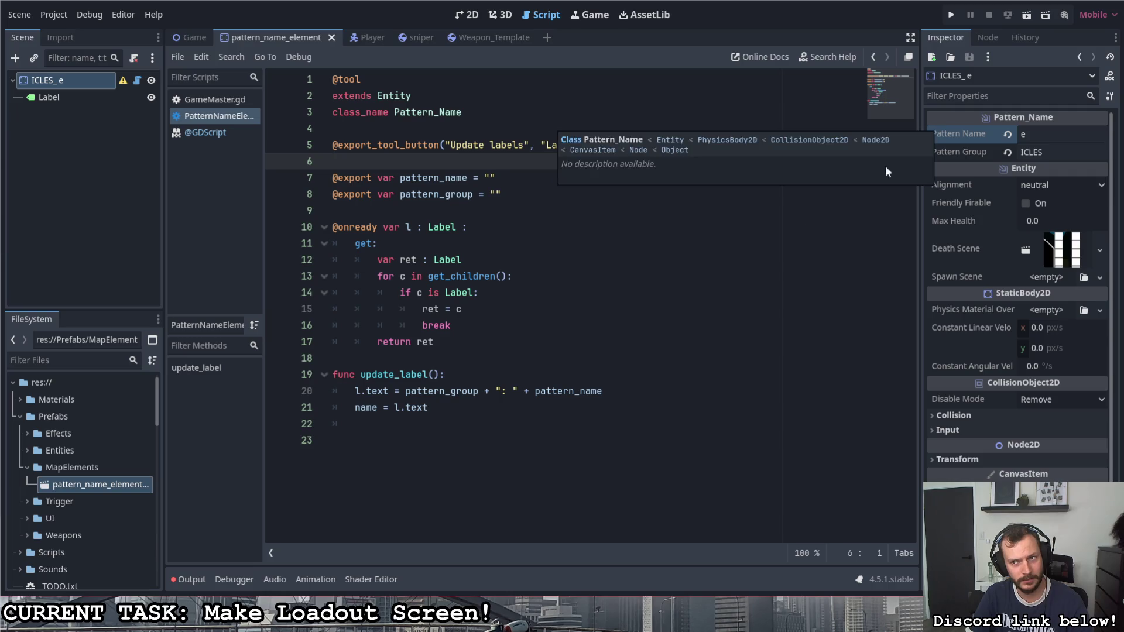
{"action": "left_click", "coordinate": [638, 321]}
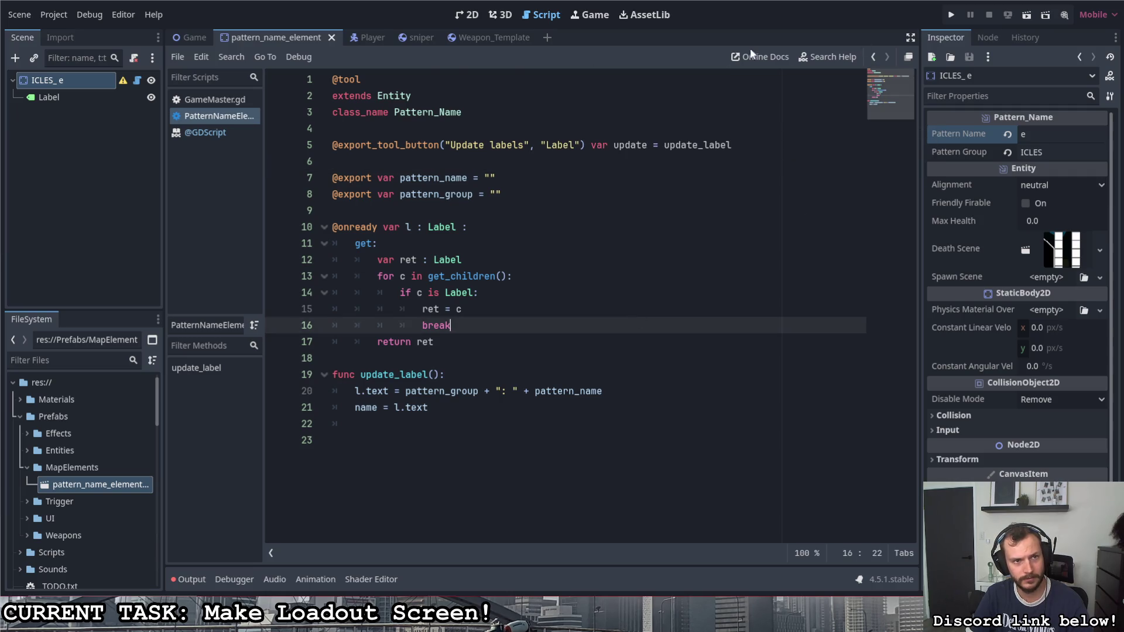
{"action": "left_click", "coordinate": [467, 15]}
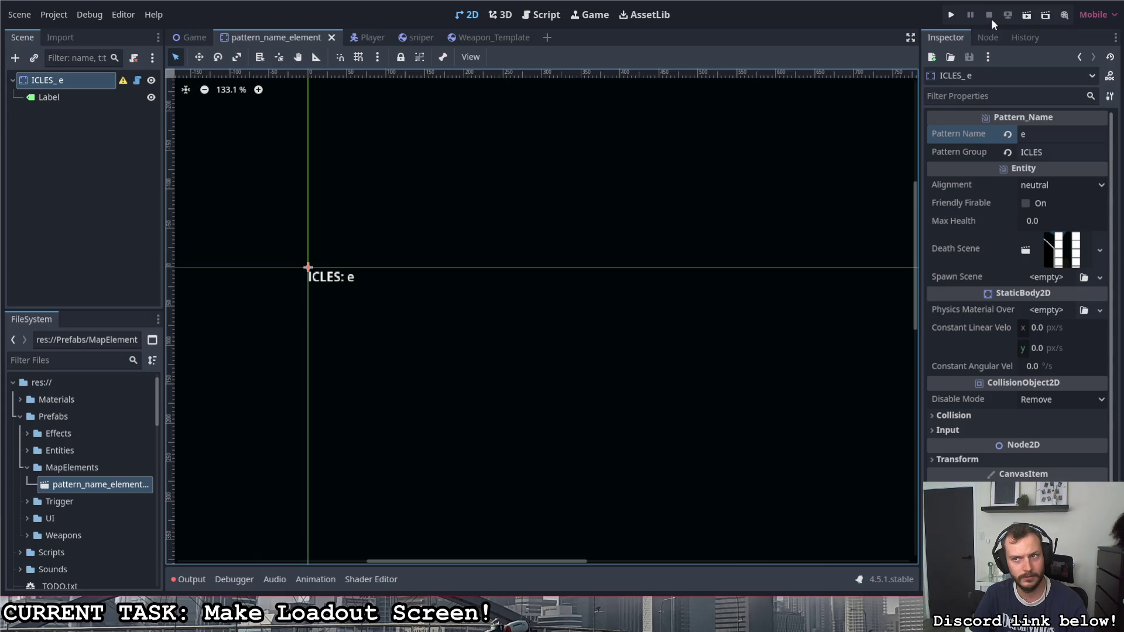
Step: Empty the Pattern Name and Pattern Group fields, save the scene, and return to the script
{"action": "left_click", "coordinate": [1039, 134]}
{"action": "type", "text": "2"}
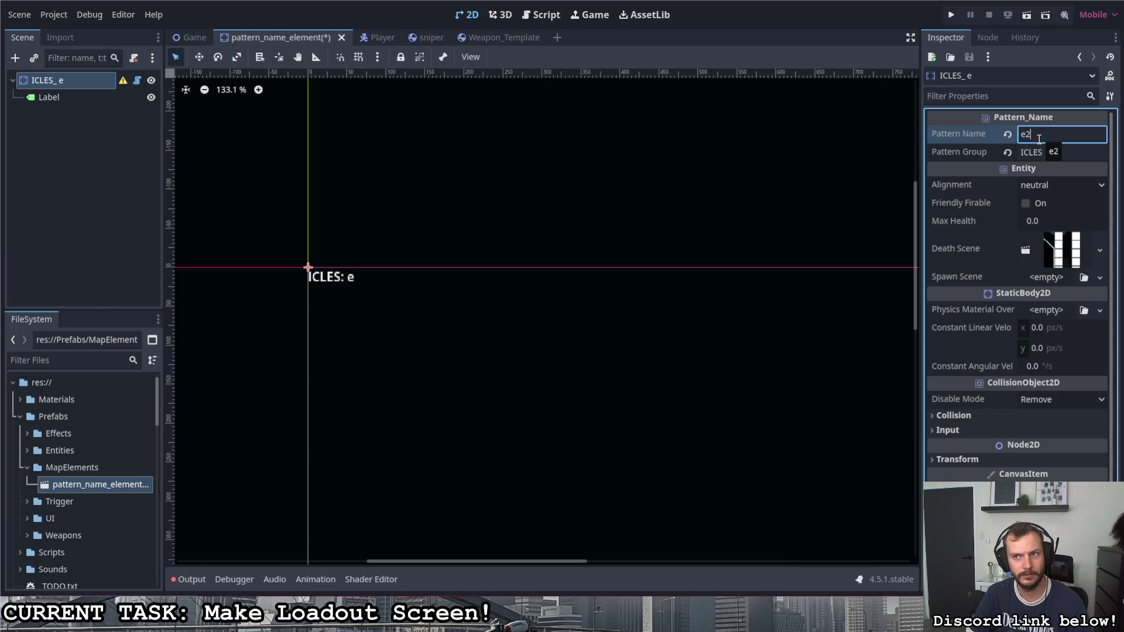
{"action": "key", "text": "ctrl+a"}
{"action": "key", "text": "BackSpace"}
{"action": "key", "text": "Tab"}
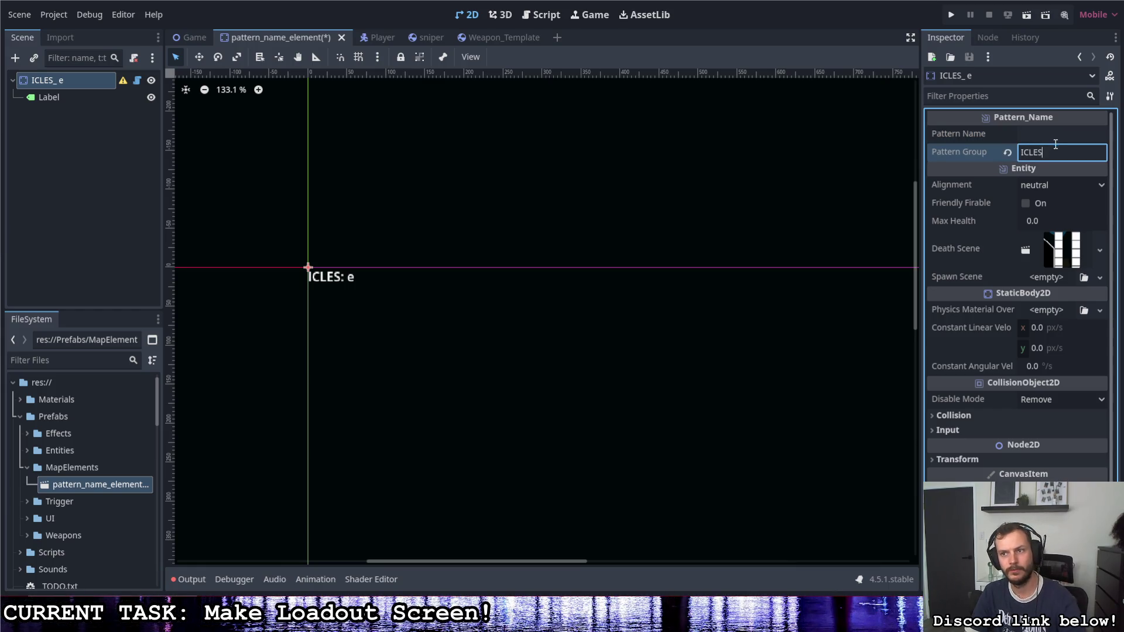
{"action": "key", "text": "ctrl+a"}
{"action": "key", "text": "BackSpace"}
{"action": "key", "text": "shift+Tab"}
{"action": "key", "text": "ctrl+s"}
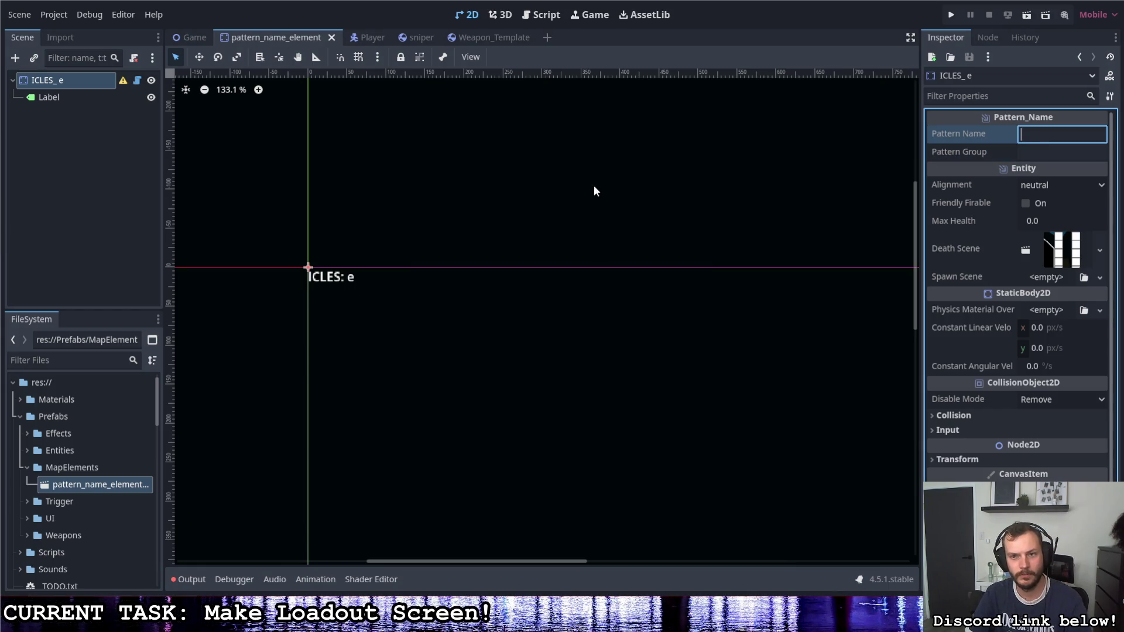
{"action": "left_click", "coordinate": [137, 81]}
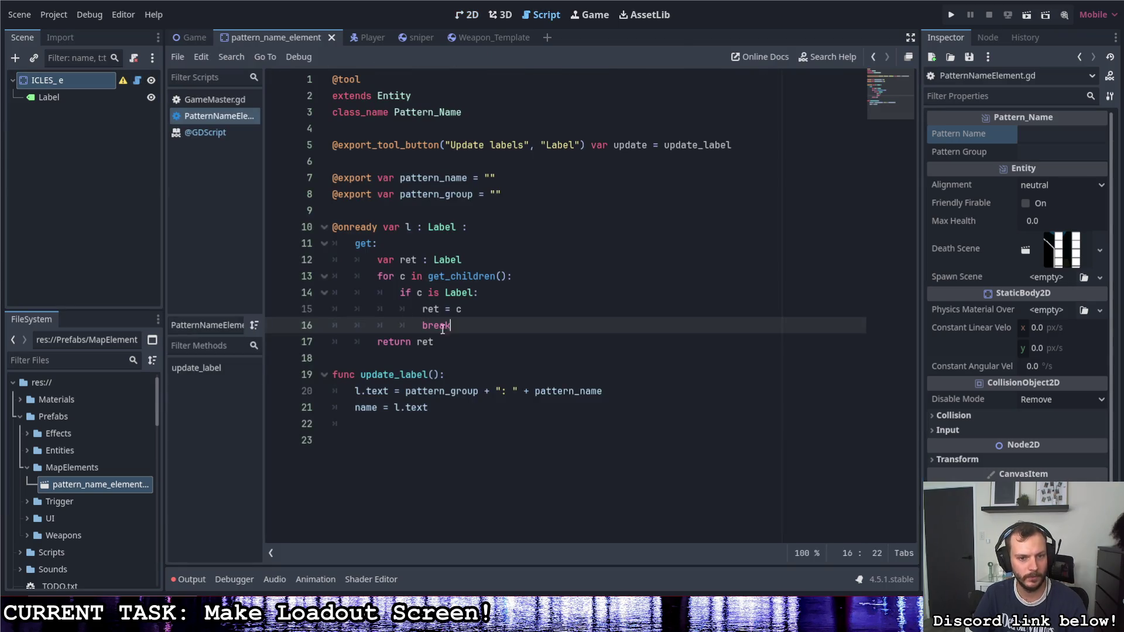
Step: Start update_label() with if pattern_group == "": and an indented pattern_group line beneath it
{"action": "key", "text": "Down"}
{"action": "key", "text": "Down"}
{"action": "key", "text": "Down"}
{"action": "key", "text": "Return"}
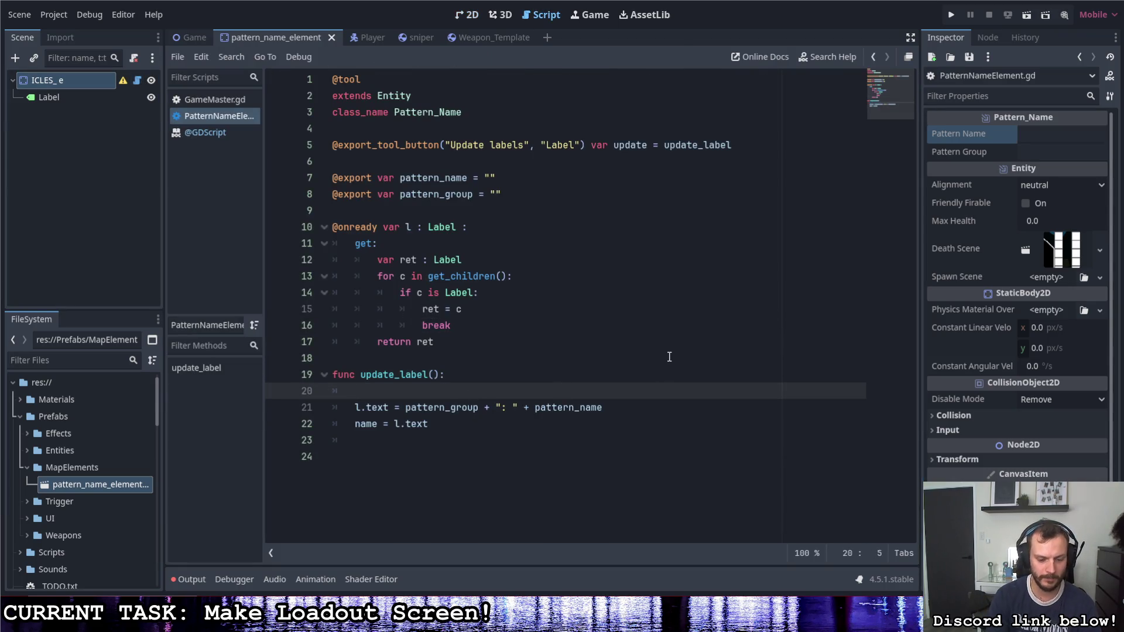
{"action": "type", "text": "if pattern"}
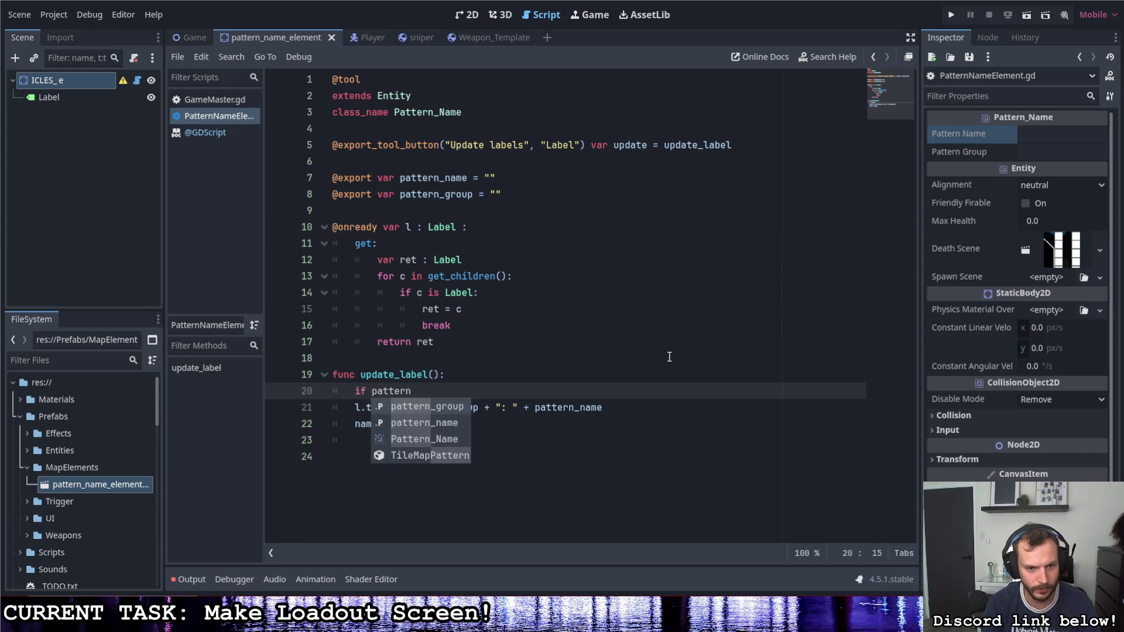
{"action": "key", "text": "Return"}
{"action": "type", "text": "= \"\""}
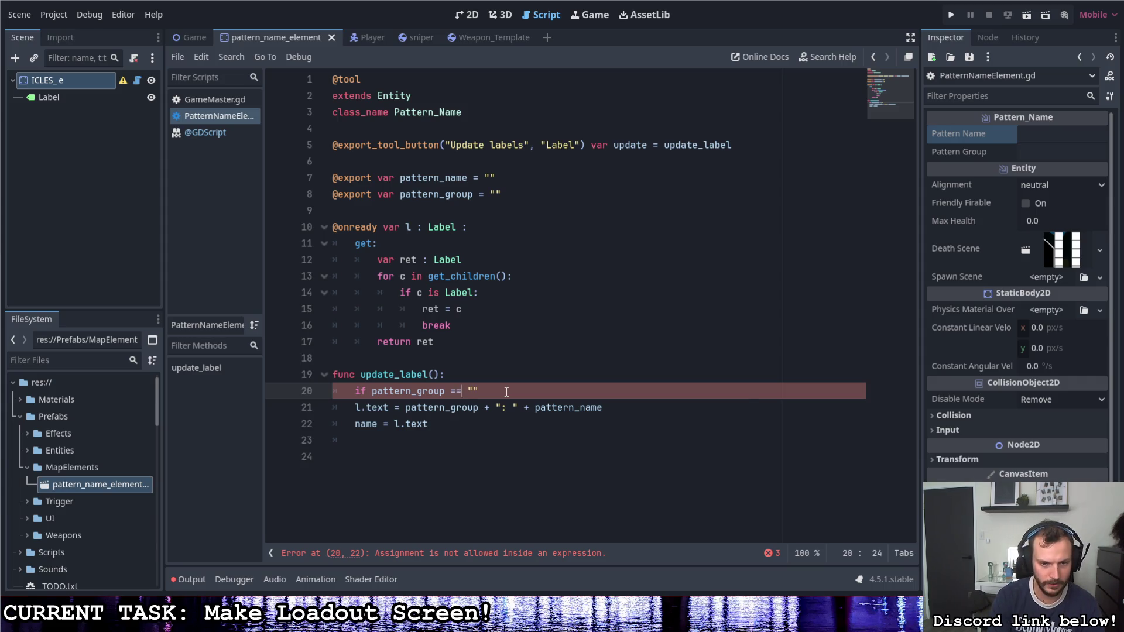
{"action": "left_click", "coordinate": [524, 391]}
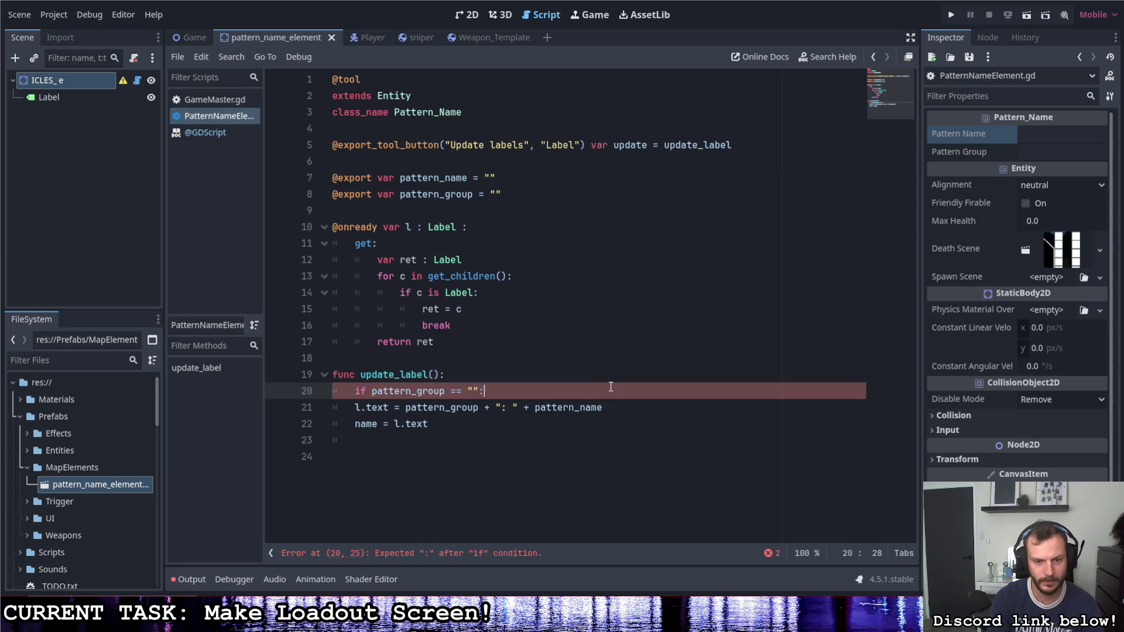
{"action": "key", "text": "Return"}
{"action": "type", "text": "pattern"}
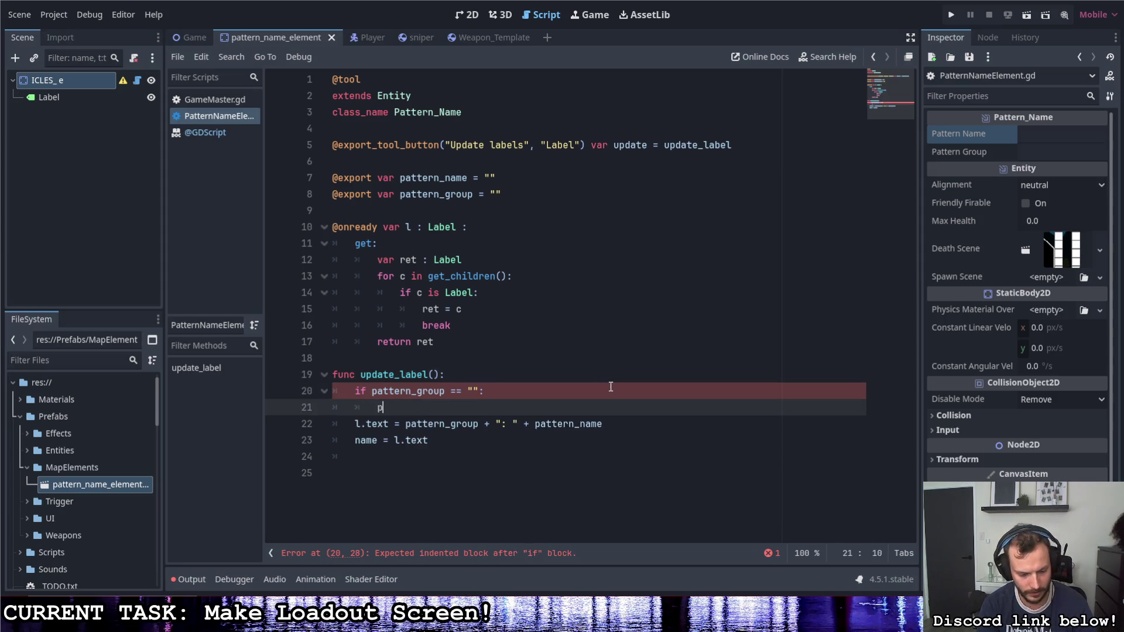
{"action": "key", "text": "Return"}
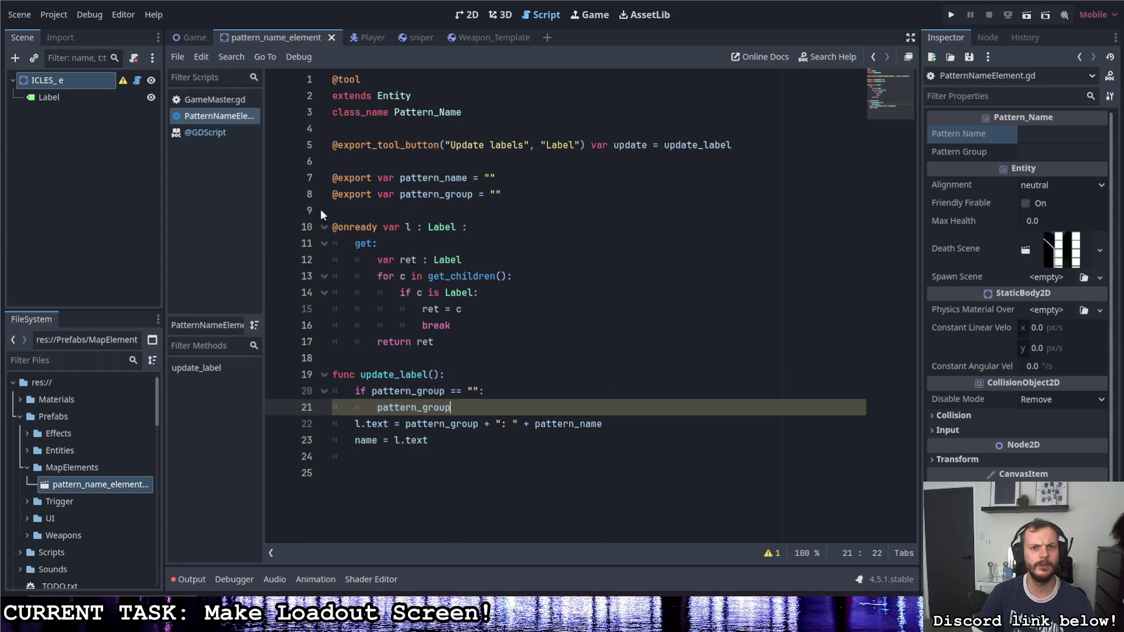
{"action": "double_click", "coordinate": [500, 178]}
Step: Fill the pattern_name and pattern_group default strings with <INSERT NAME> and <INSERT GROUP> text
{"action": "type", "text": "<"}
{"action": "key", "text": "BackSpace"}
{"action": "type", "text": "\""}
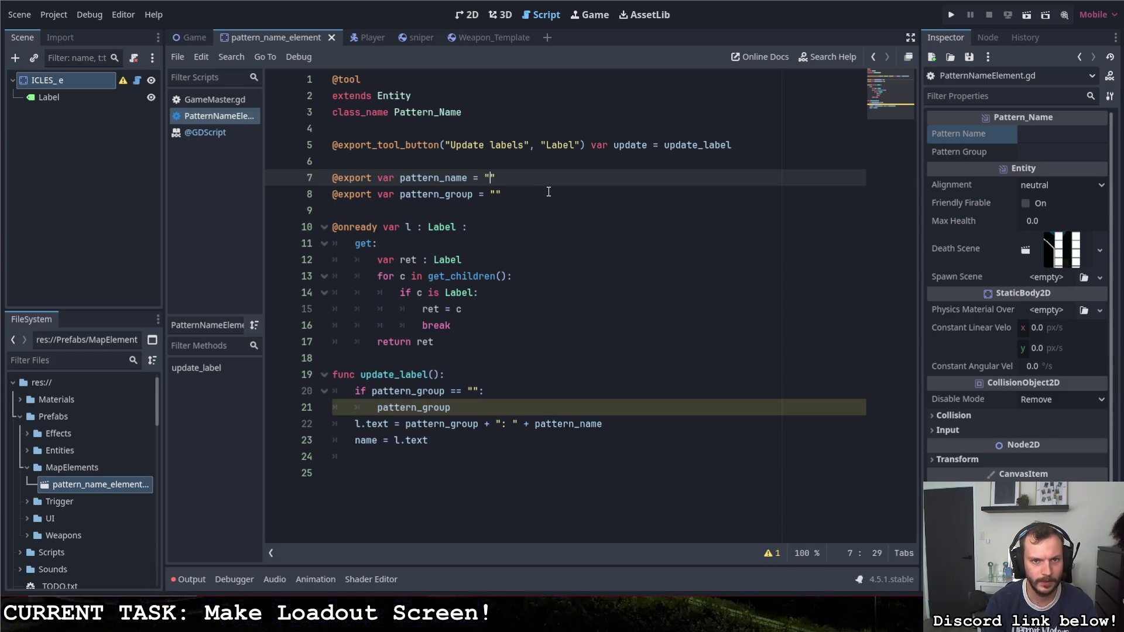
{"action": "type", "text": "<INSERT NAME>"}
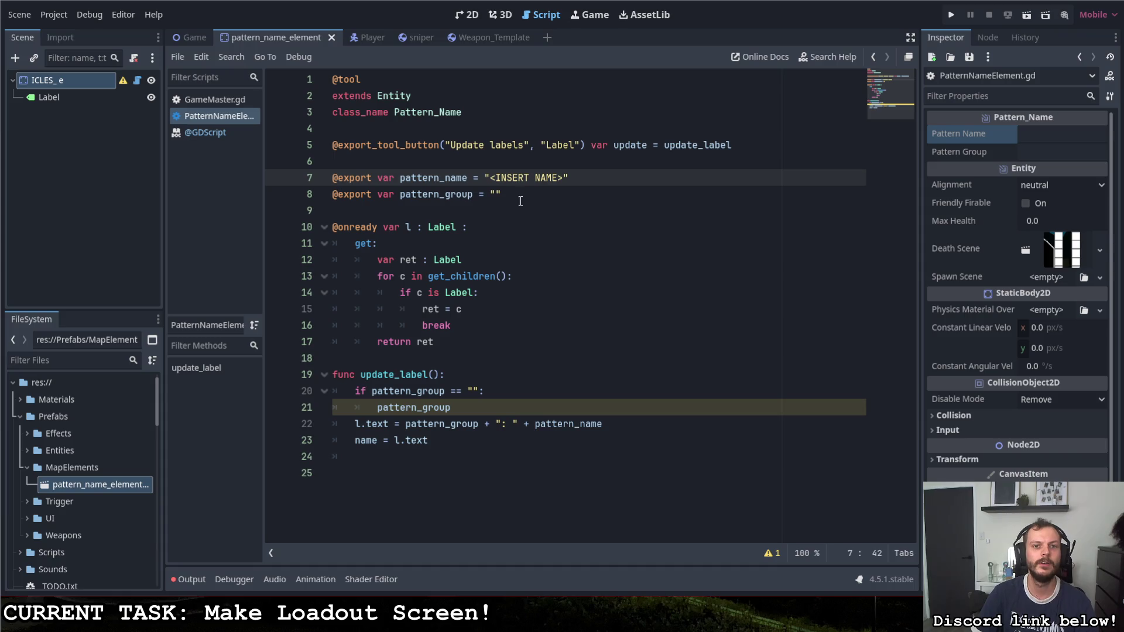
{"action": "left_click", "coordinate": [497, 194]}
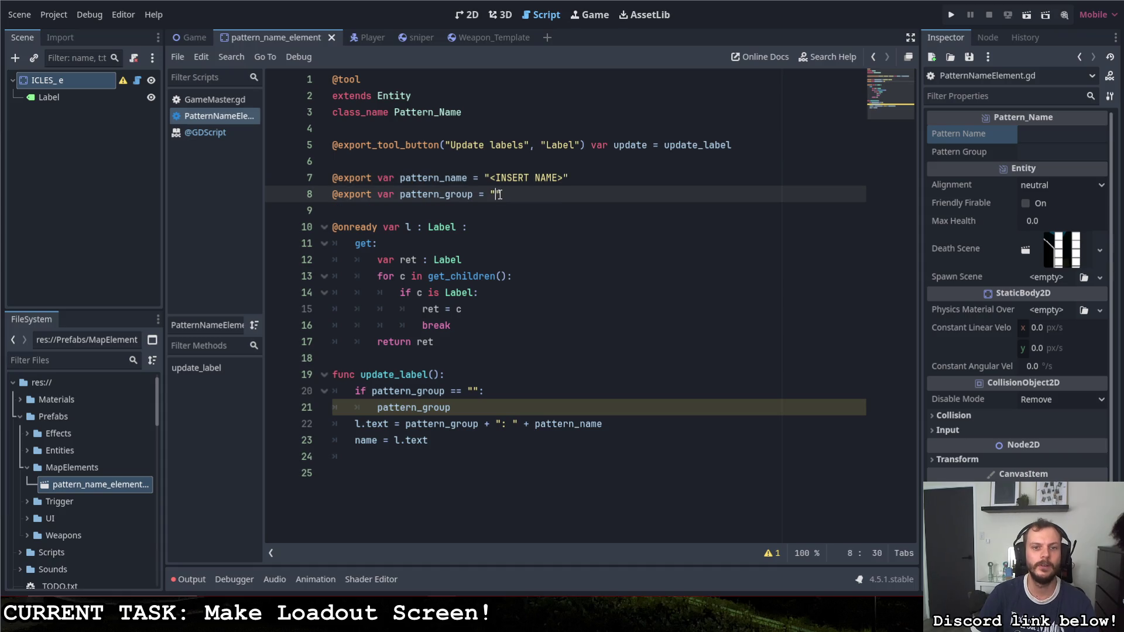
{"action": "type", "text": "<INSERT"}
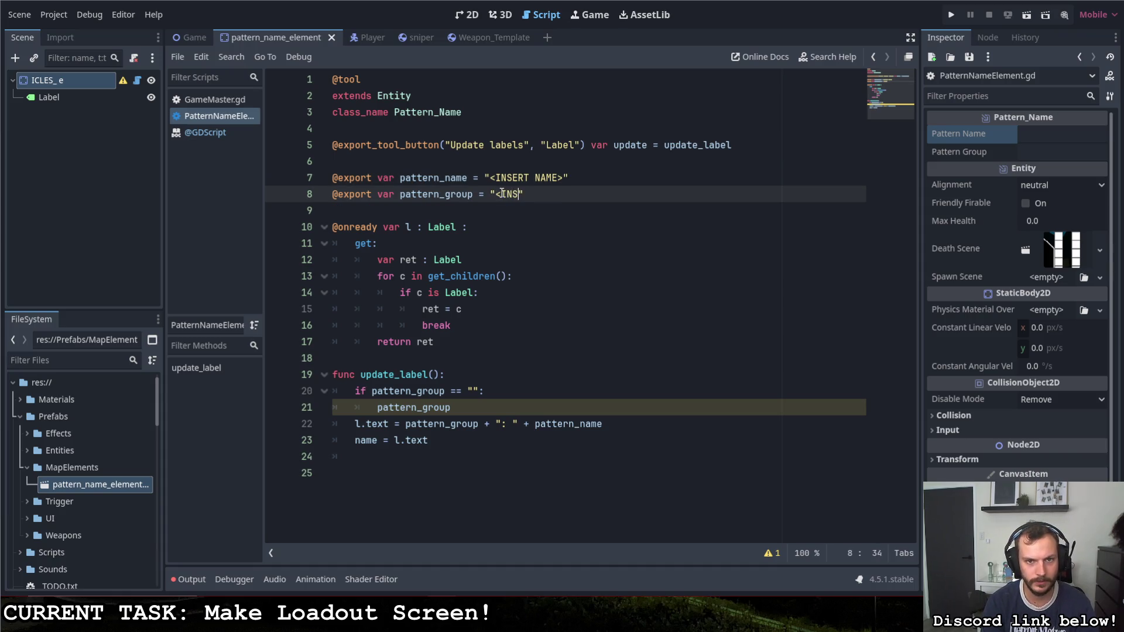
{"action": "type", "text": "ROUP"}
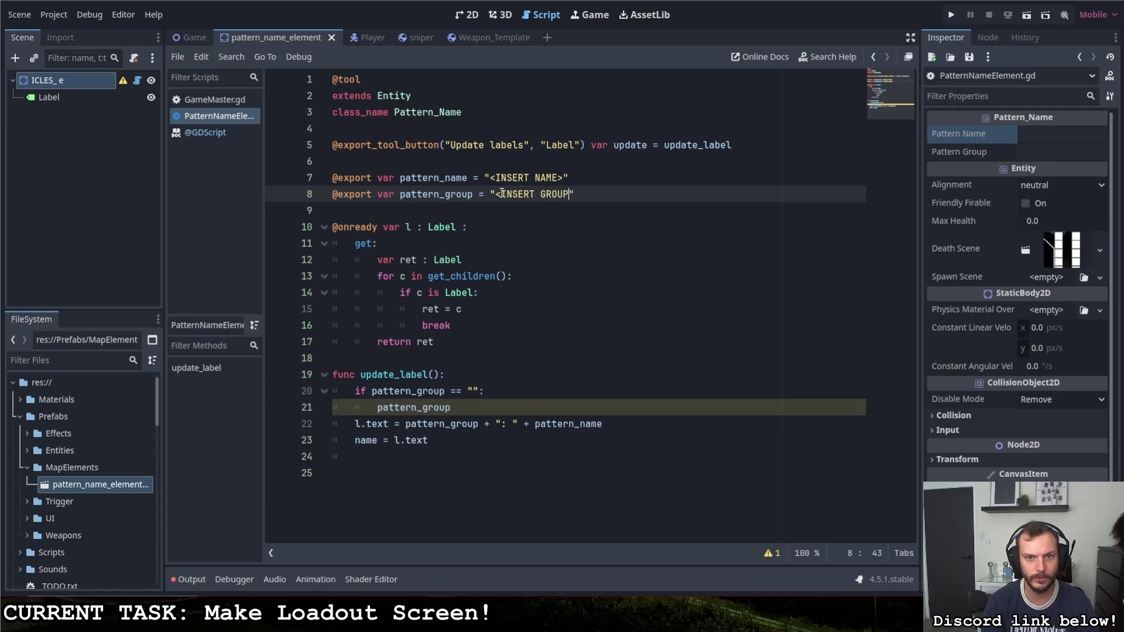
{"action": "left_click", "coordinate": [371, 178]}
{"action": "type", "text": "_def"}
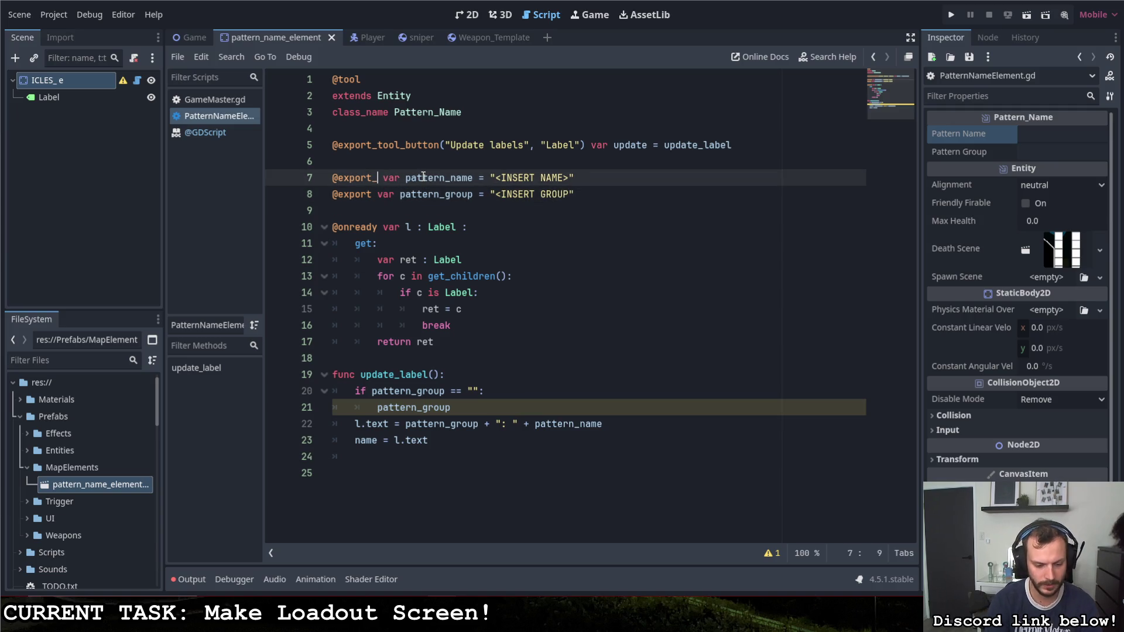
{"action": "key", "text": "BackSpace"}
{"action": "key", "text": "BackSpace"}
{"action": "key", "text": "BackSpace"}
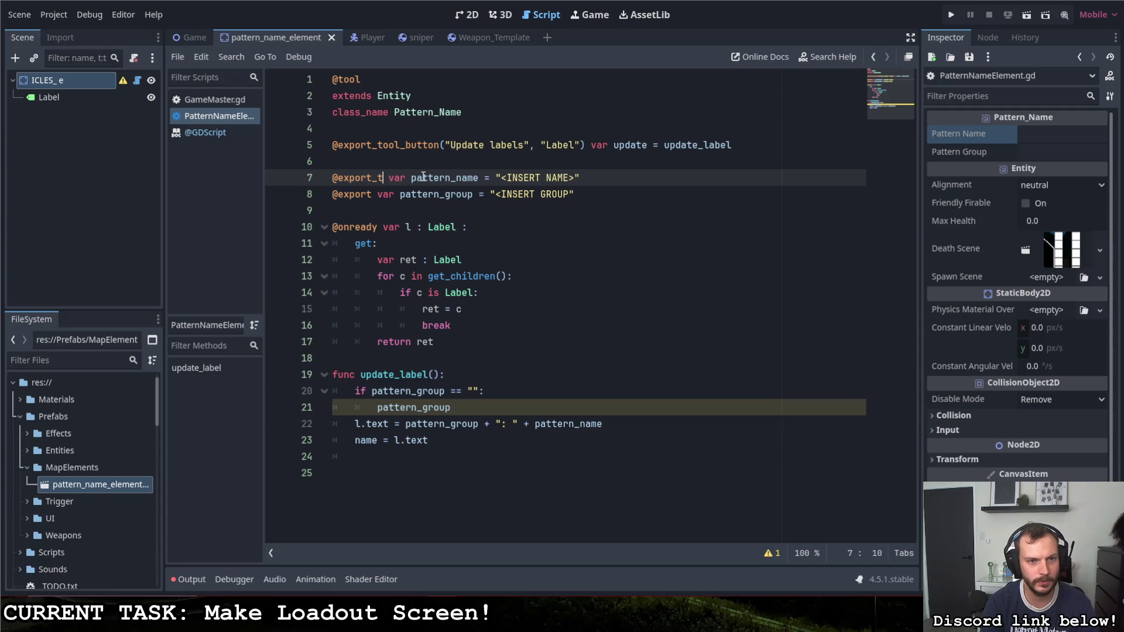
{"action": "type", "text": "te"}
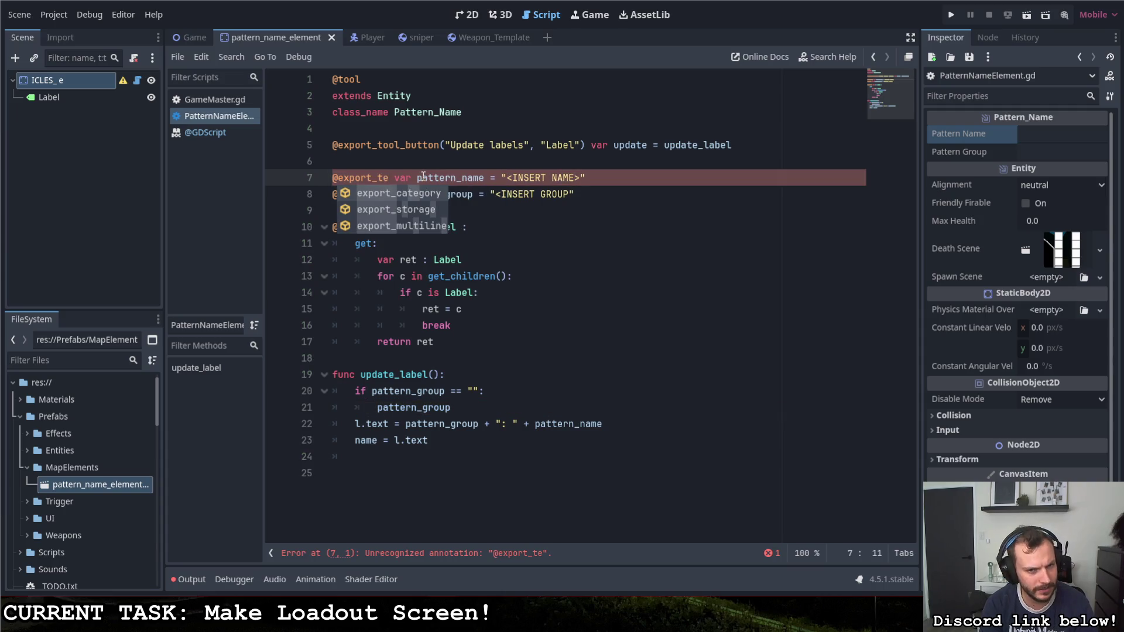
{"action": "key", "text": "BackSpace"}
{"action": "key", "text": "BackSpace"}
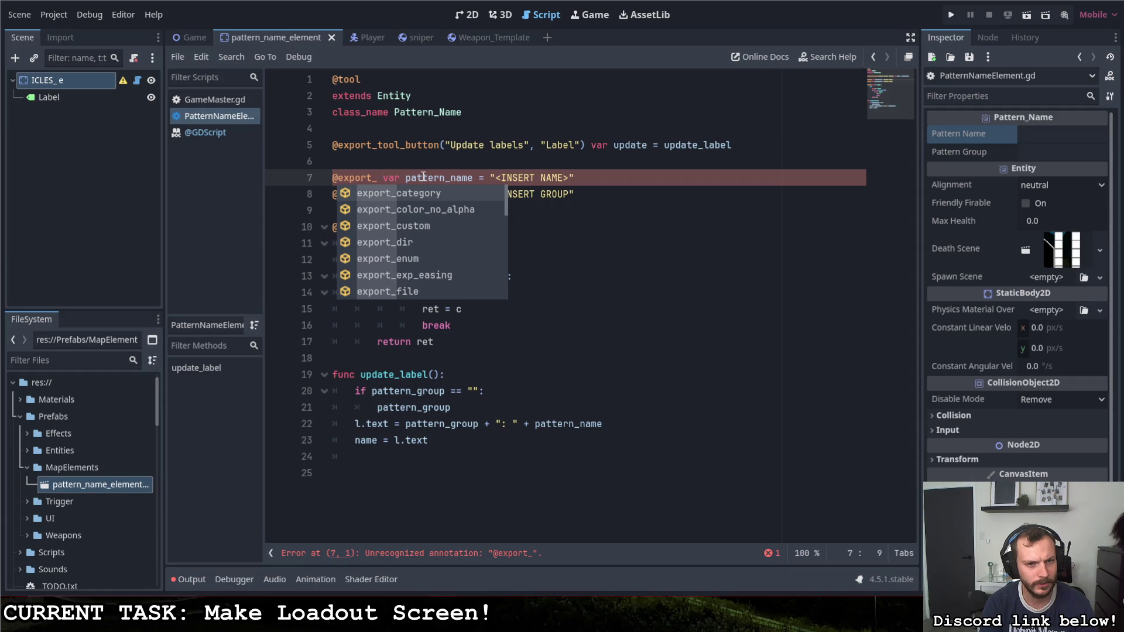
{"action": "scroll", "coordinate": [490, 232], "scroll_direction": "down", "scroll_amount": 4}
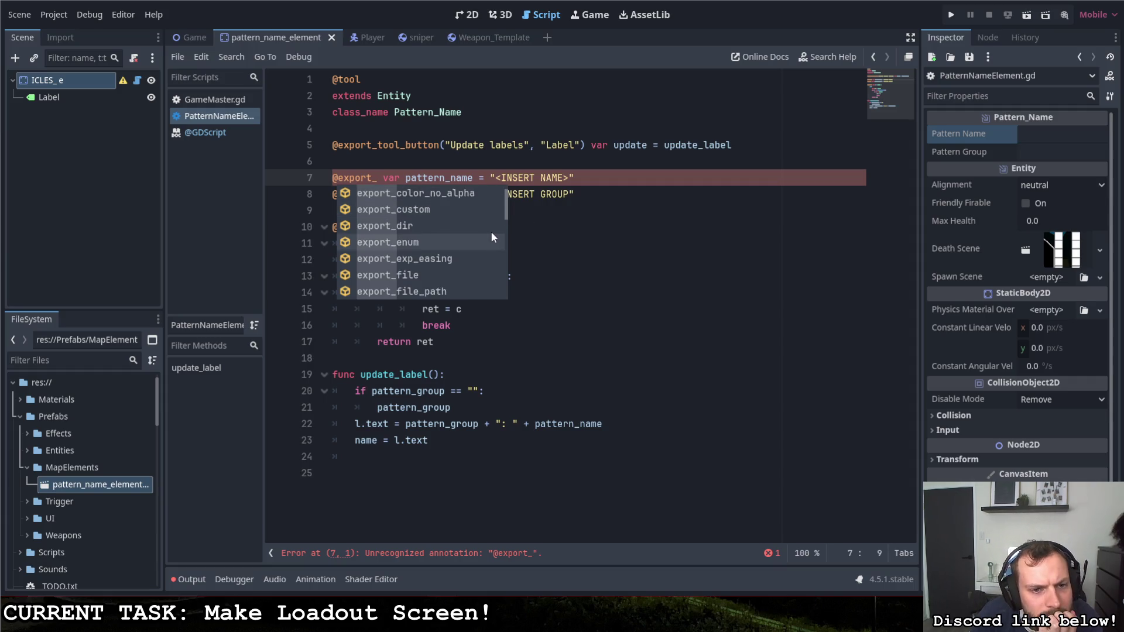
{"action": "scroll", "coordinate": [491, 234], "scroll_direction": "down", "scroll_amount": 3}
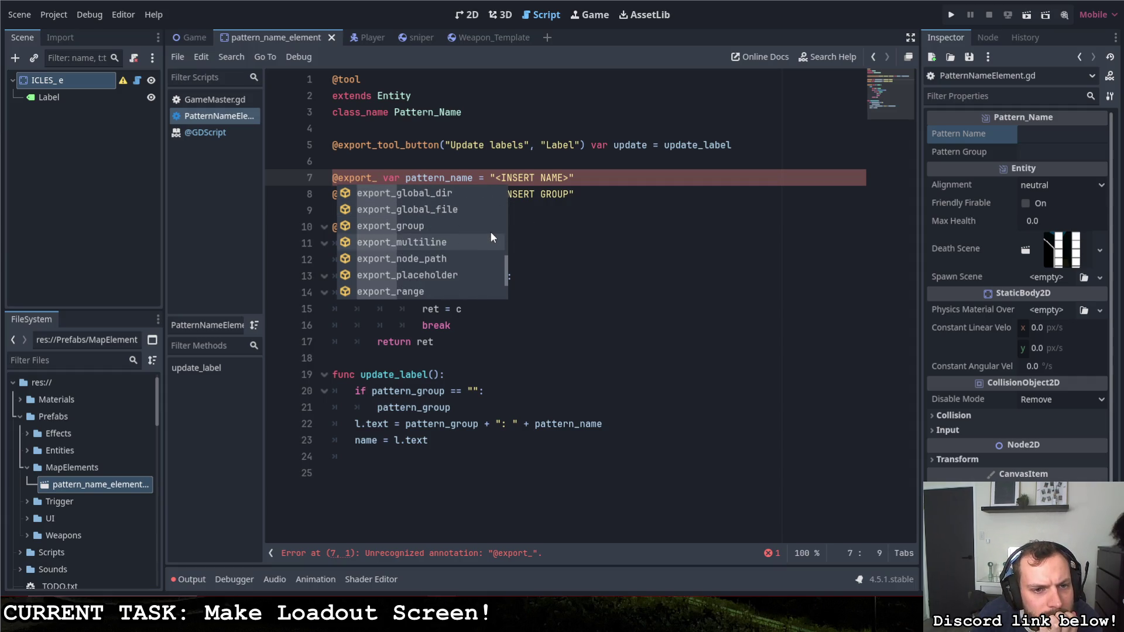
{"action": "scroll", "coordinate": [491, 237], "scroll_direction": "down", "scroll_amount": 3}
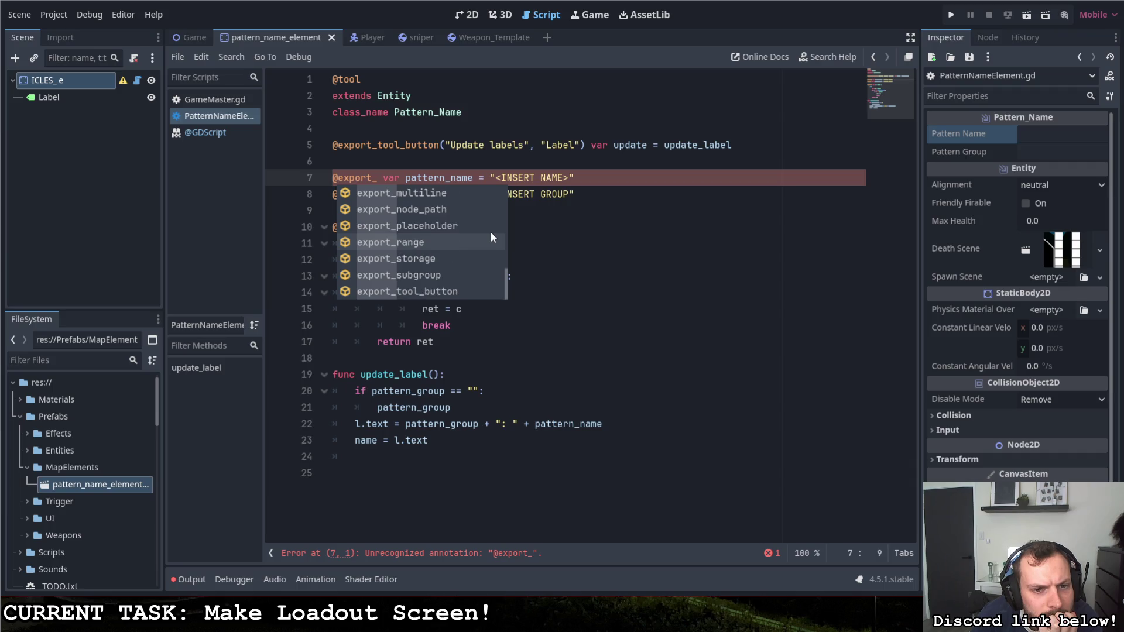
{"action": "scroll", "coordinate": [491, 236], "scroll_direction": "up", "scroll_amount": 3}
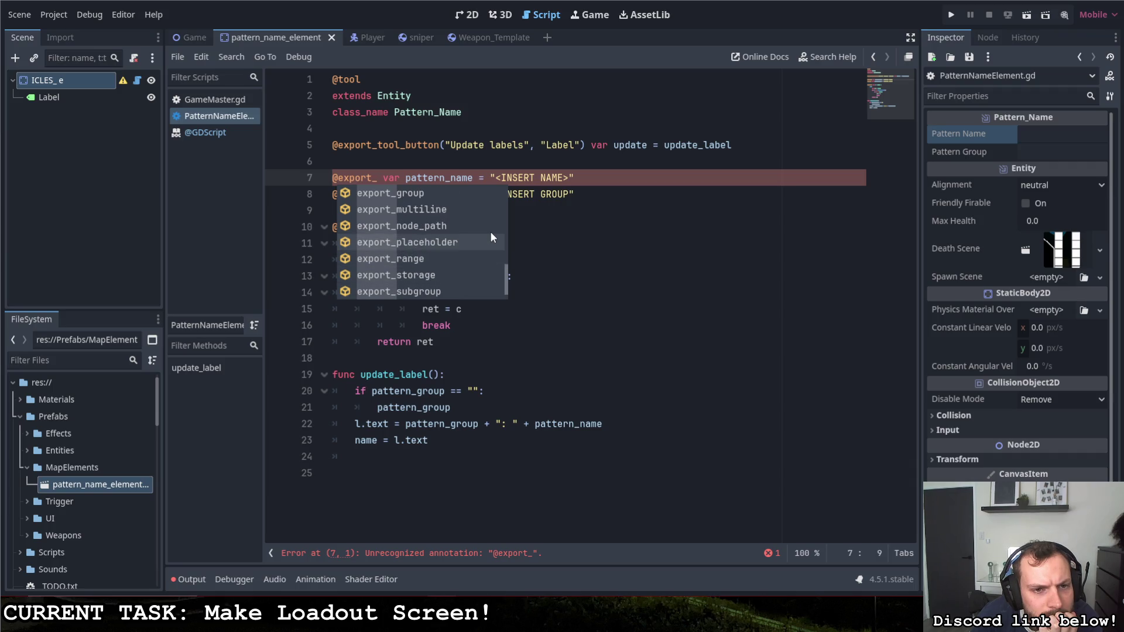
{"action": "scroll", "coordinate": [490, 236], "scroll_direction": "down", "scroll_amount": 3}
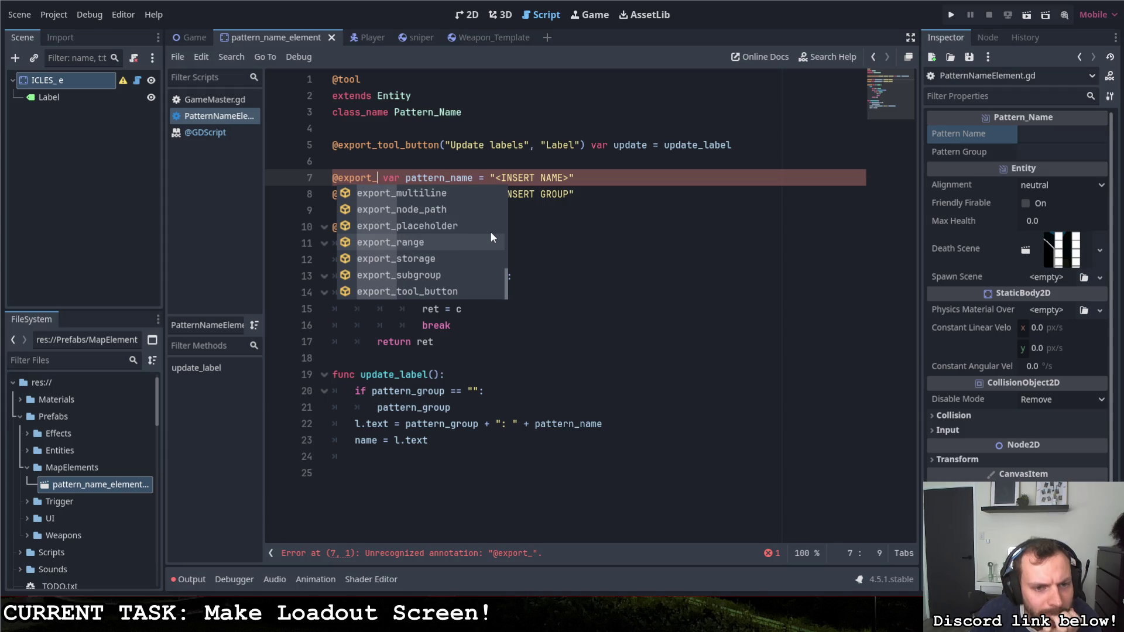
{"action": "left_click", "coordinate": [436, 227]}
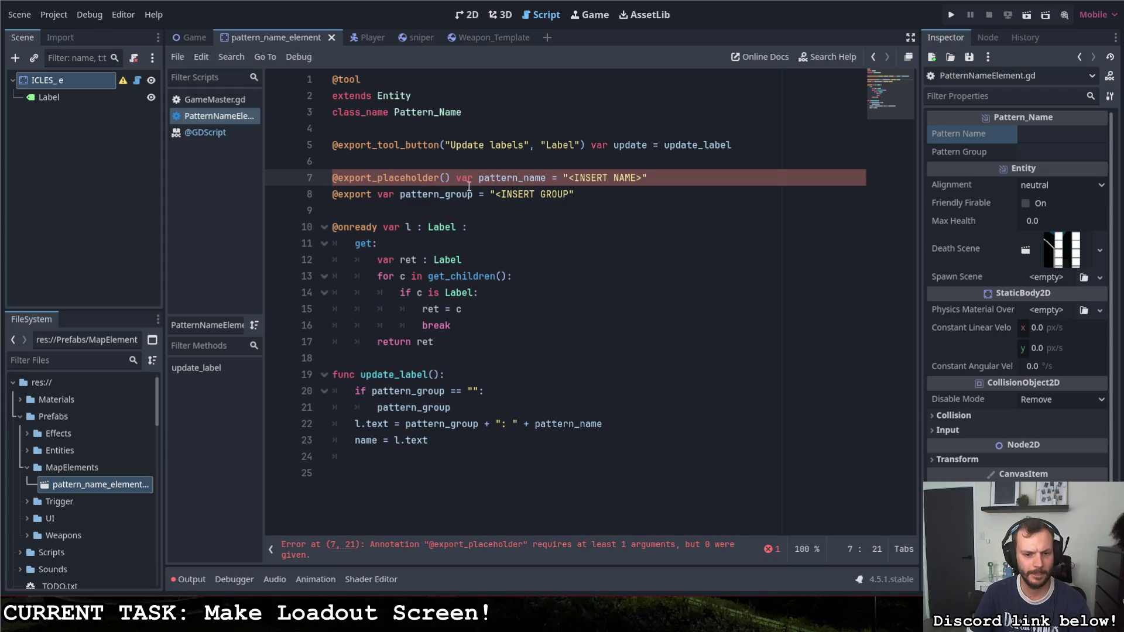
{"action": "type", "text": "\""}
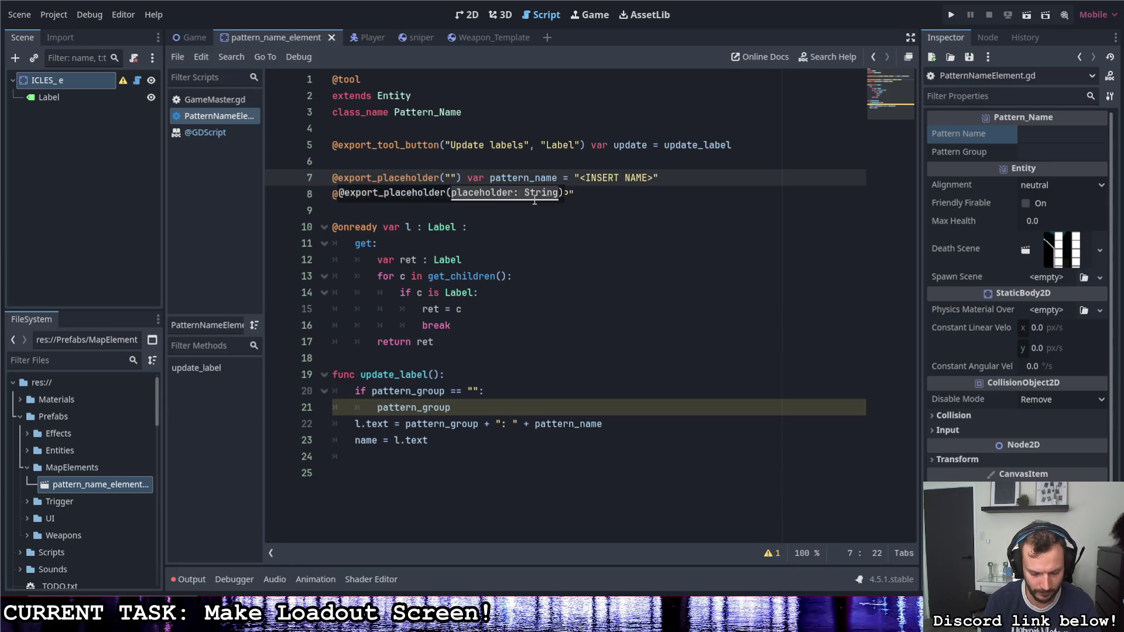
{"action": "type", "text": "<INSERT"}
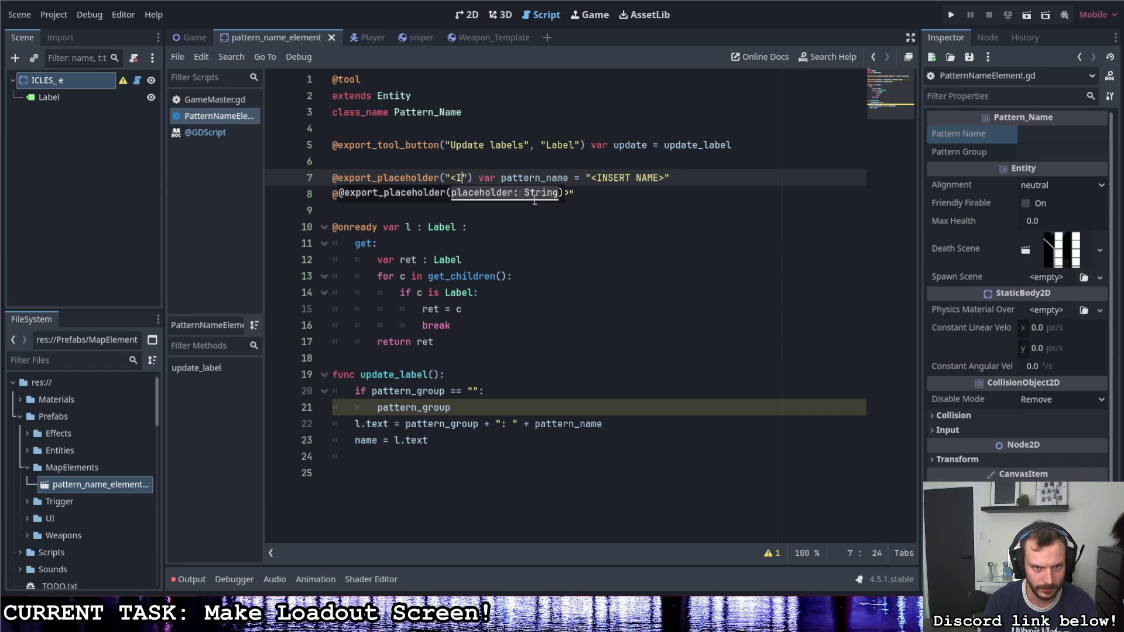
{"action": "type", "text": " NAME>"}
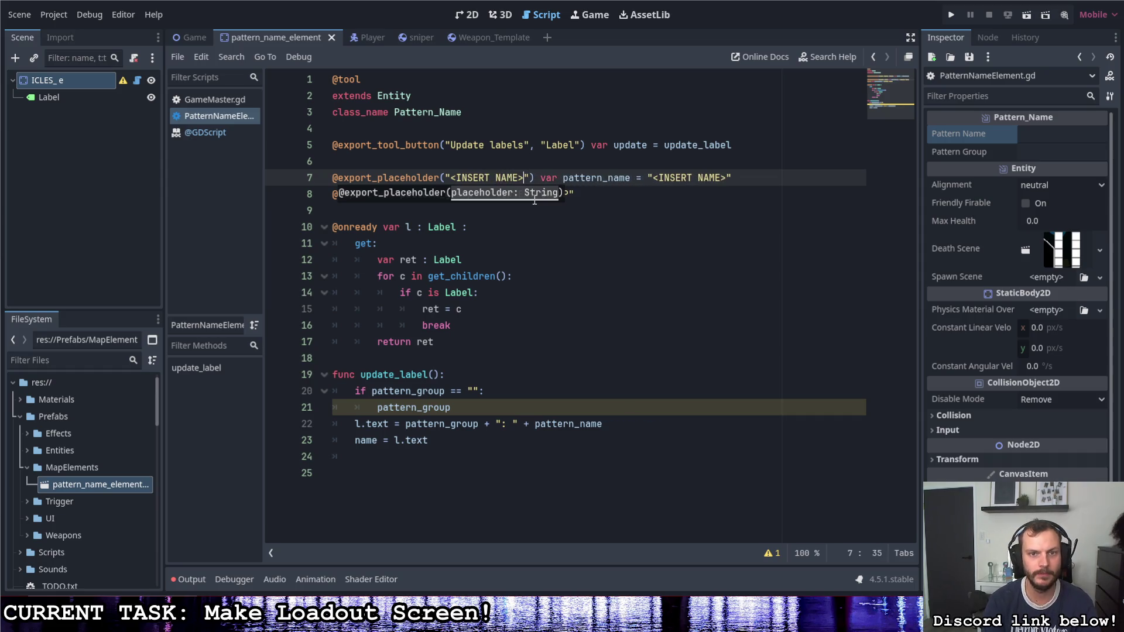
{"action": "mouse_move", "coordinate": [536, 177]}
{"action": "left_mouse_down"}
{"action": "mouse_move", "coordinate": [334, 177]}
{"action": "mouse_move", "coordinate": [536, 178]}
{"action": "left_mouse_up"}
{"action": "key", "text": "ctrl+c"}
{"action": "left_click", "coordinate": [332, 178]}
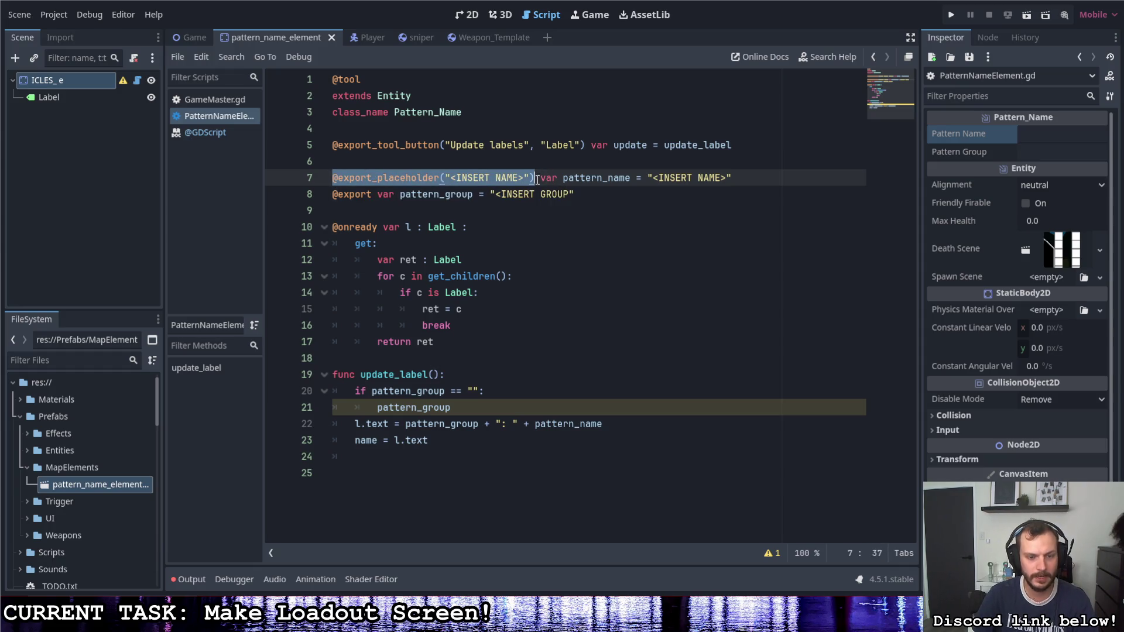
{"action": "left_click", "coordinate": [347, 195], "text": "shift"}
{"action": "left_click_drag", "start_coordinate": [373, 195], "coordinate": [335, 197]}
{"action": "key", "text": "ctrl+v"}
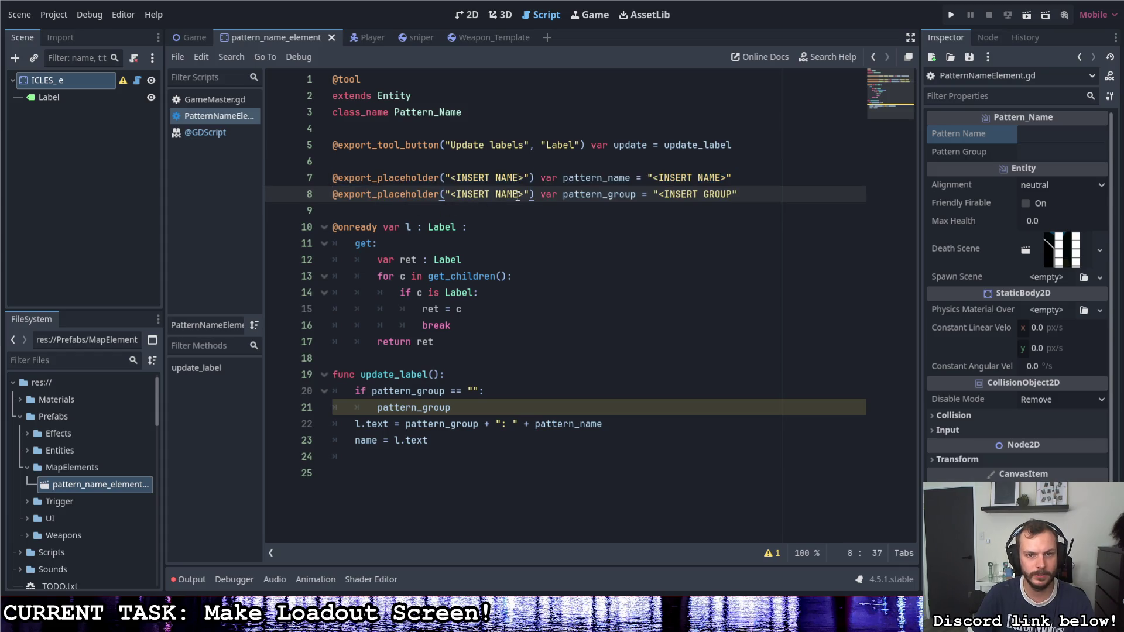
{"action": "double_click", "coordinate": [500, 195]}
{"action": "type", "text": "GROUP"}
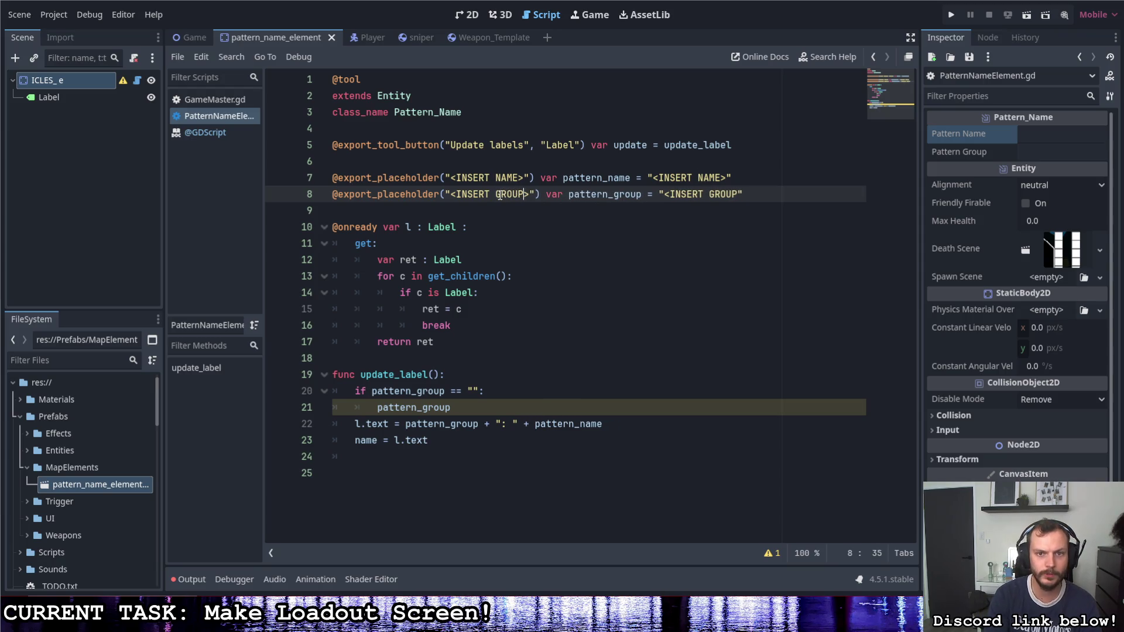
{"action": "left_click", "coordinate": [550, 195]}
Step: Reset both pattern_name and pattern_group defaults to empty strings ""
{"action": "left_click", "coordinate": [751, 180]}
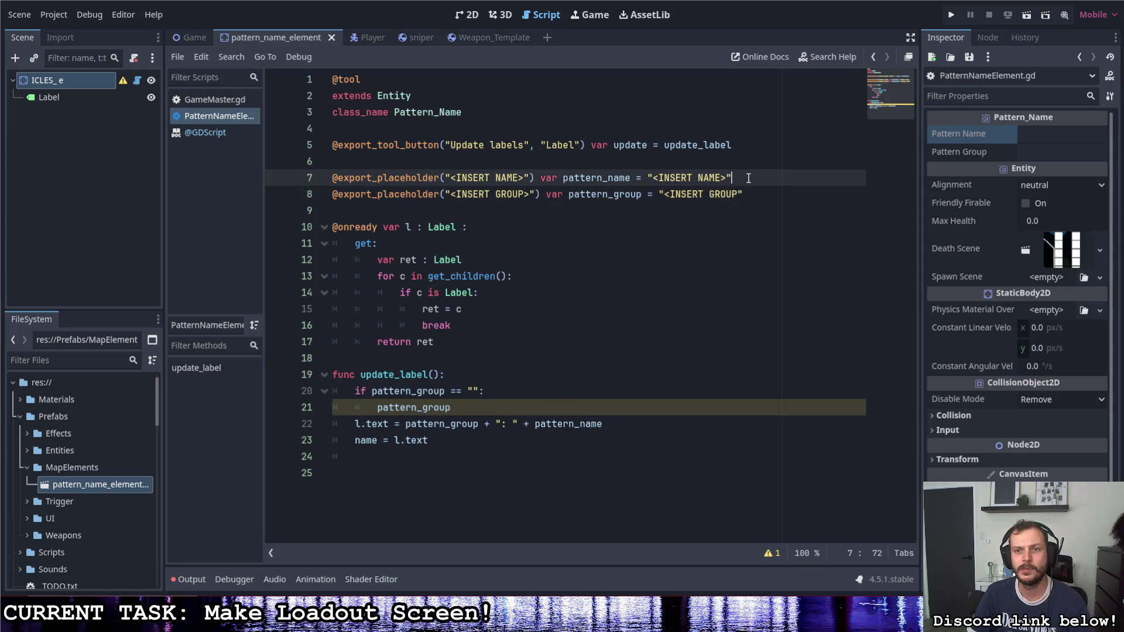
{"action": "left_click_drag", "start_coordinate": [726, 177], "coordinate": [653, 177]}
{"action": "key", "text": "BackSpace"}
{"action": "left_click", "coordinate": [739, 195]}
{"action": "left_click_drag", "start_coordinate": [739, 195], "coordinate": [662, 197]}
{"action": "type", "text": "\""}
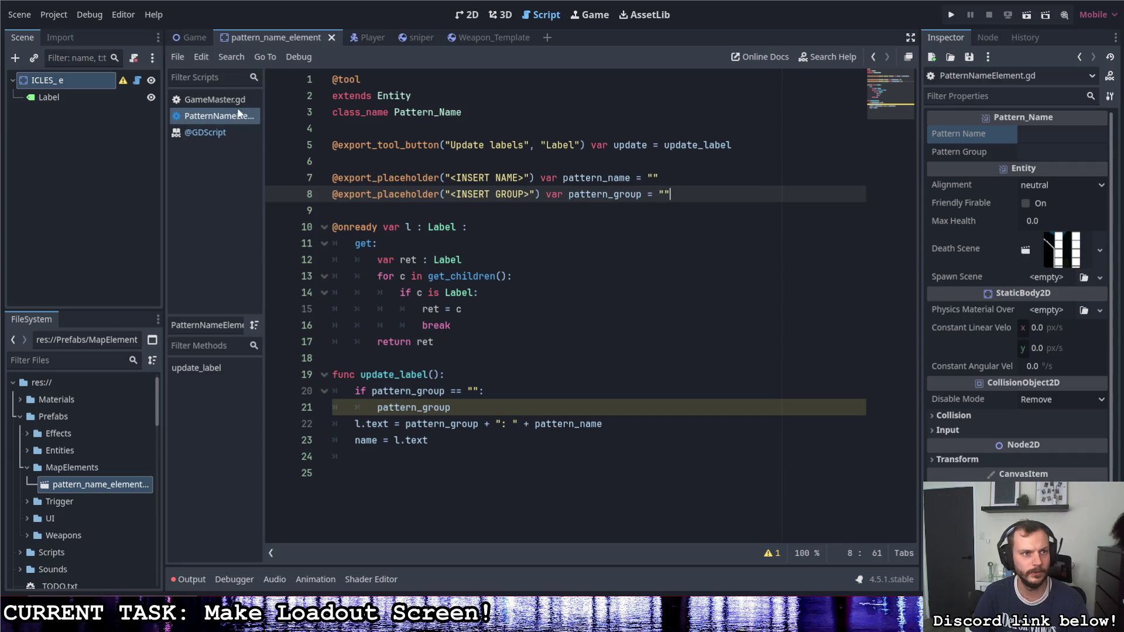
{"action": "left_click", "coordinate": [195, 37]}
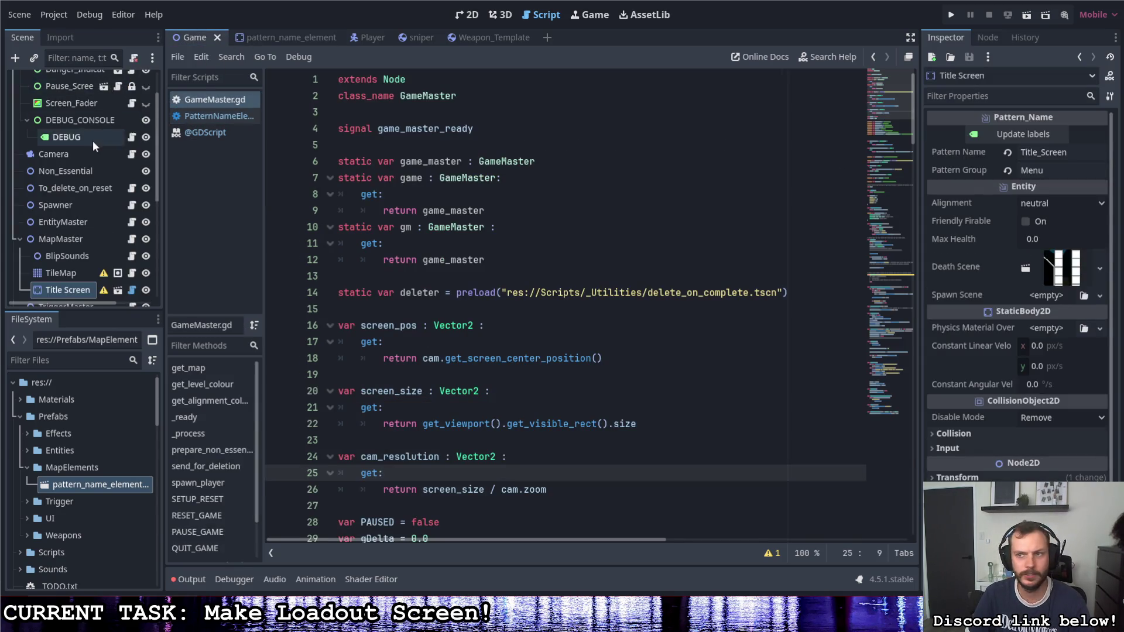
Step: Check the Game scene, then return to pattern_name_element and run Update labels
{"action": "scroll", "coordinate": [93, 140], "scroll_direction": "up", "scroll_amount": 3}
{"action": "left_click", "coordinate": [69, 82]}
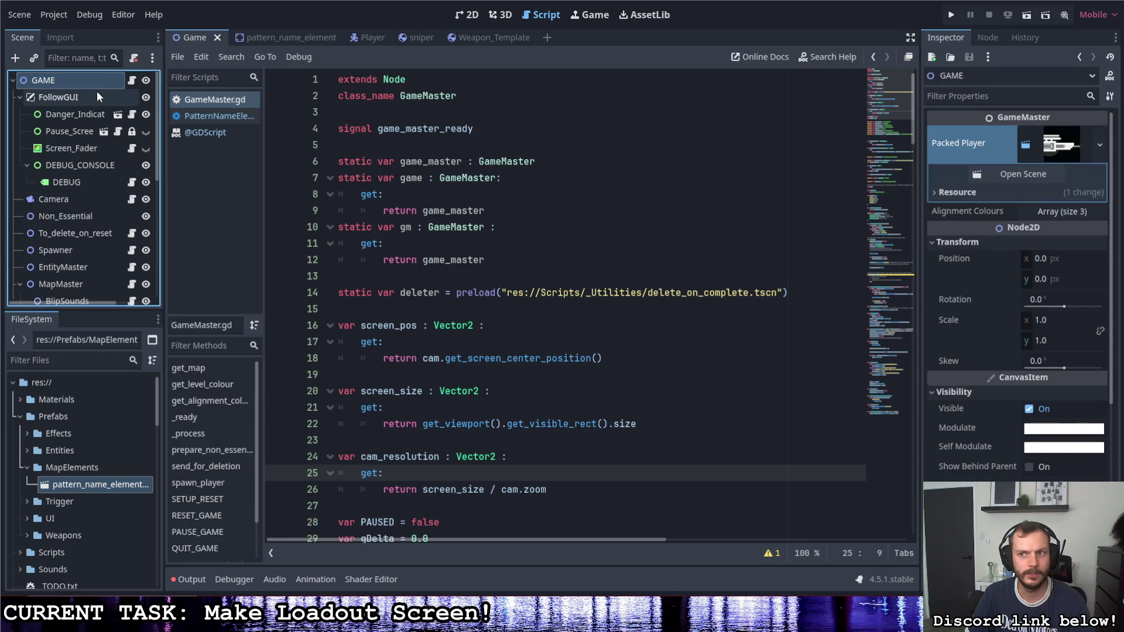
{"action": "left_click", "coordinate": [258, 38]}
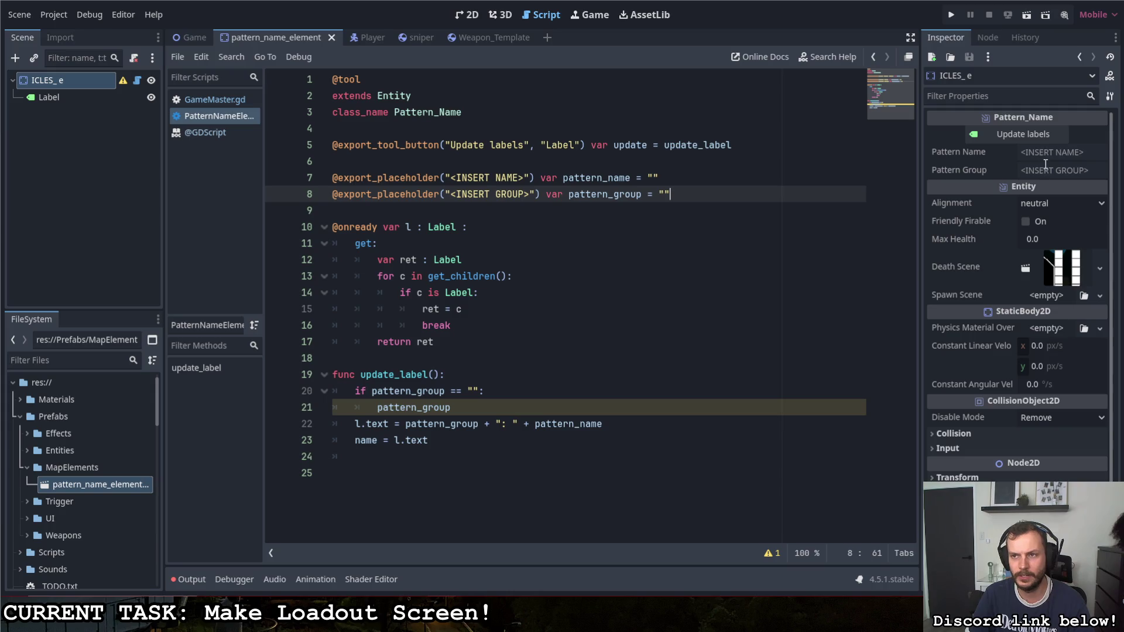
{"action": "left_click", "coordinate": [467, 15]}
{"action": "left_click", "coordinate": [1000, 136]}
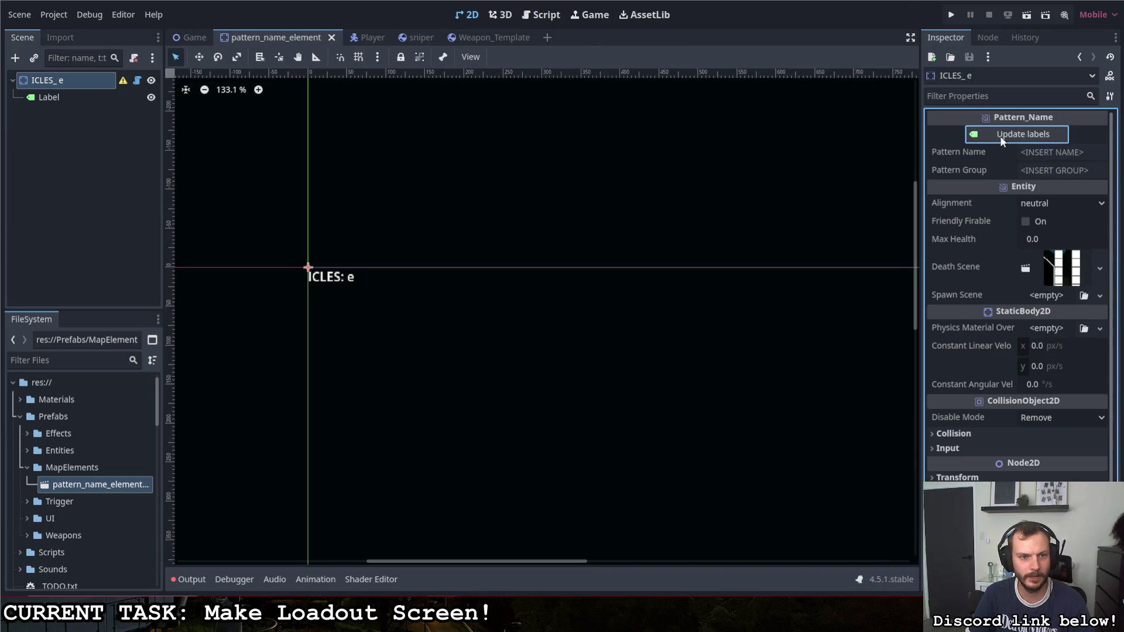
Step: Delete the unfinished empty-group check from update_label and rerun Update labels
{"action": "left_click", "coordinate": [139, 82]}
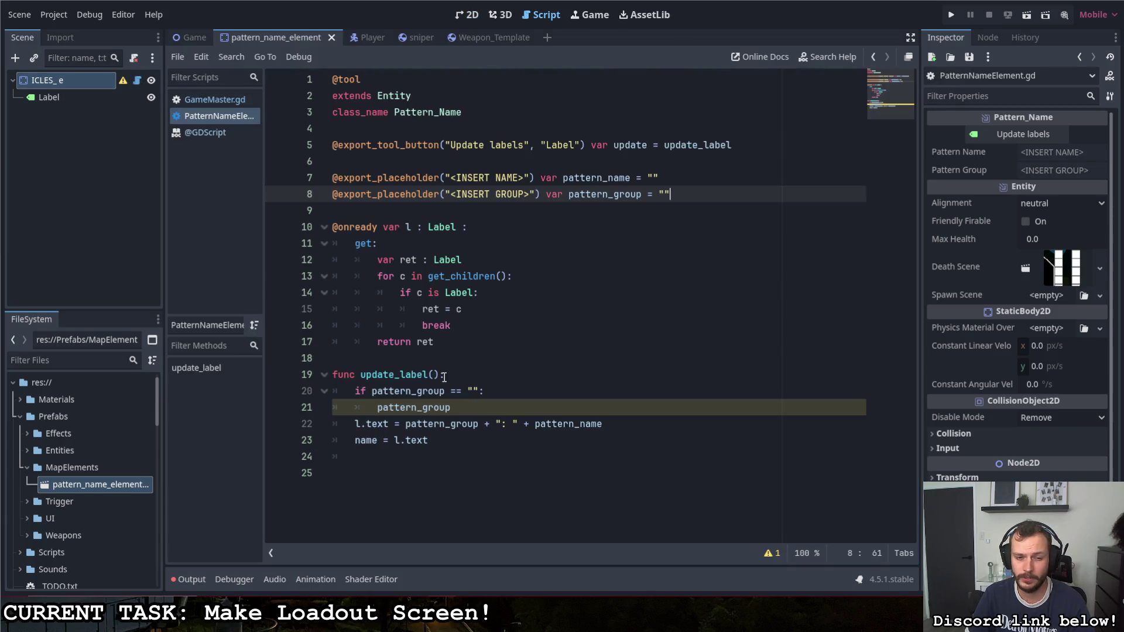
{"action": "left_click_drag", "start_coordinate": [452, 407], "coordinate": [332, 391]}
{"action": "key", "text": "BackSpace"}
{"action": "key", "text": "BackSpace"}
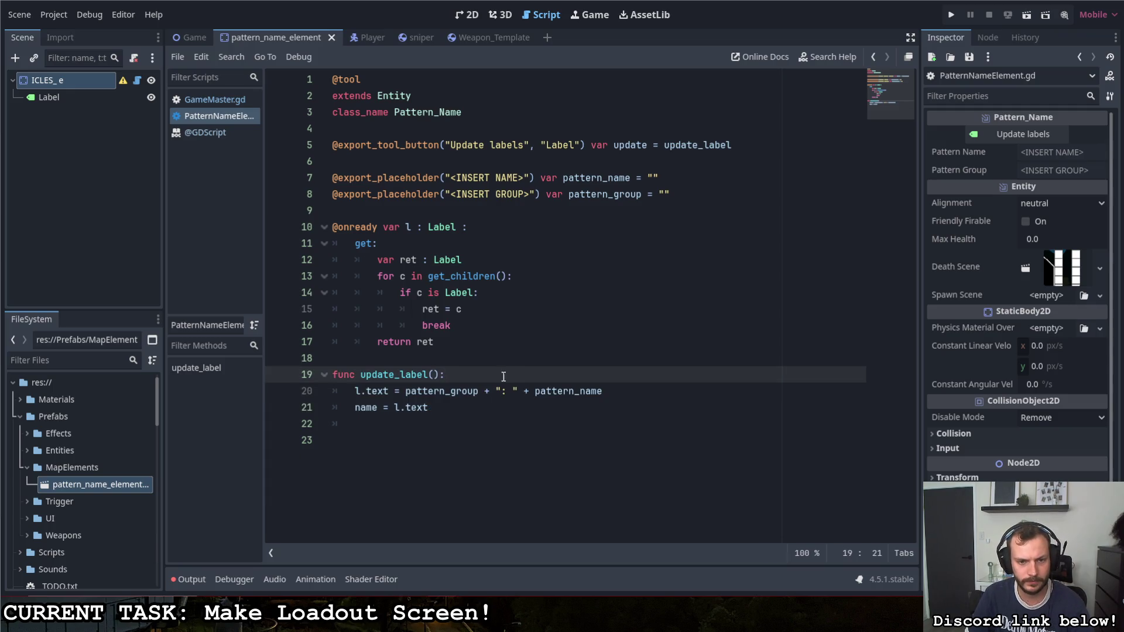
{"action": "left_click", "coordinate": [1023, 135]}
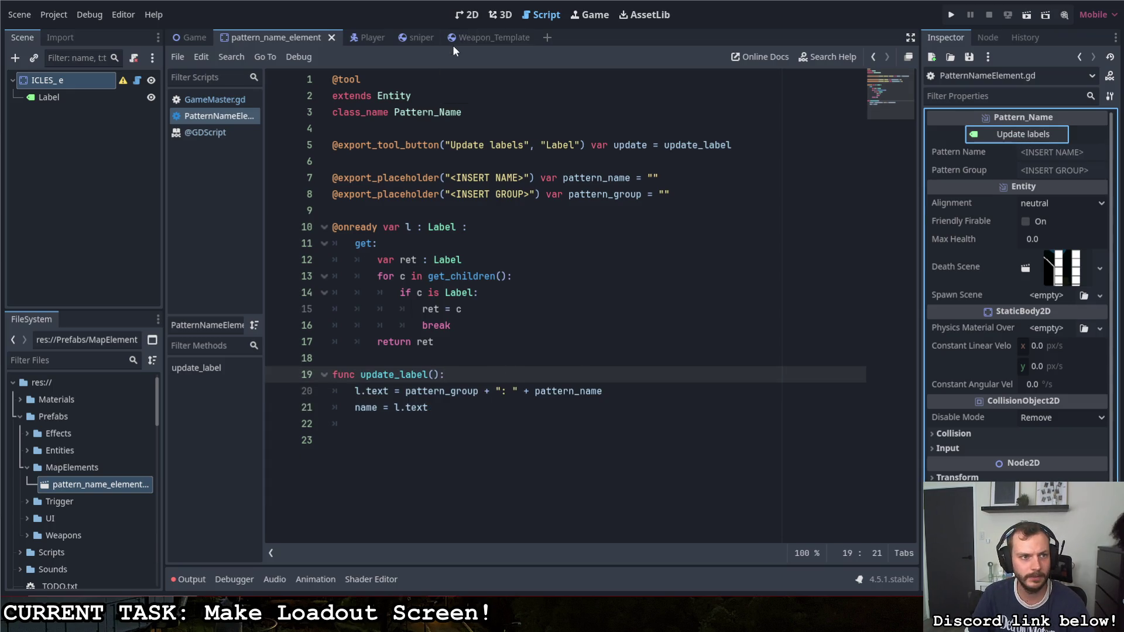
Step: Set Pattern Name to Test and Pattern Group to TEs, update the labels, and save
{"action": "left_click", "coordinate": [467, 17]}
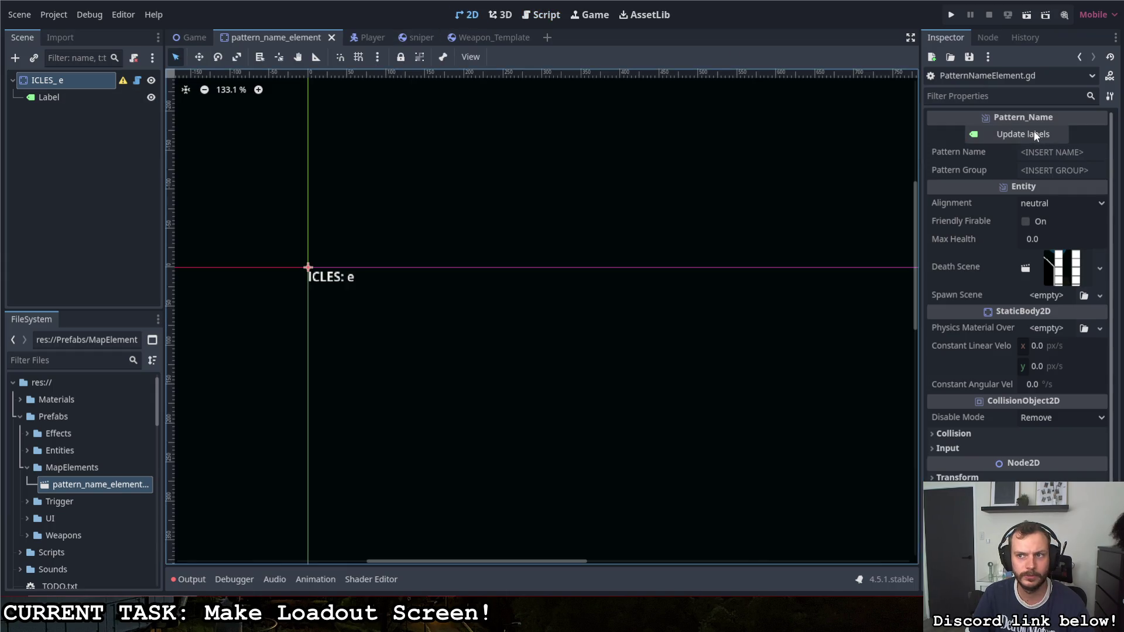
{"action": "left_click", "coordinate": [1033, 155]}
{"action": "type", "text": "Test"}
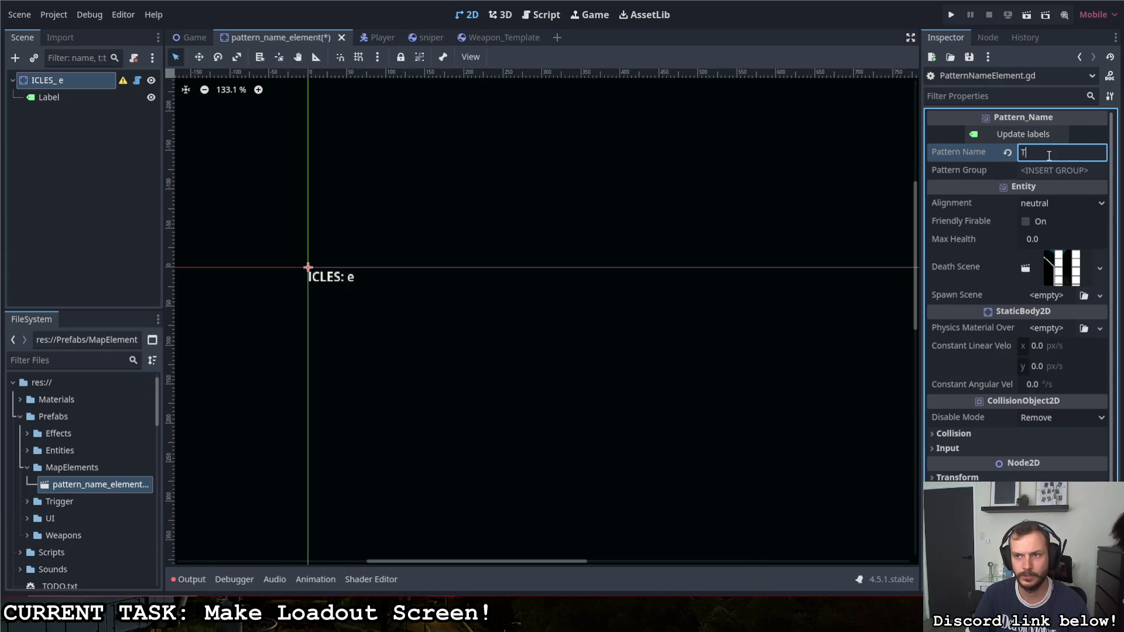
{"action": "left_click", "coordinate": [1055, 169]}
{"action": "type", "text": "TEs"}
{"action": "left_click", "coordinate": [1030, 136]}
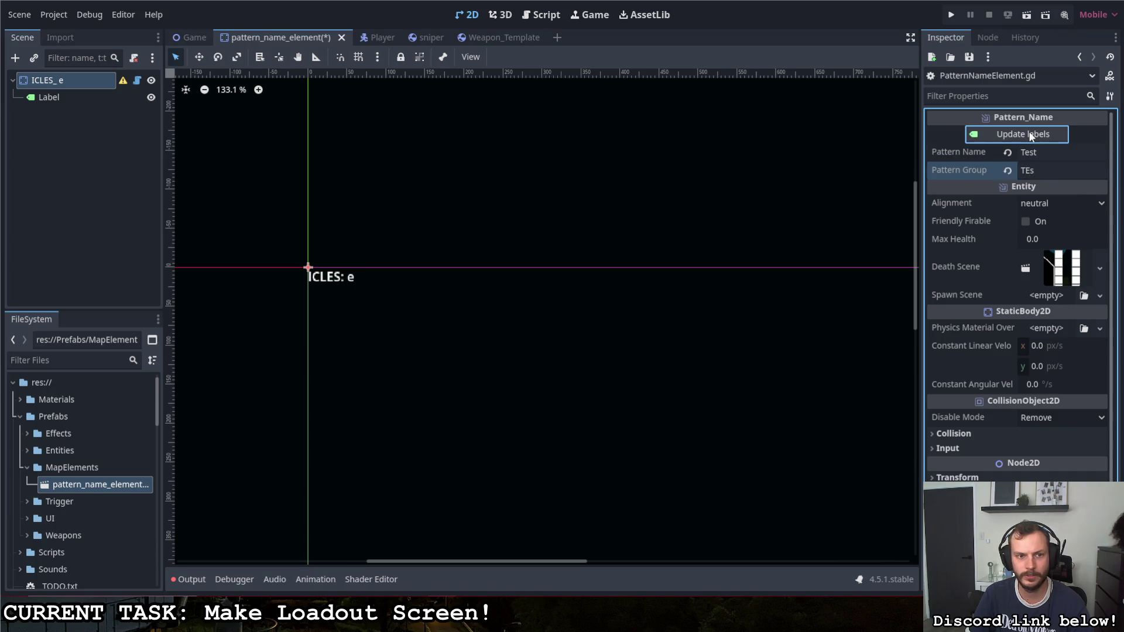
{"action": "key", "text": "ctrl+s"}
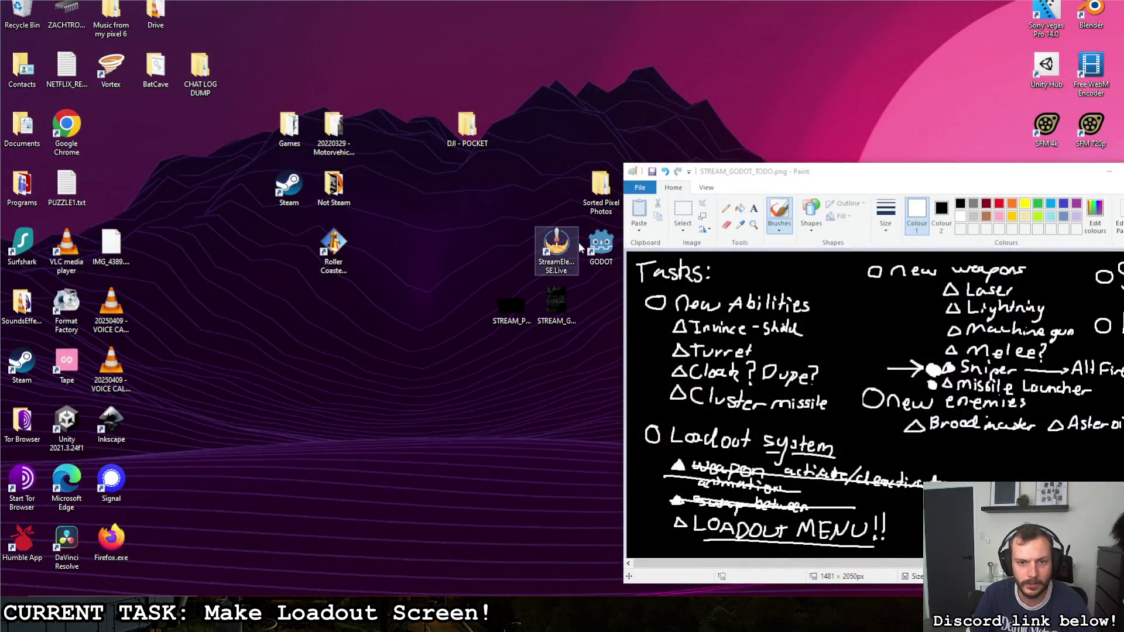
Step: Relaunch Godot from the desktop shortcut and open the TopDownShooterConcept project
{"action": "double_click", "coordinate": [591, 247]}
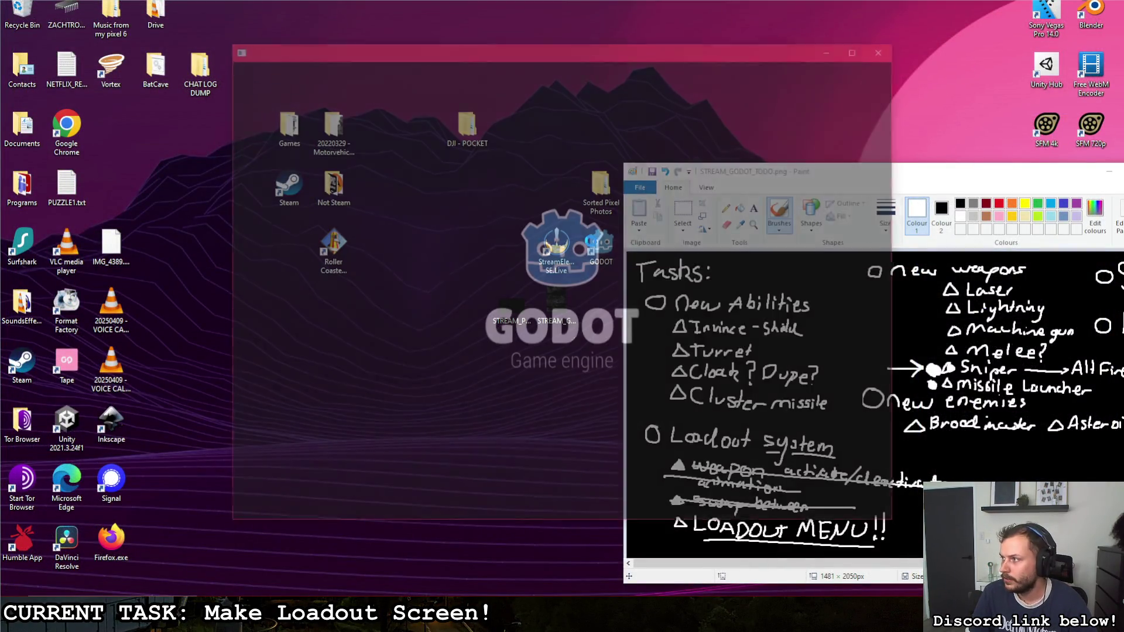
{"action": "double_click", "coordinate": [398, 144]}
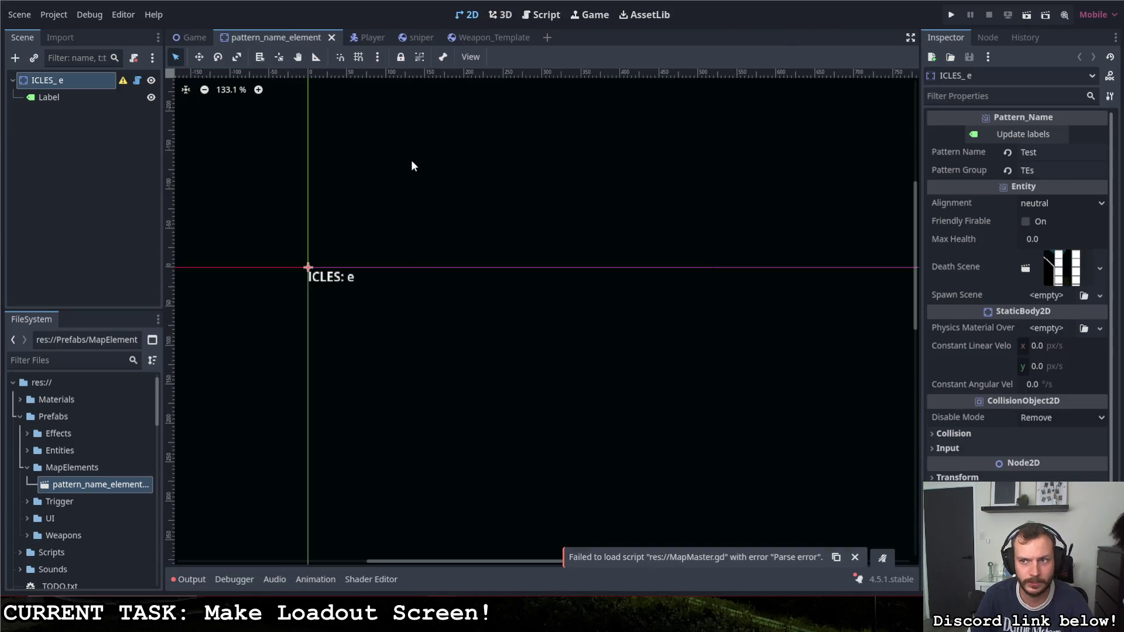
Step: Set Pattern Name to Title and Pattern Group to Menu so the label reads Menu: Title
{"action": "left_click", "coordinate": [1023, 134]}
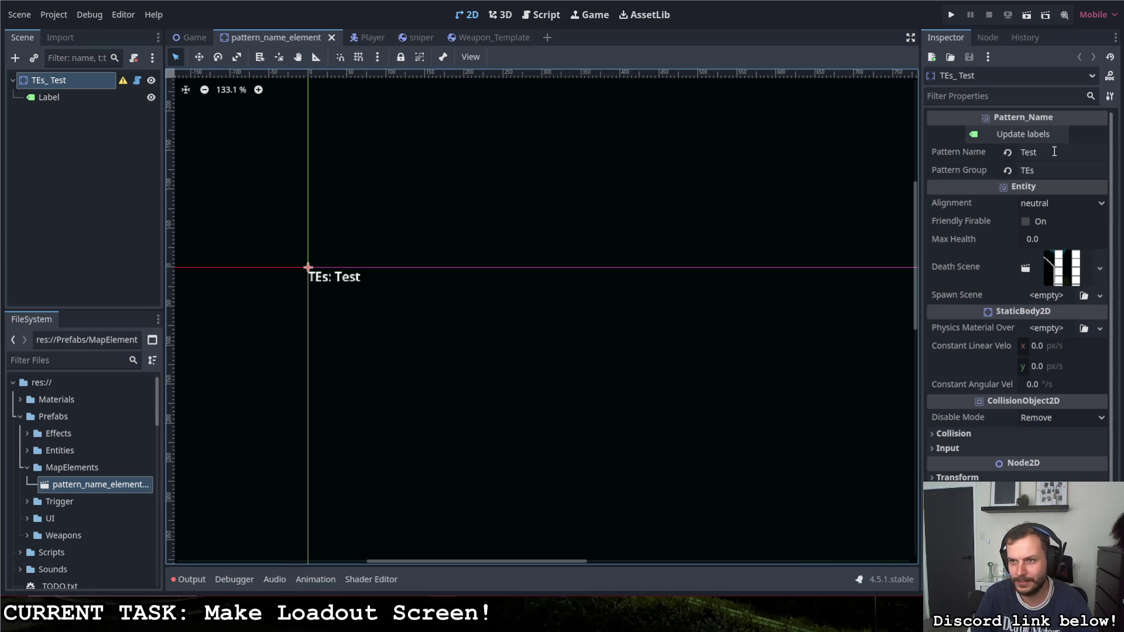
{"action": "left_click", "coordinate": [1030, 152]}
{"action": "type", "text": "T"}
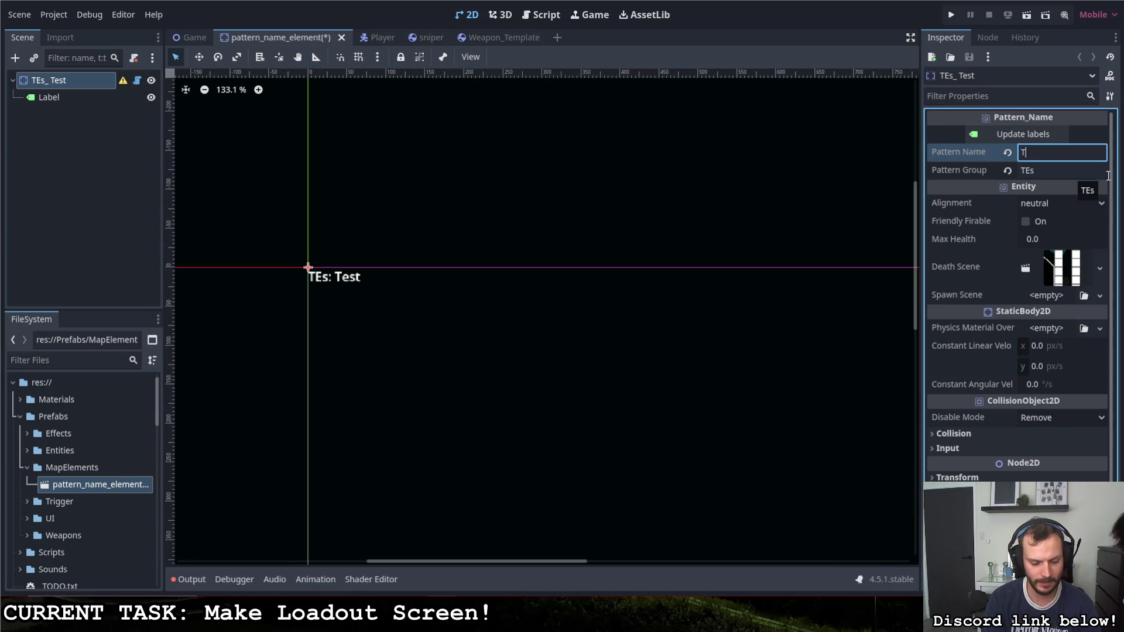
{"action": "left_click", "coordinate": [1053, 171]}
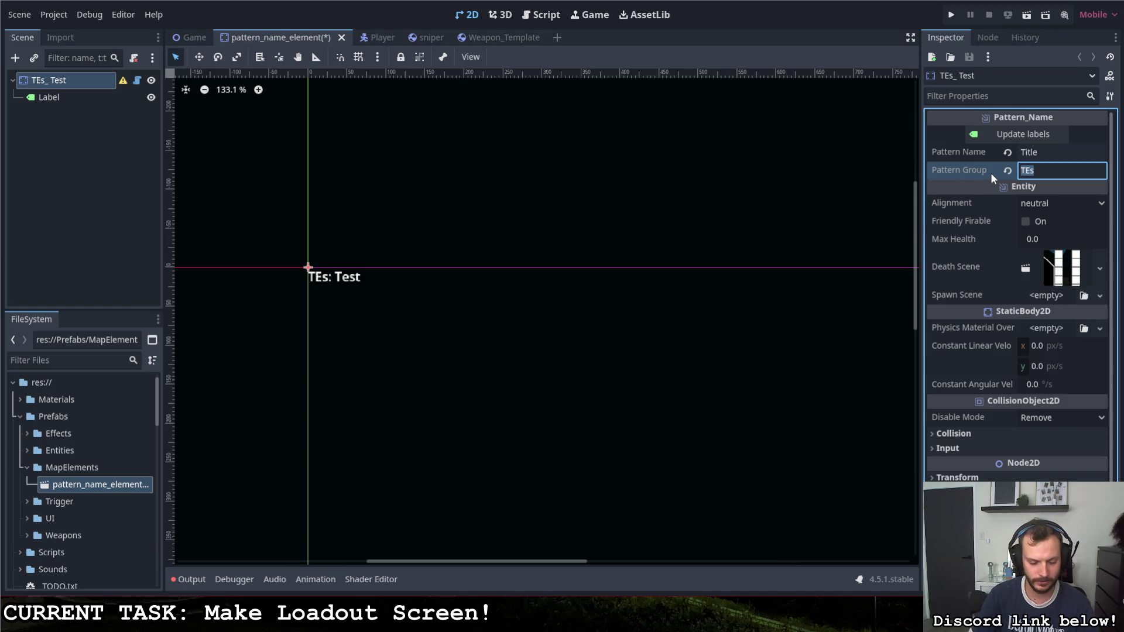
{"action": "type", "text": "Menu"}
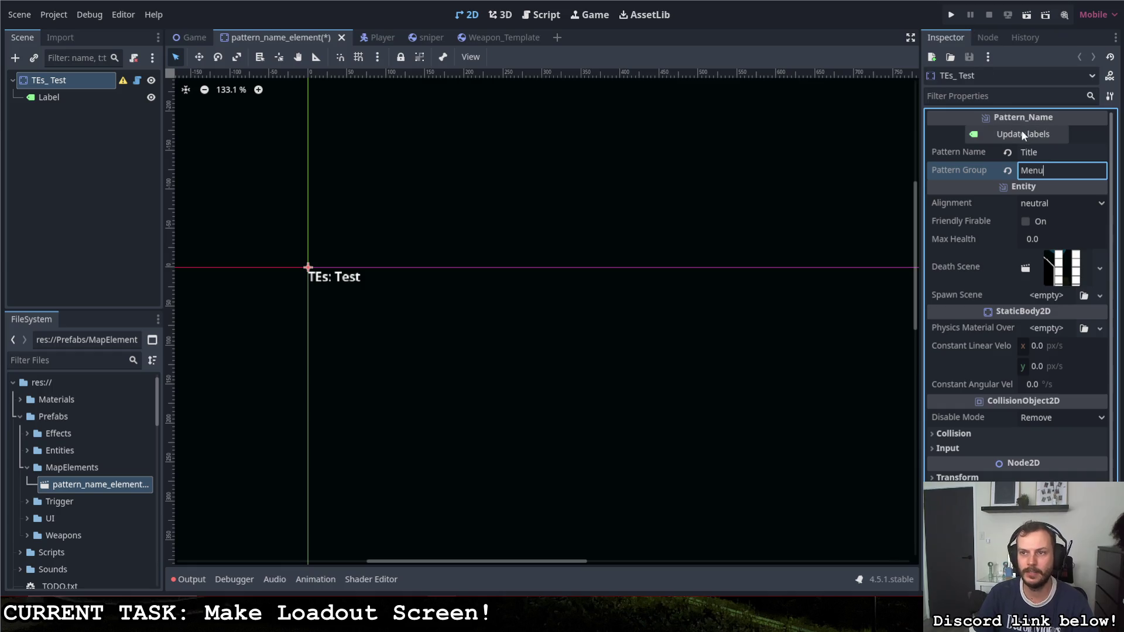
{"action": "left_click", "coordinate": [1021, 134]}
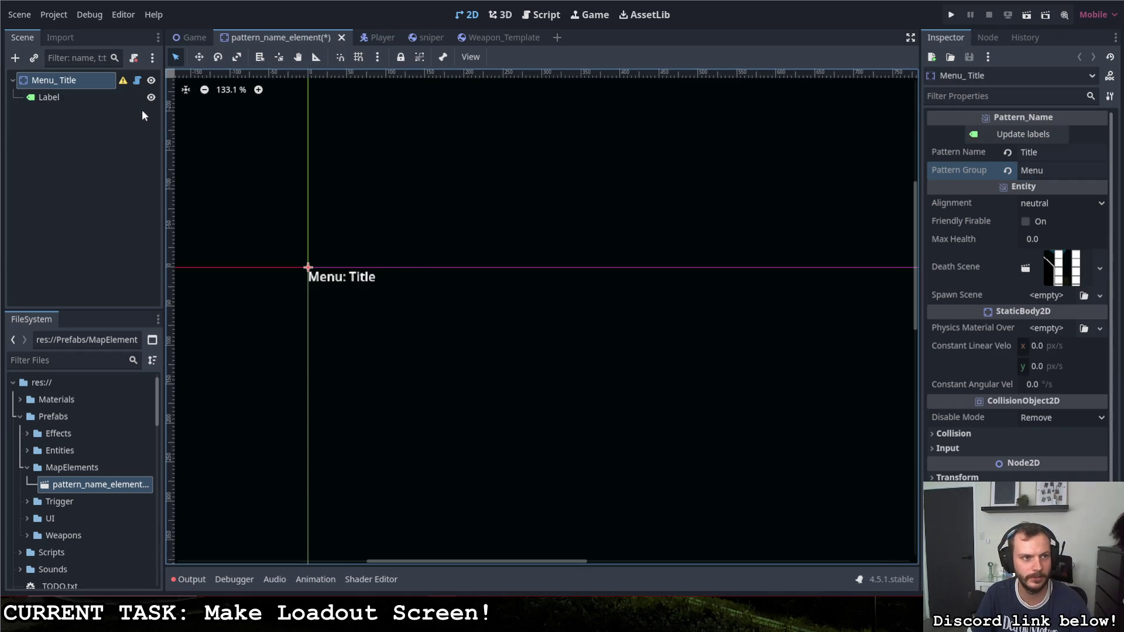
{"action": "left_click", "coordinate": [137, 80]}
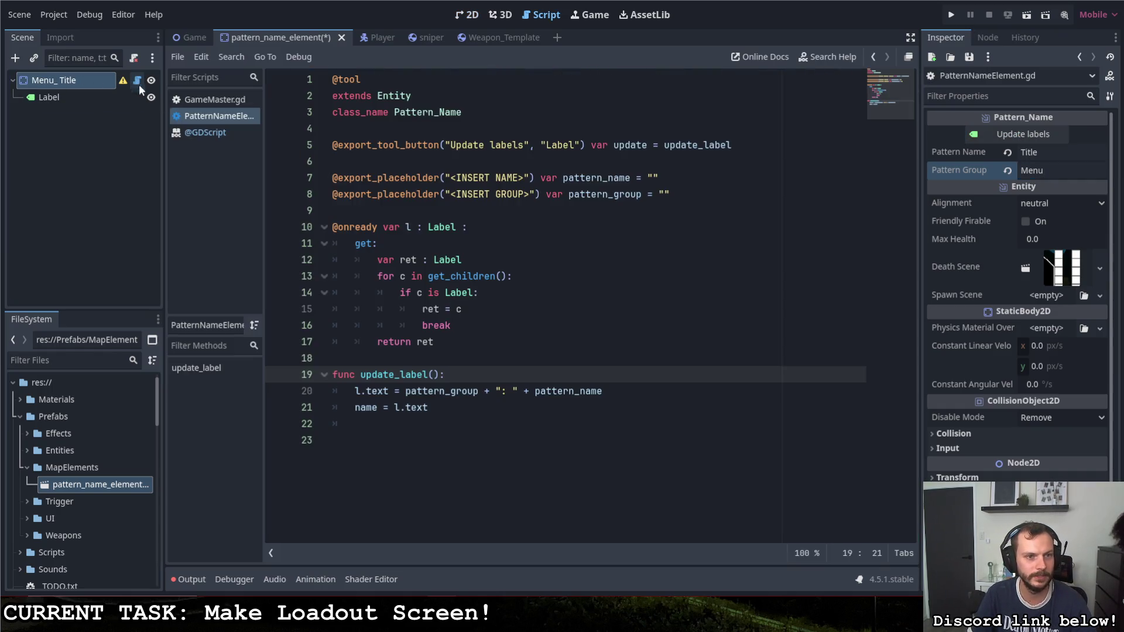
Step: Add a func _ready(): that calls update_label(), then return to the 2D view
{"action": "left_click", "coordinate": [395, 416]}
{"action": "key", "text": "Return"}
{"action": "type", "text": "func "}
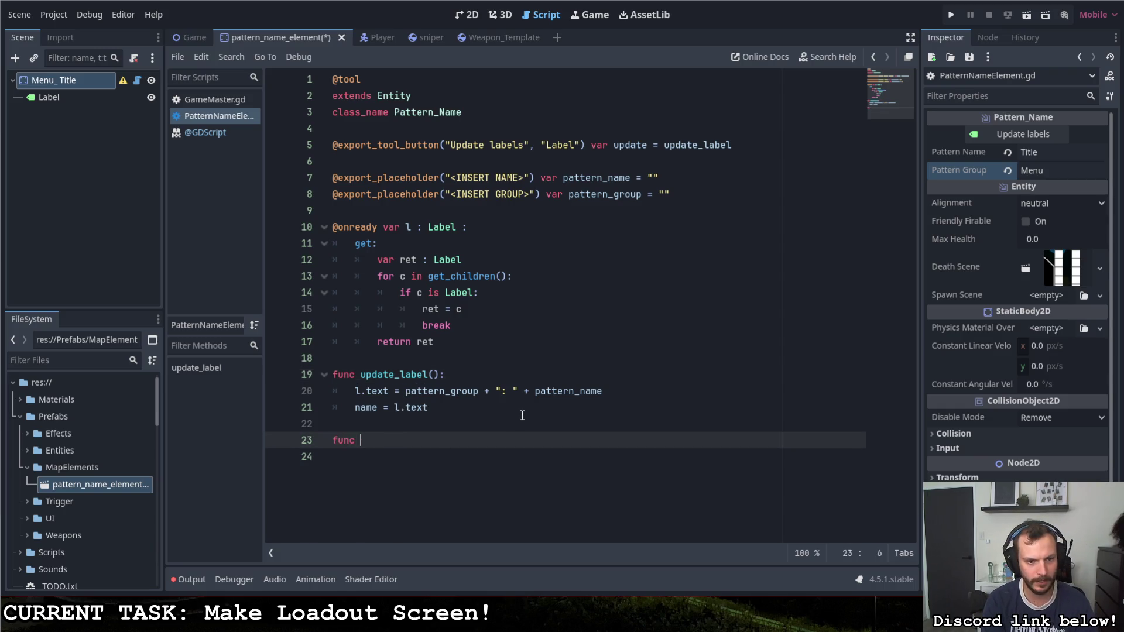
{"action": "type", "text": "_ready*(:"}
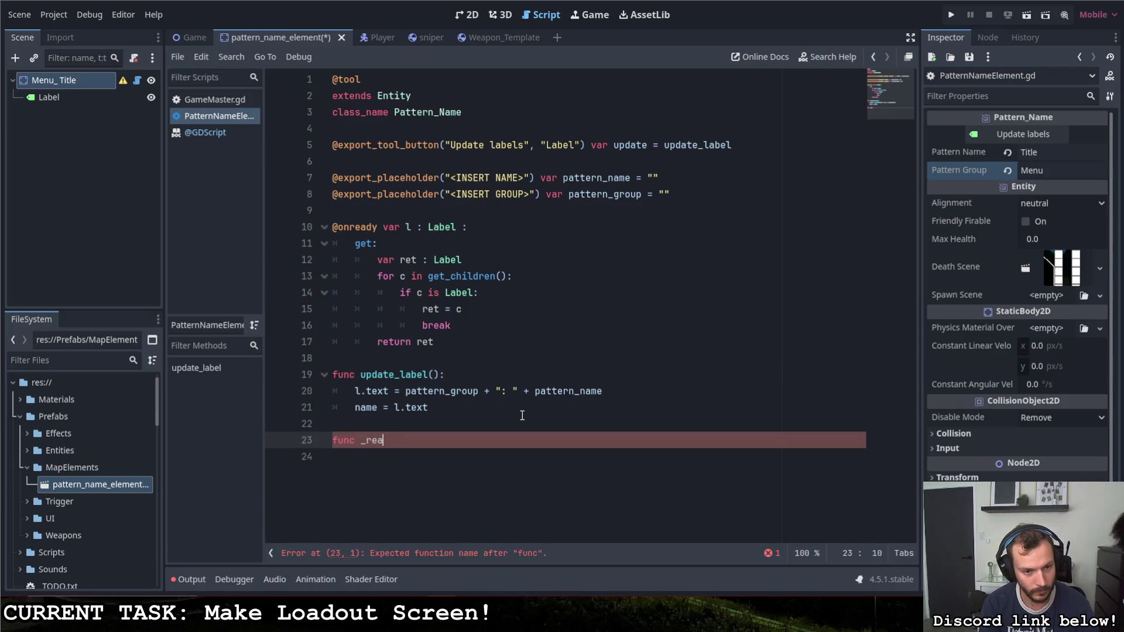
{"action": "key", "text": "BackSpace"}
{"action": "key", "text": "BackSpace"}
{"action": "type", "text": "):"}
{"action": "key", "text": "Return"}
{"action": "type", "text": "update_l"}
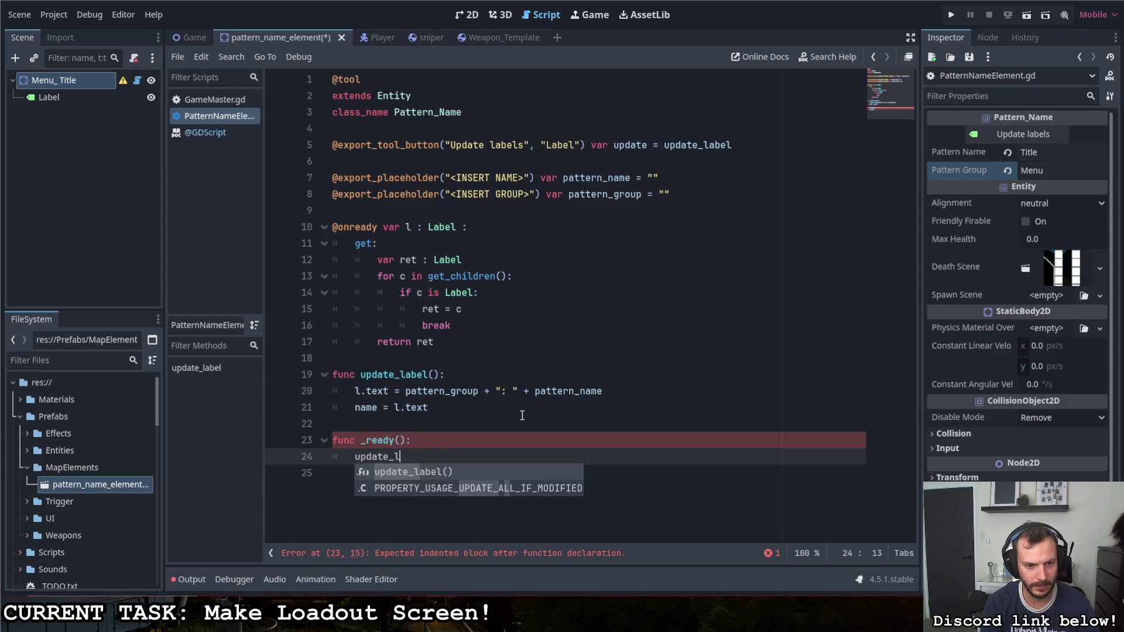
{"action": "key", "text": "Return"}
{"action": "left_click", "coordinate": [510, 411]}
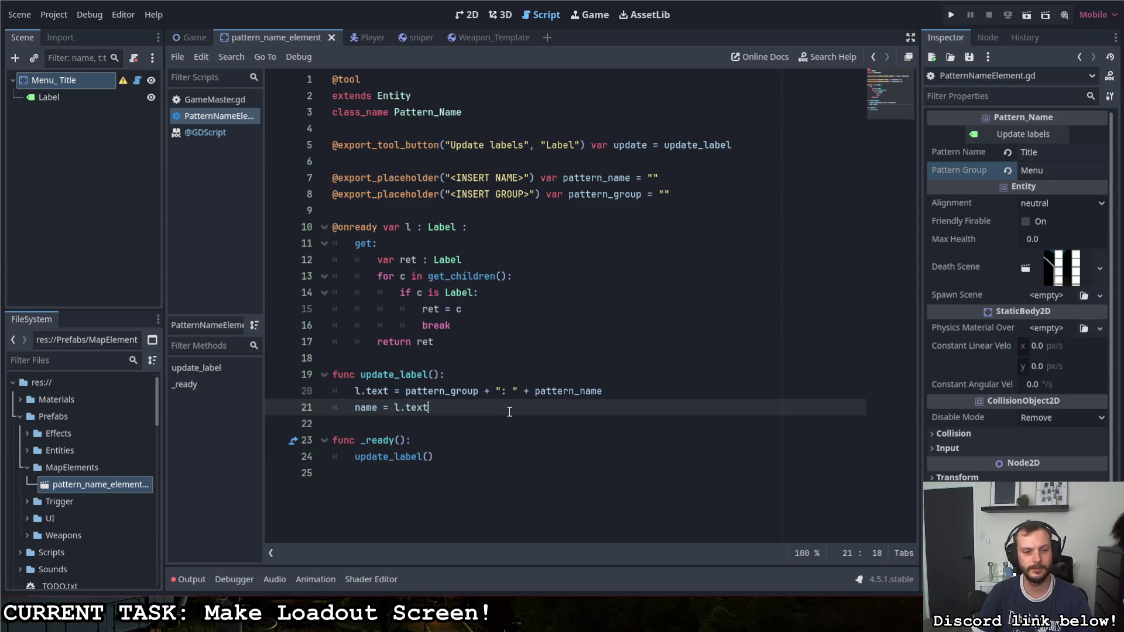
{"action": "left_click", "coordinate": [512, 426]}
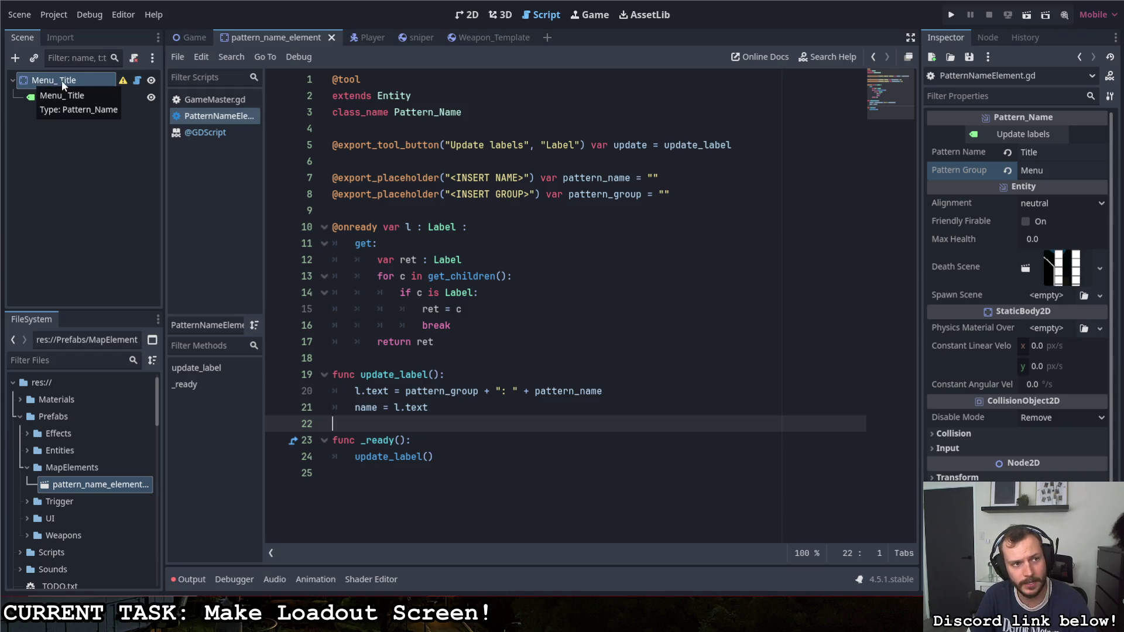
{"action": "left_click", "coordinate": [467, 15]}
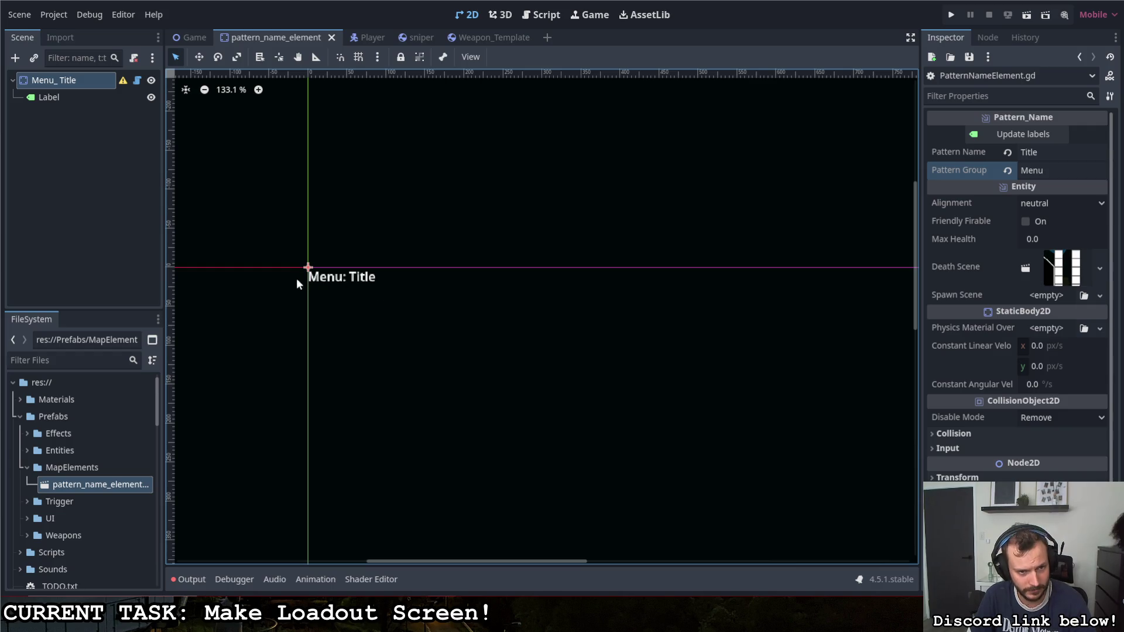
Step: In the Game scene, set the title element's Pattern Name to Title and update its label to Menu: Title
{"action": "left_click", "coordinate": [197, 37]}
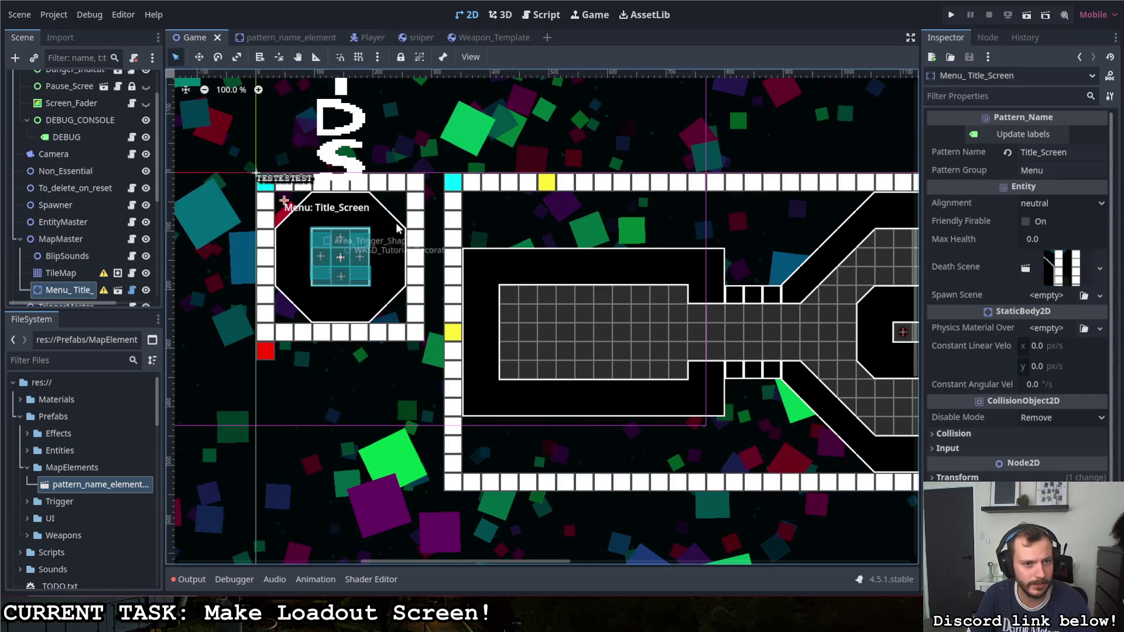
{"action": "double_click", "coordinate": [1025, 153]}
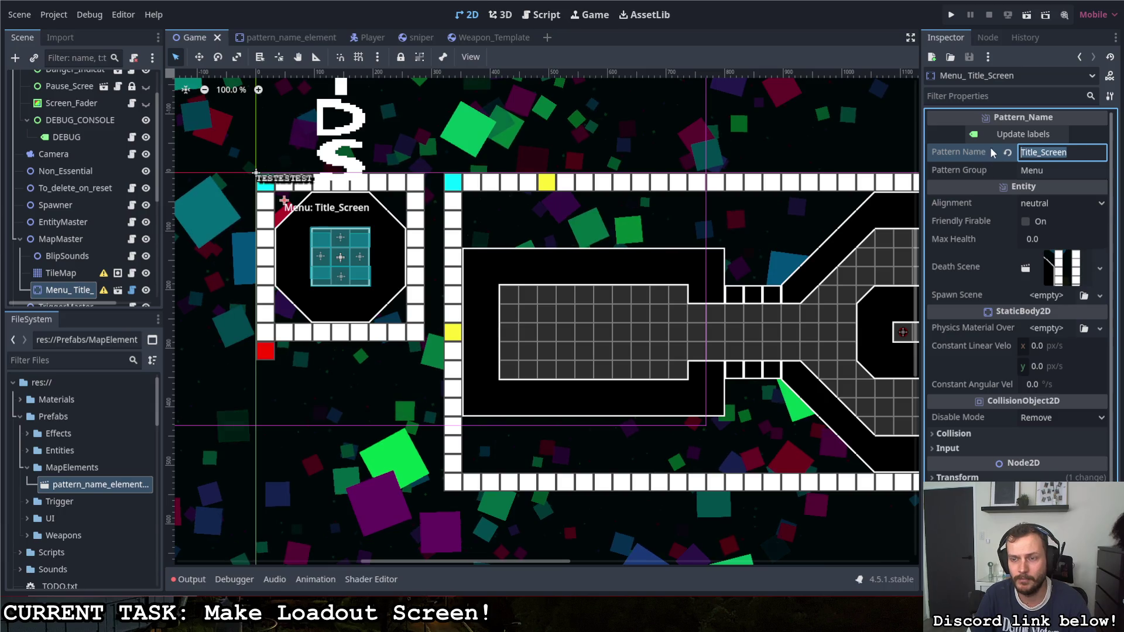
{"action": "type", "text": "Tu"}
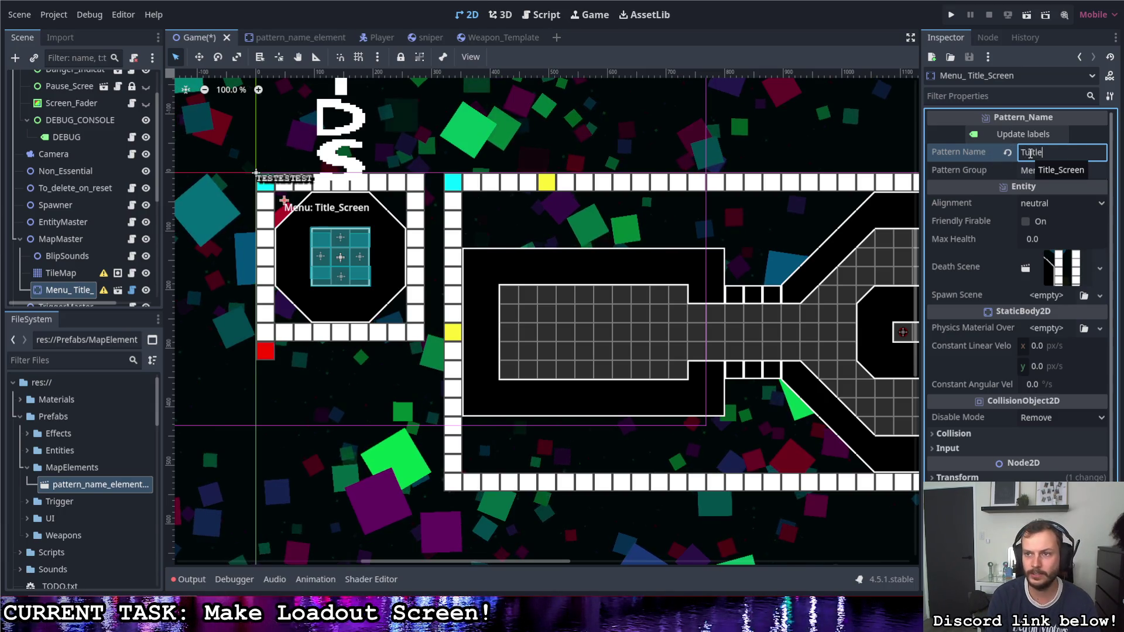
{"action": "type", "text": "rtle"}
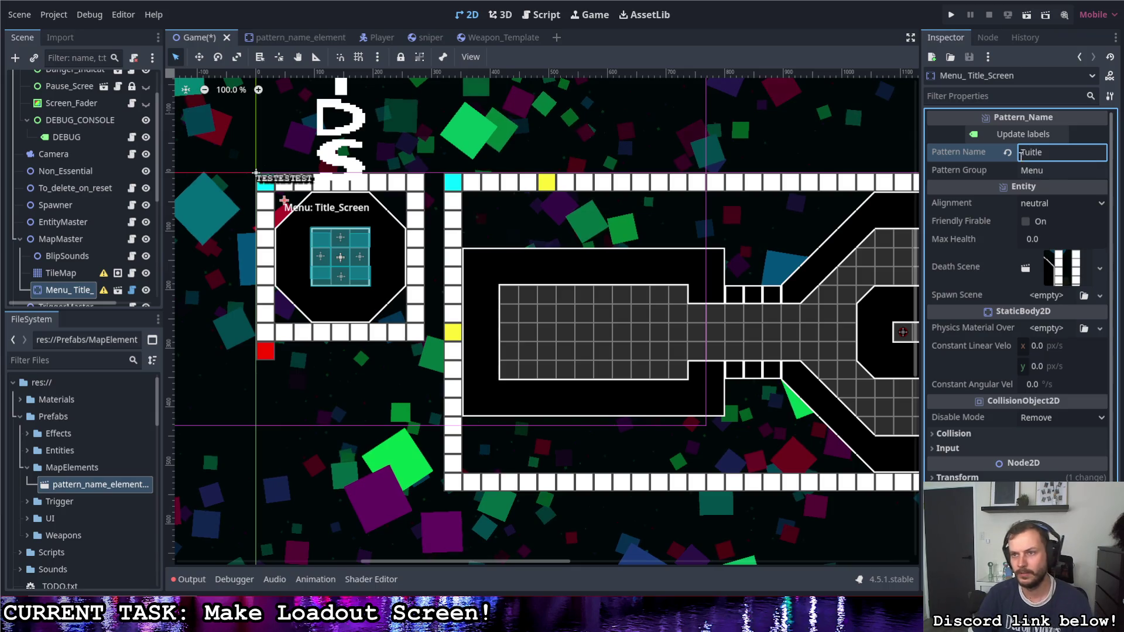
{"action": "left_click", "coordinate": [1032, 154]}
{"action": "key", "text": "BackSpace"}
{"action": "key", "text": "BackSpace"}
{"action": "type", "text": "i"}
{"action": "left_click", "coordinate": [1041, 166]}
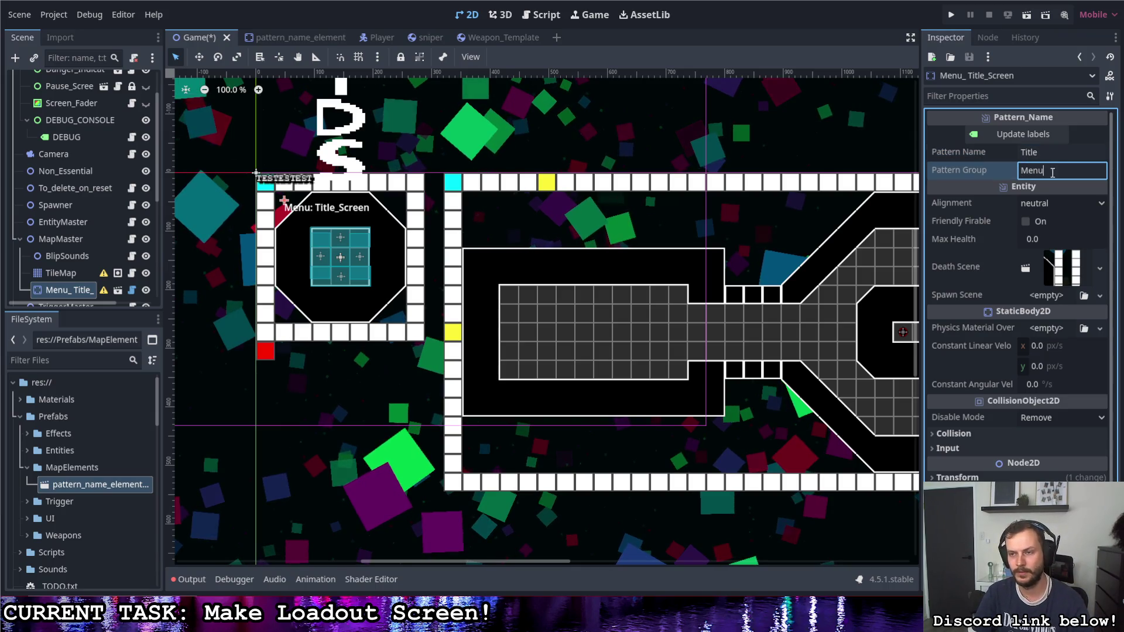
{"action": "left_click", "coordinate": [1024, 134]}
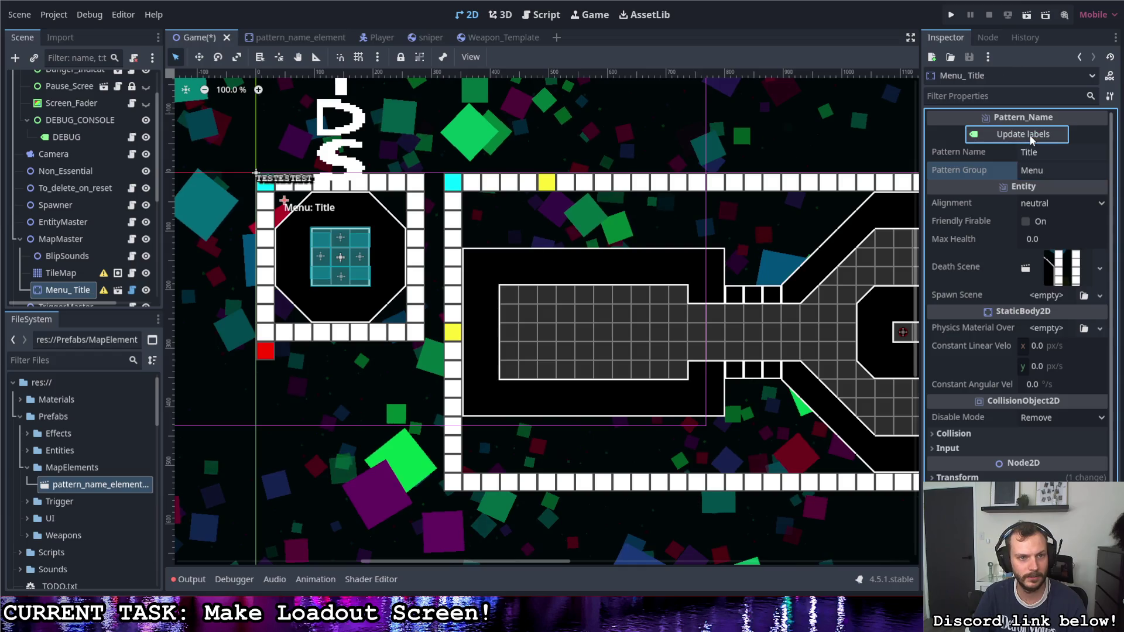
{"action": "left_click", "coordinate": [132, 290]}
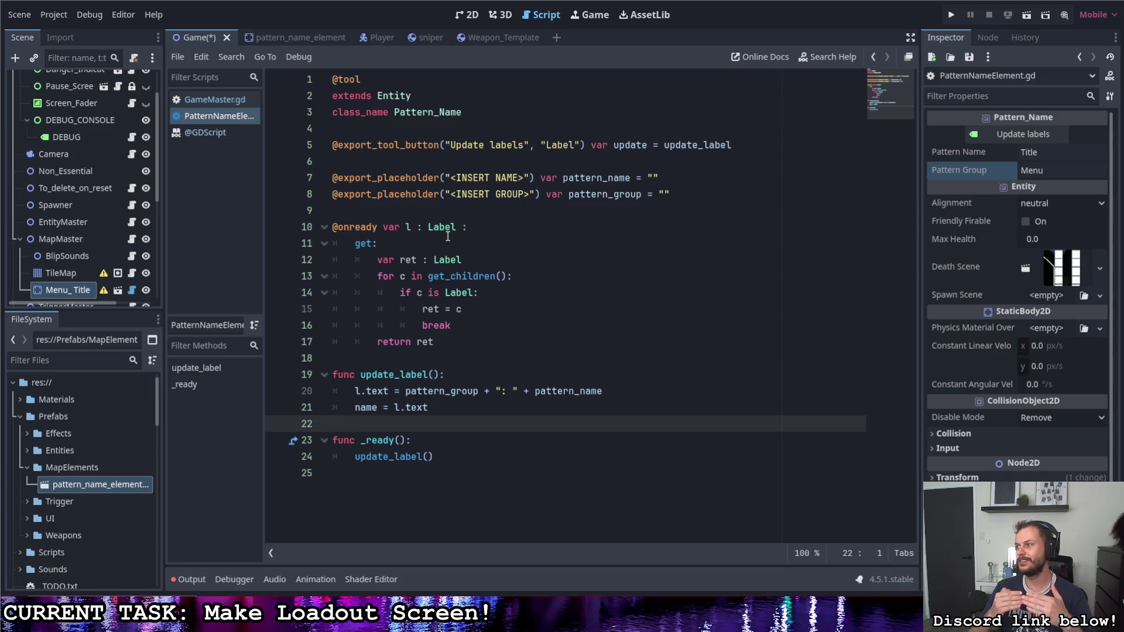
Step: Add backing variables var pn and var pg below the exported properties
{"action": "left_click", "coordinate": [676, 193]}
{"action": "key", "text": "Return"}
{"action": "key", "text": "Return"}
{"action": "type", "text": "var "}
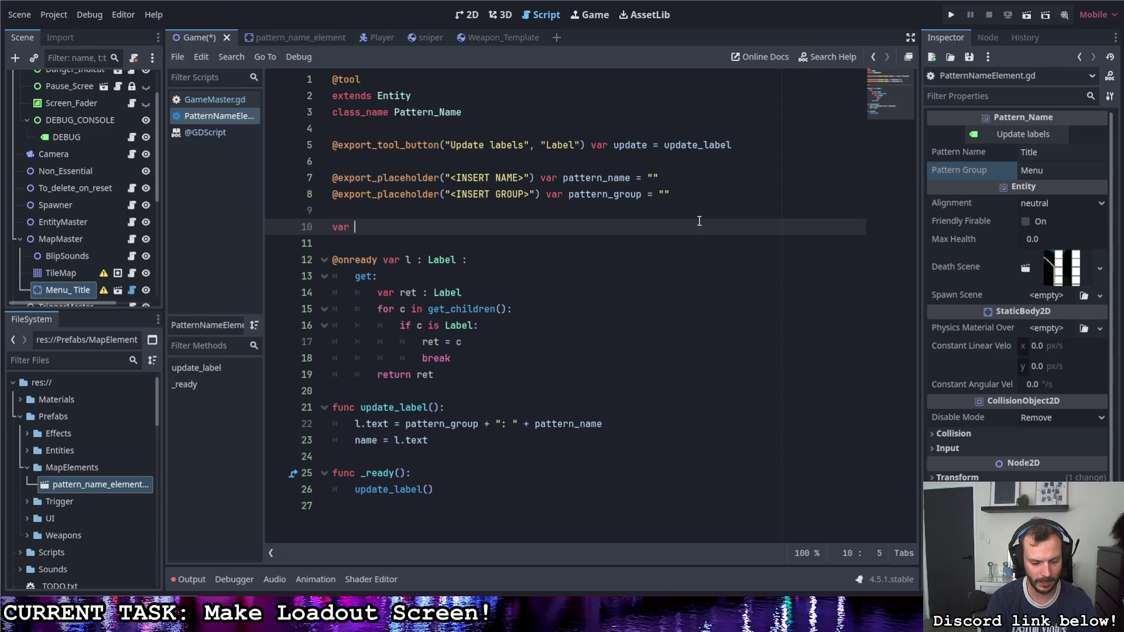
{"action": "type", "text": "pg"}
{"action": "key", "text": "Return"}
{"action": "key", "text": "Up"}
{"action": "key", "text": "Up"}
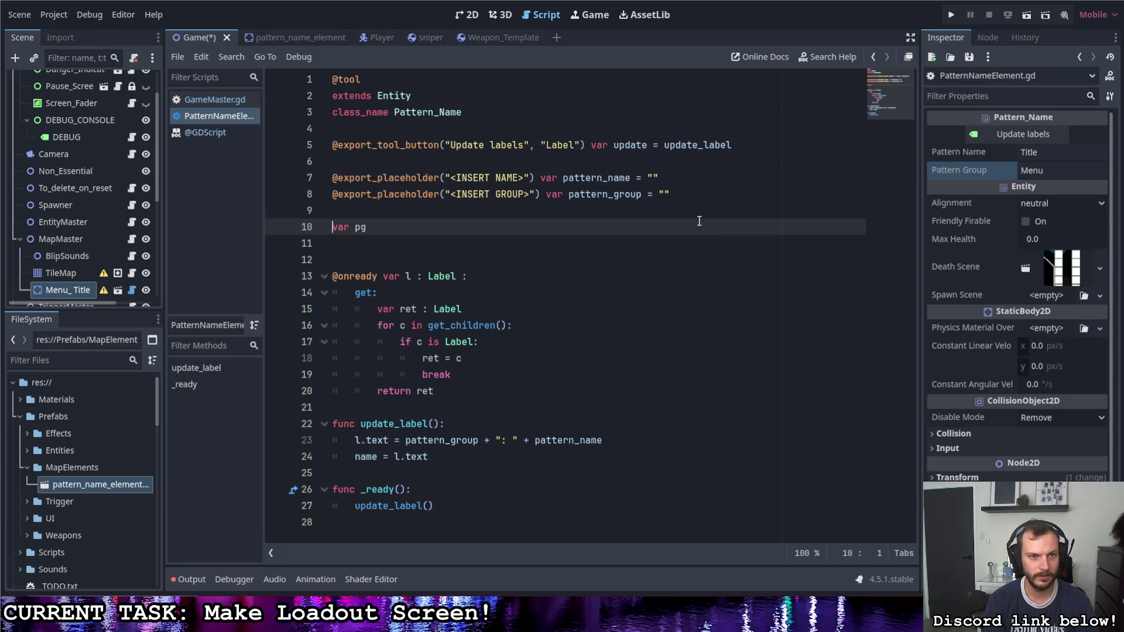
{"action": "key", "text": "Return"}
{"action": "type", "text": "var pn"}
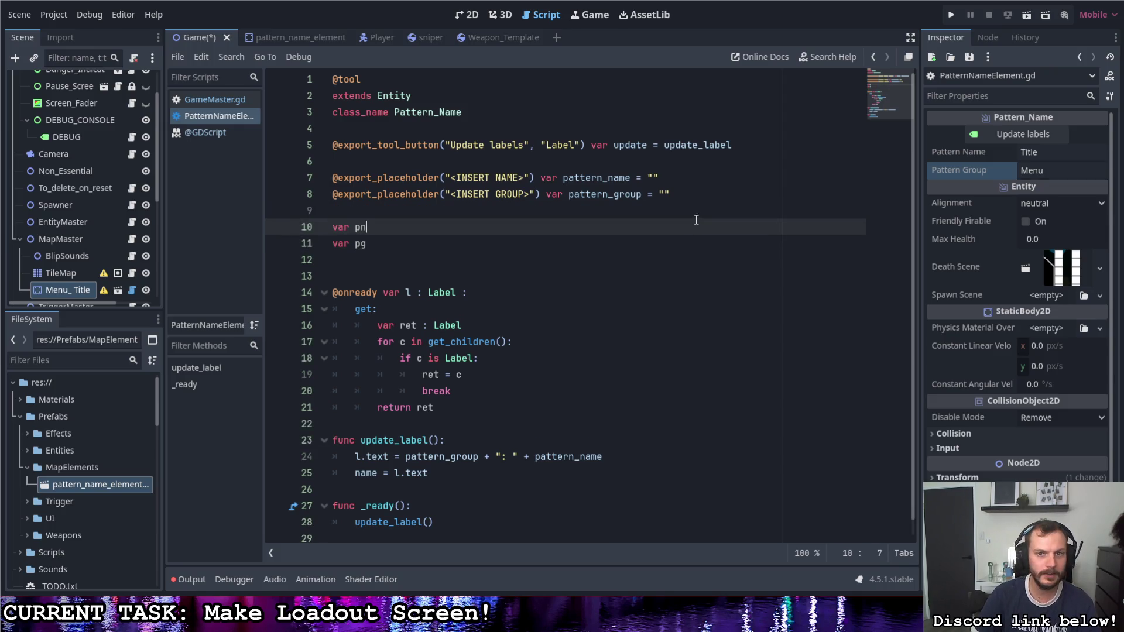
Step: Make the label text in update_label use pn and pg instead of pattern_name and pattern_group
{"action": "left_click_drag", "start_coordinate": [563, 178], "coordinate": [631, 178]}
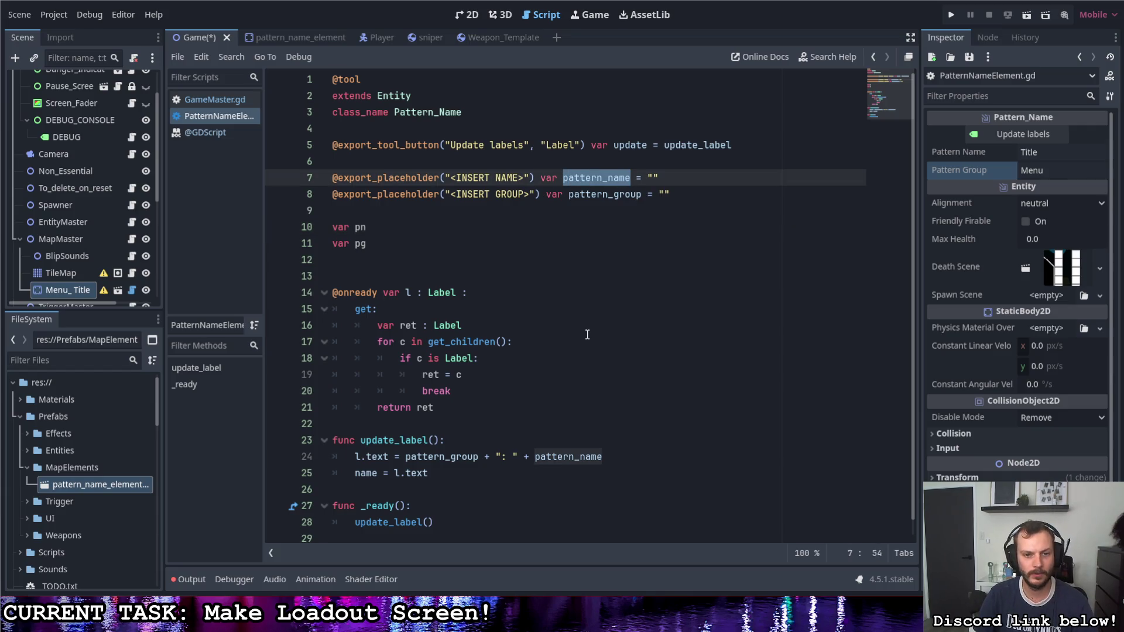
{"action": "left_click_drag", "start_coordinate": [535, 456], "coordinate": [609, 458]}
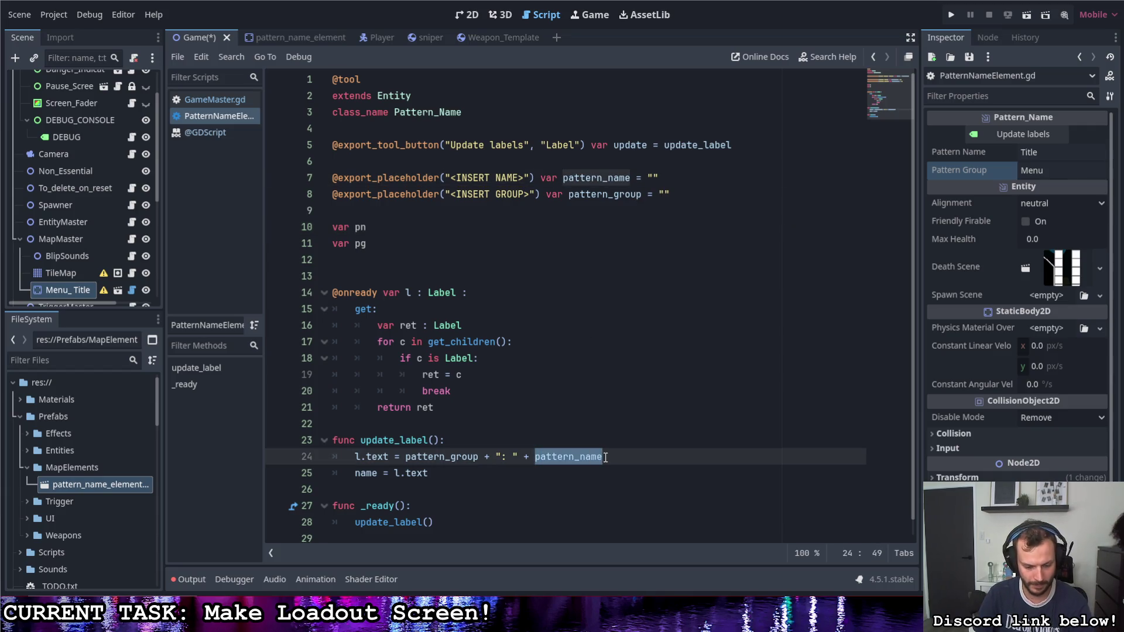
{"action": "type", "text": "pn"}
{"action": "left_click_drag", "start_coordinate": [479, 457], "coordinate": [405, 457]}
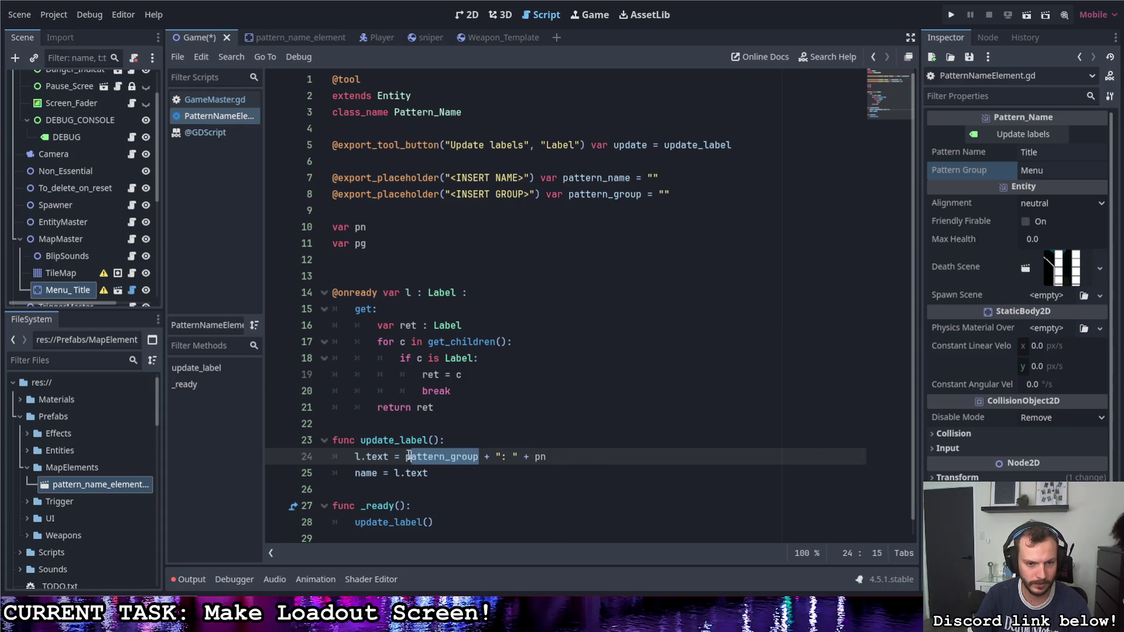
{"action": "type", "text": "pg"}
Step: Remove pattern_name's empty default and give it a getter that returns pn
{"action": "left_click", "coordinate": [386, 227]}
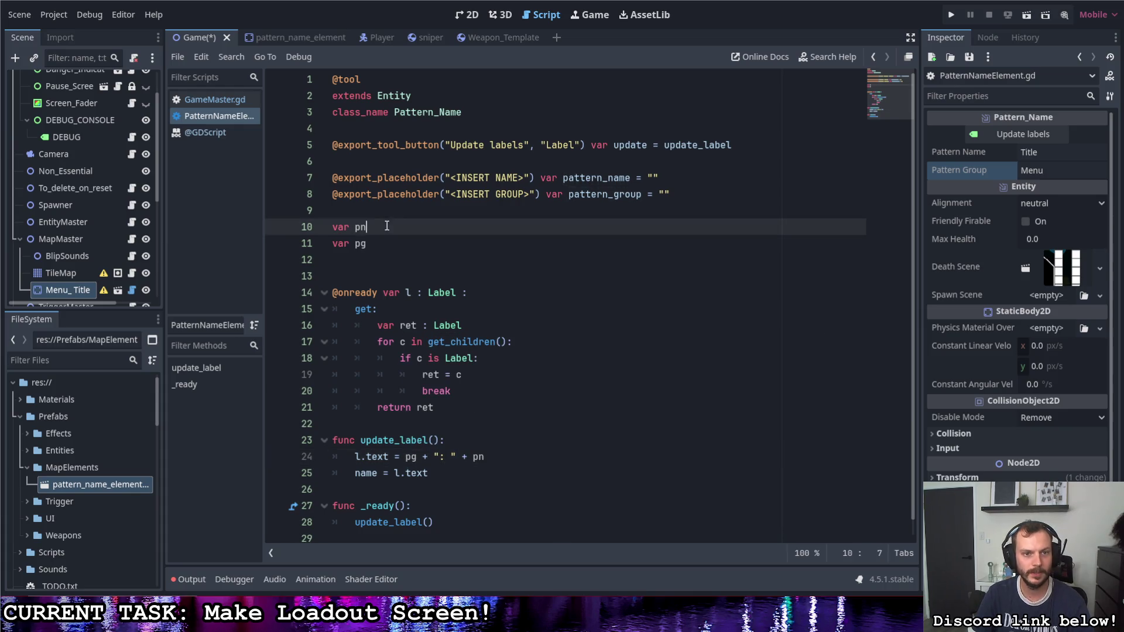
{"action": "left_click", "coordinate": [675, 178]}
{"action": "key", "text": "BackSpace"}
{"action": "key", "text": "BackSpace"}
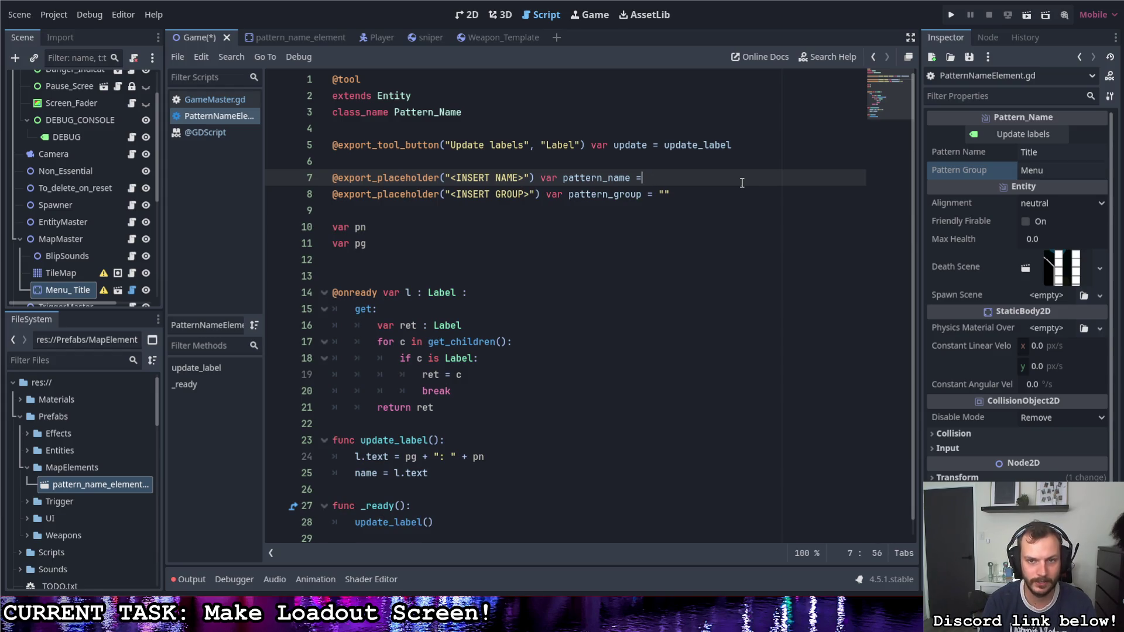
{"action": "type", "text": ":"}
{"action": "key", "text": "Return"}
{"action": "type", "text": "get"}
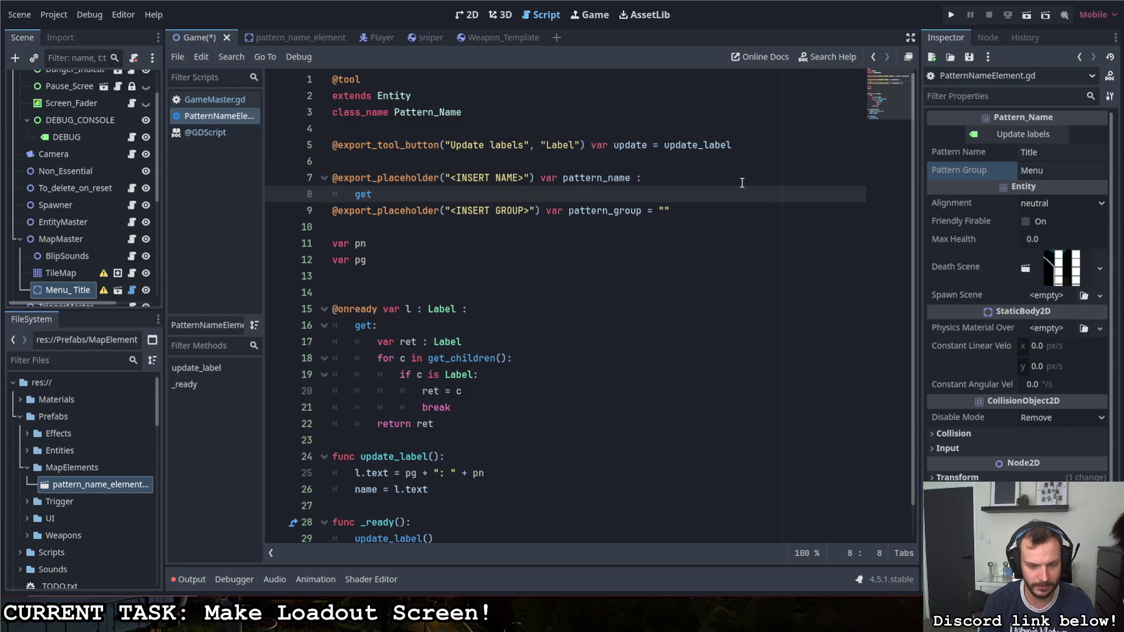
{"action": "type", "text": ":"}
{"action": "key", "text": "Return"}
{"action": "type", "text": "return pn"}
{"action": "key", "text": "Escape"}
{"action": "type", "text": "n"}
Step: Add a set(v) to pattern_name that stores pn = v and calls update_label(), then save
{"action": "key", "text": "Return"}
{"action": "key", "text": "BackSpace"}
{"action": "type", "text": "set()"}
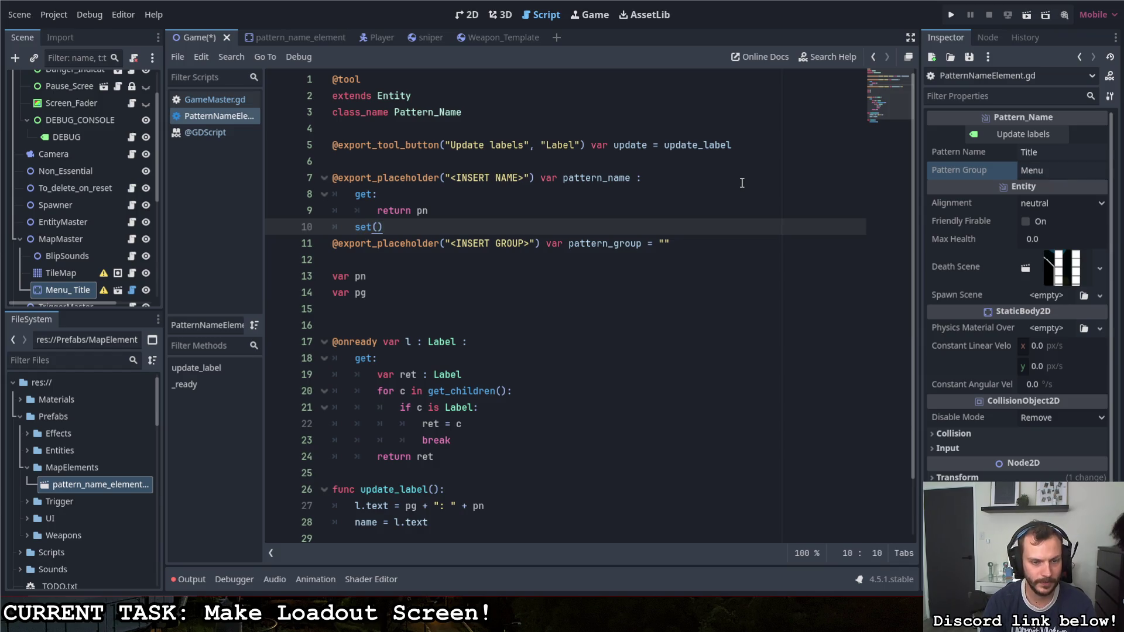
{"action": "type", "text": "v):"}
{"action": "key", "text": "Return"}
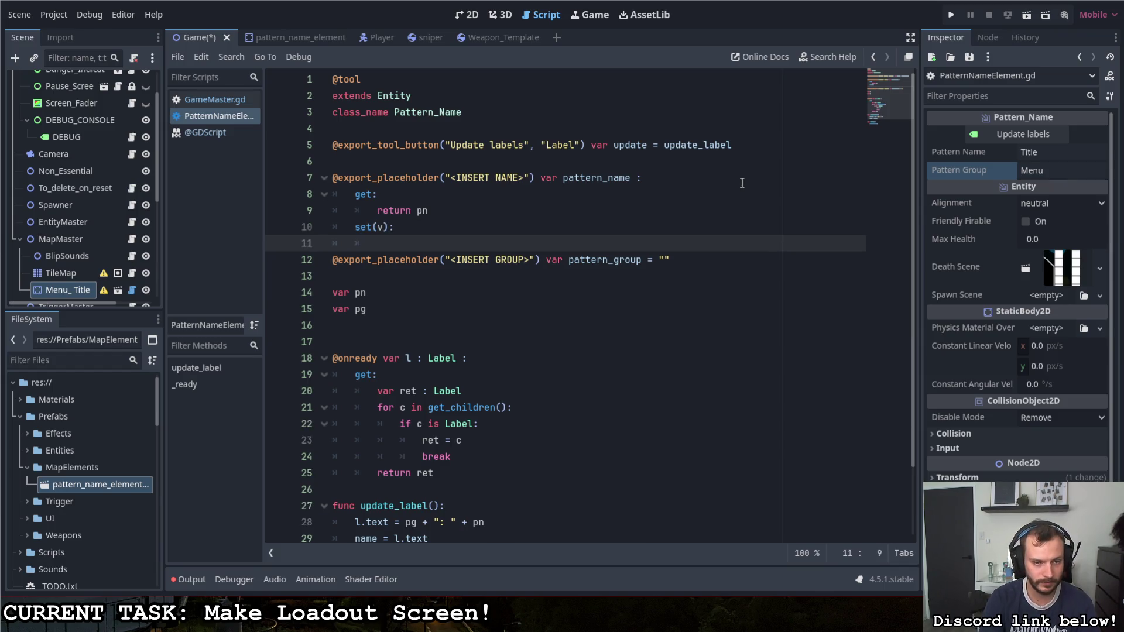
{"action": "type", "text": "pn"}
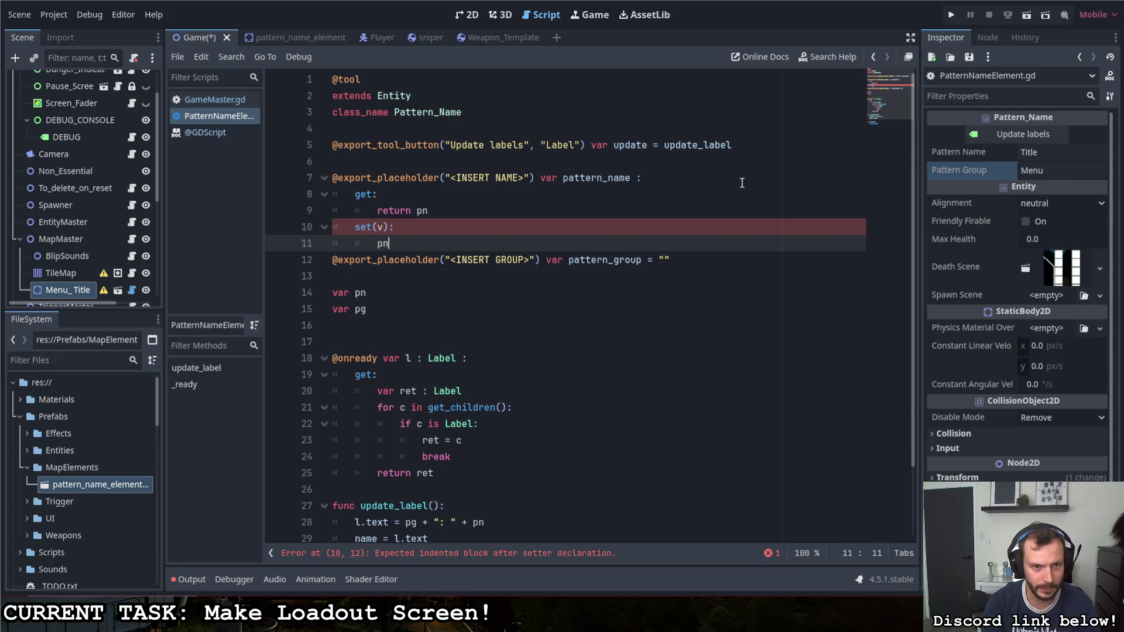
{"action": "type", "text": " = v"}
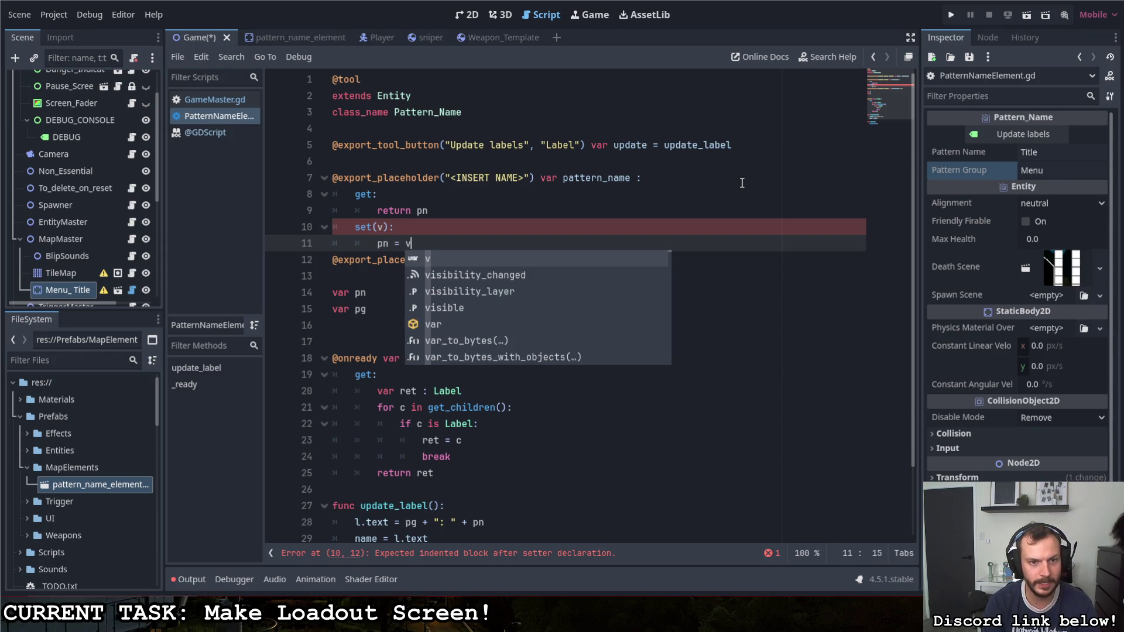
{"action": "key", "text": "Return"}
{"action": "type", "text": "update_"}
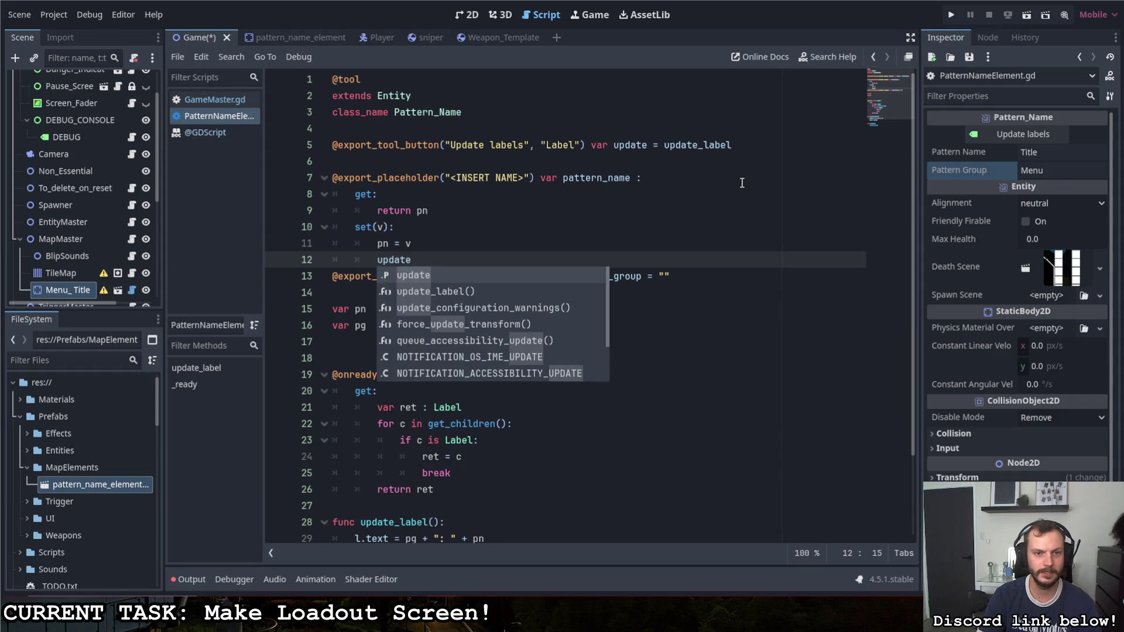
{"action": "key", "text": "Return"}
{"action": "key", "text": "ctrl+s"}
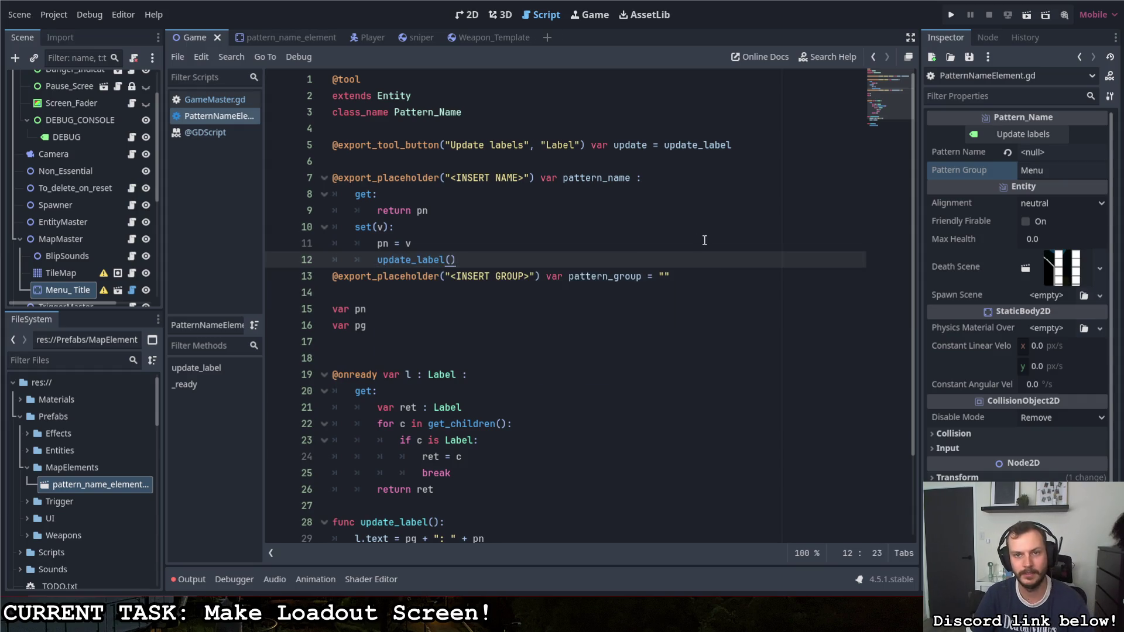
Step: Delete the tool button line and give var pg a default of ""
{"action": "left_click", "coordinate": [733, 144]}
{"action": "key", "text": "shift+Home"}
{"action": "key", "text": "BackSpace"}
{"action": "key", "text": "BackSpace"}
{"action": "key", "text": "BackSpace"}
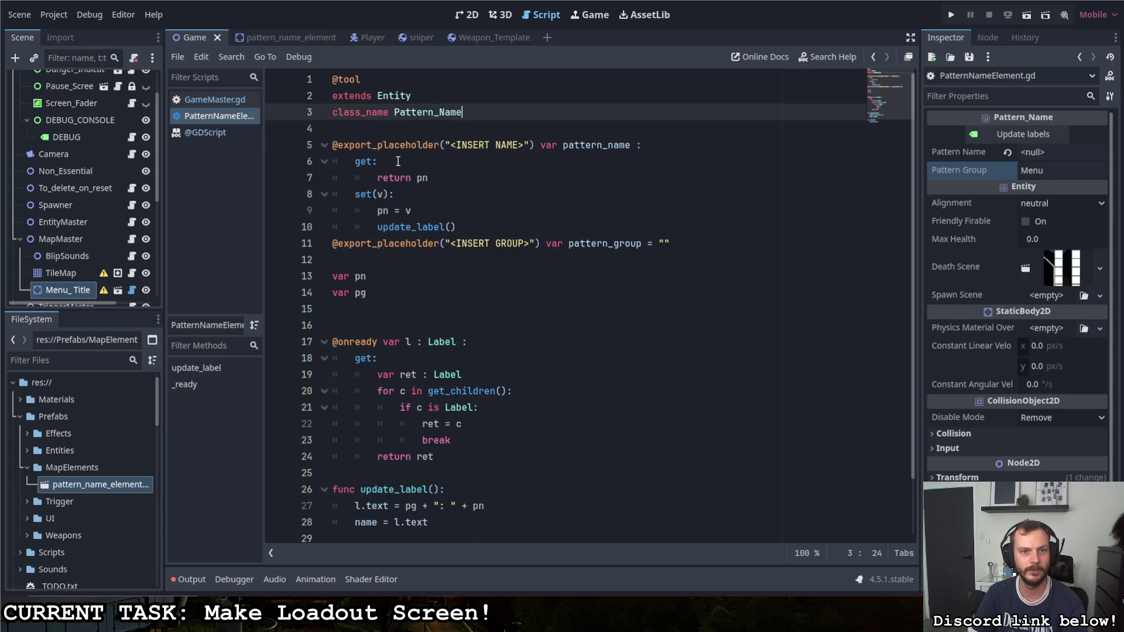
{"action": "left_click", "coordinate": [537, 182]}
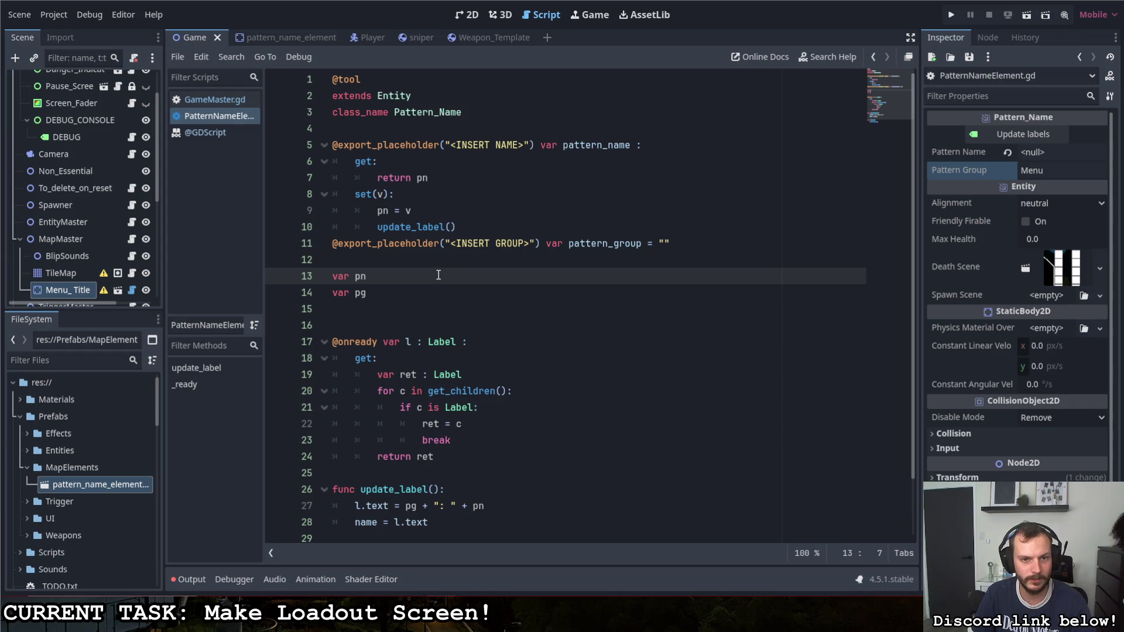
{"action": "key", "text": "Down"}
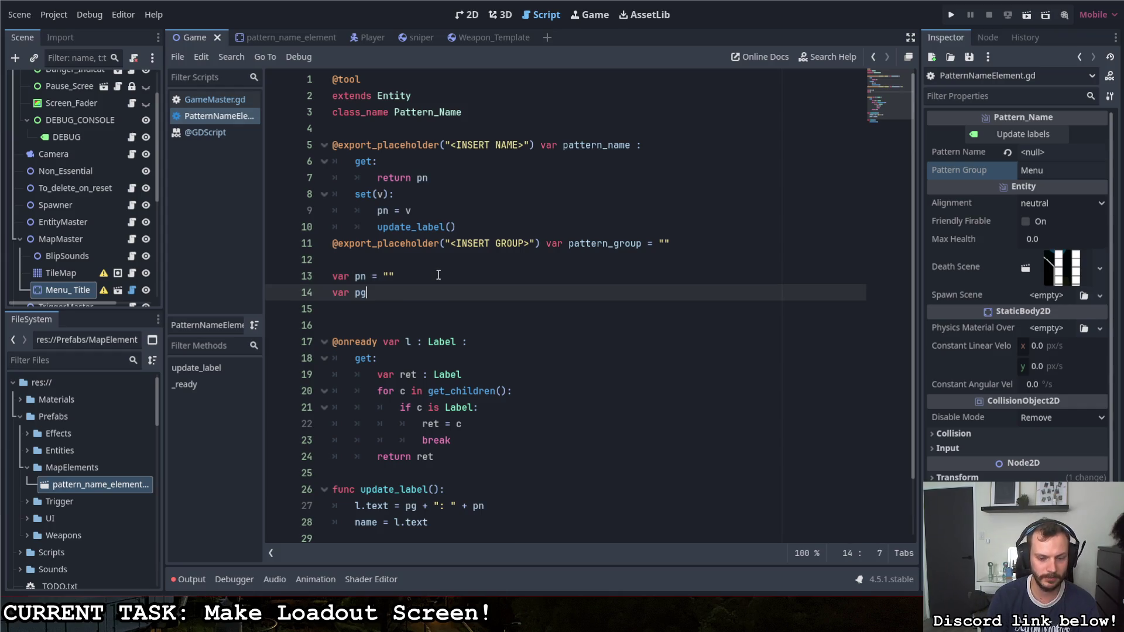
{"action": "type", "text": " = \"\""}
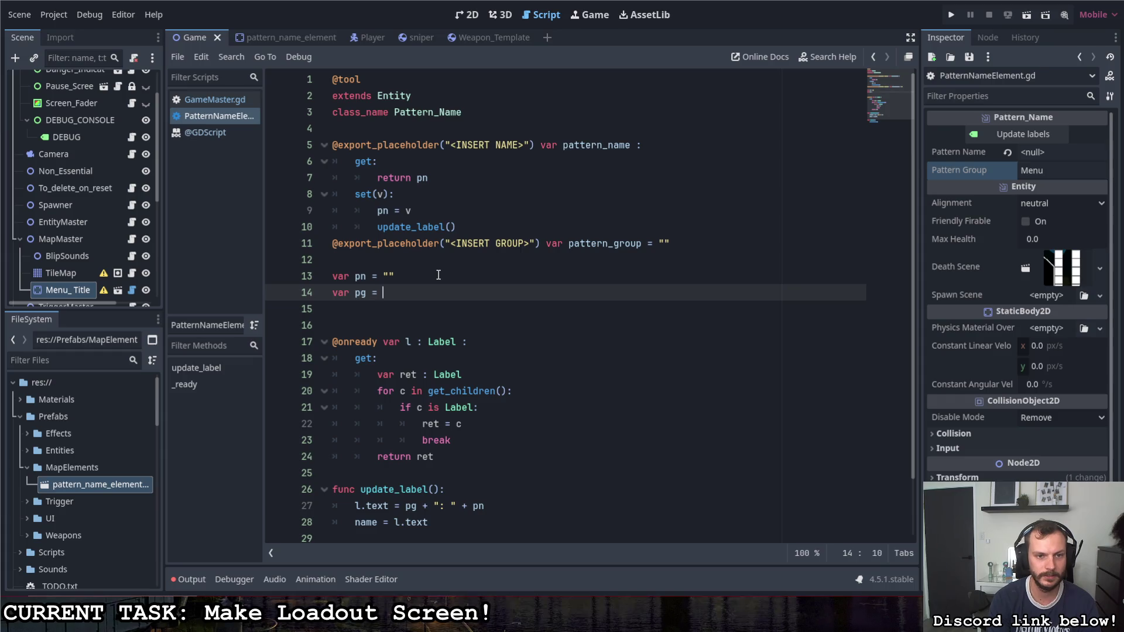
{"action": "left_click", "coordinate": [485, 229]}
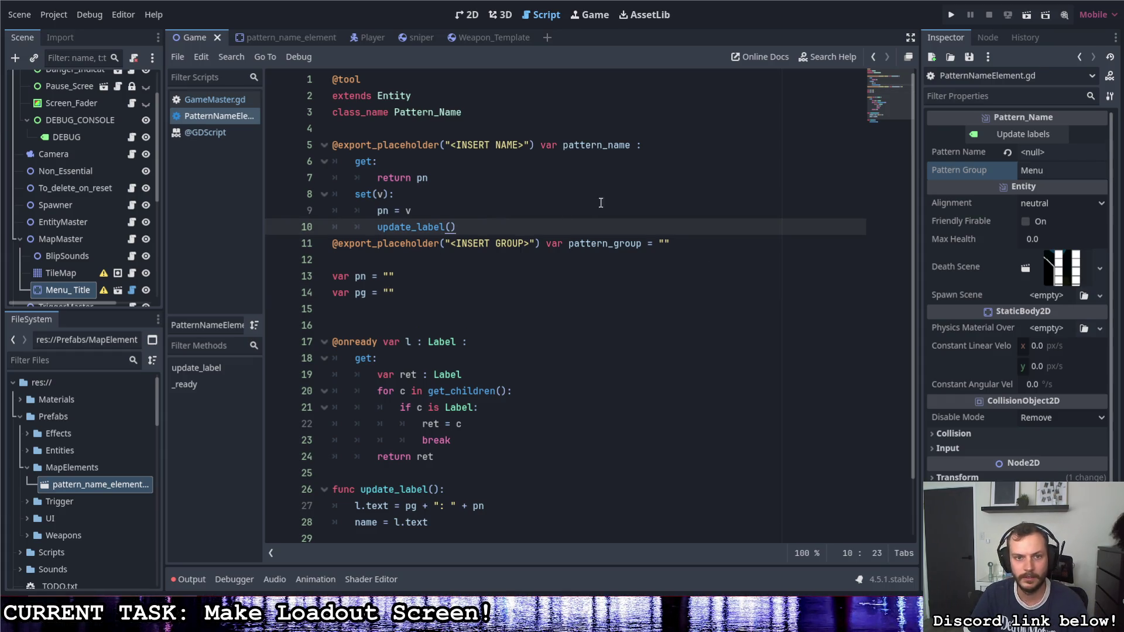
{"action": "left_click", "coordinate": [1006, 156]}
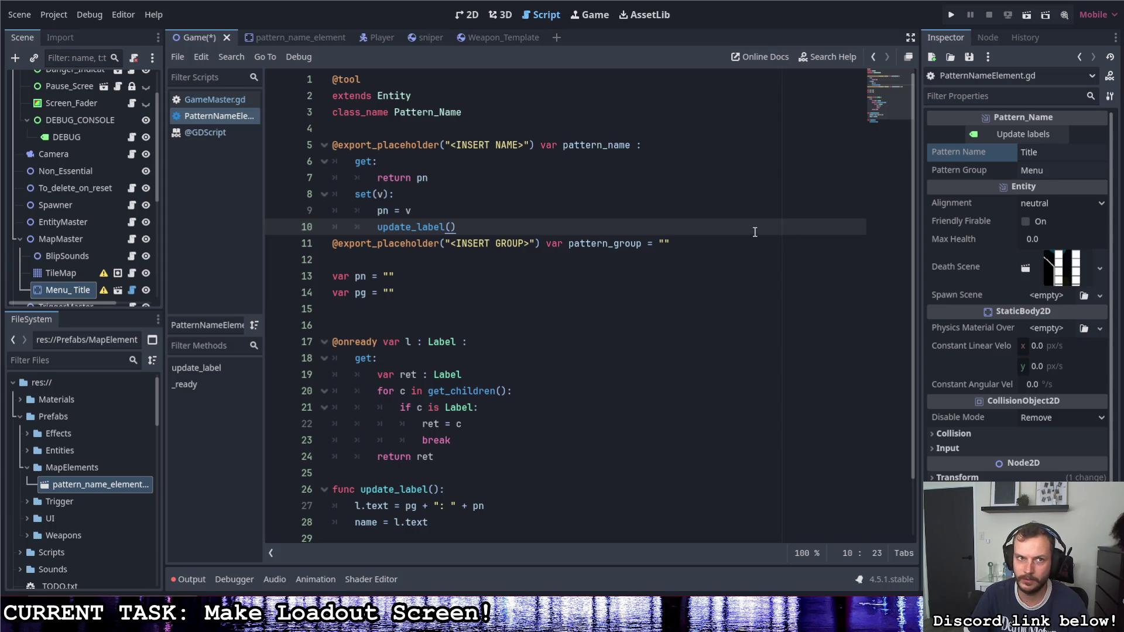
{"action": "left_click", "coordinate": [330, 41]}
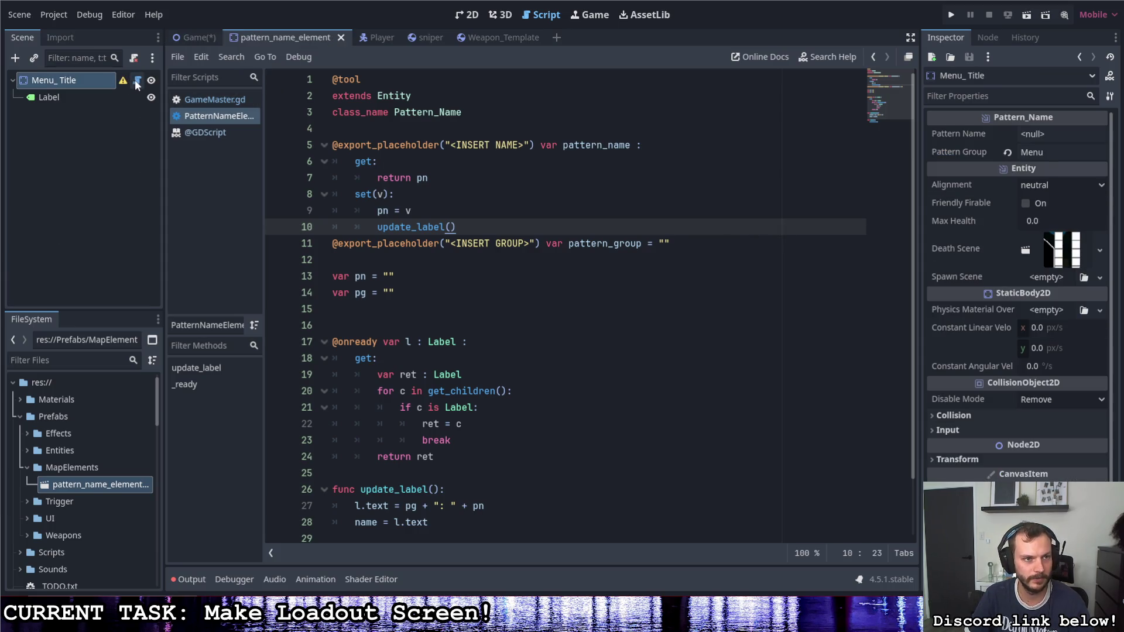
Step: Reset Pattern Group to its placeholder in the Inspector and save
{"action": "left_click", "coordinate": [1005, 152]}
{"action": "left_click", "coordinate": [1041, 134]}
{"action": "left_click", "coordinate": [446, 263]}
{"action": "key", "text": "ctrl+s"}
Step: Copy the pattern_name getter/setter block onto pattern_group in place of its empty default
{"action": "left_click", "coordinate": [472, 226]}
{"action": "key", "text": "Return"}
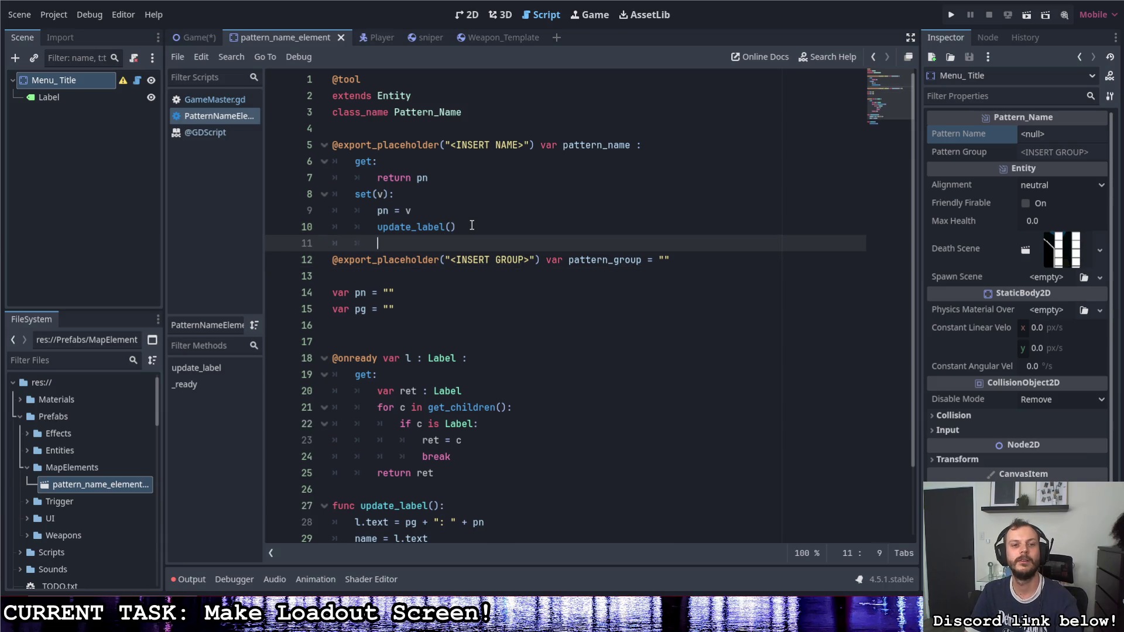
{"action": "left_click", "coordinate": [458, 178]}
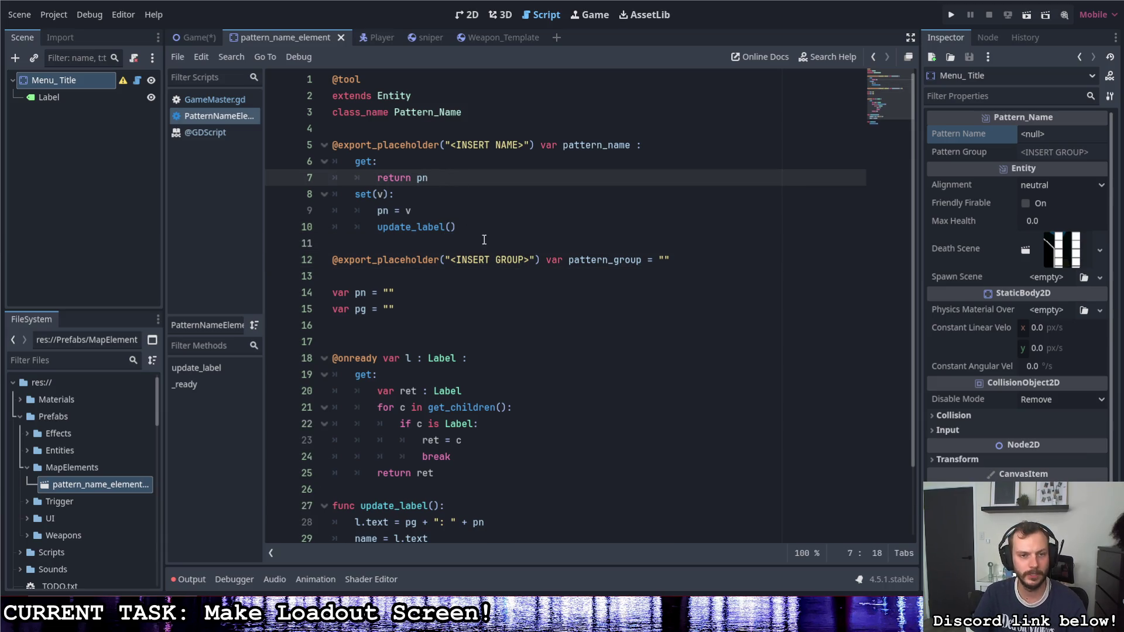
{"action": "left_click", "coordinate": [436, 244]}
{"action": "mouse_move", "coordinate": [458, 228]}
{"action": "left_mouse_down"}
{"action": "mouse_move", "coordinate": [241, 161]}
{"action": "mouse_move", "coordinate": [386, 176]}
{"action": "mouse_move", "coordinate": [638, 145]}
{"action": "left_mouse_up"}
{"action": "key", "text": "ctrl+c"}
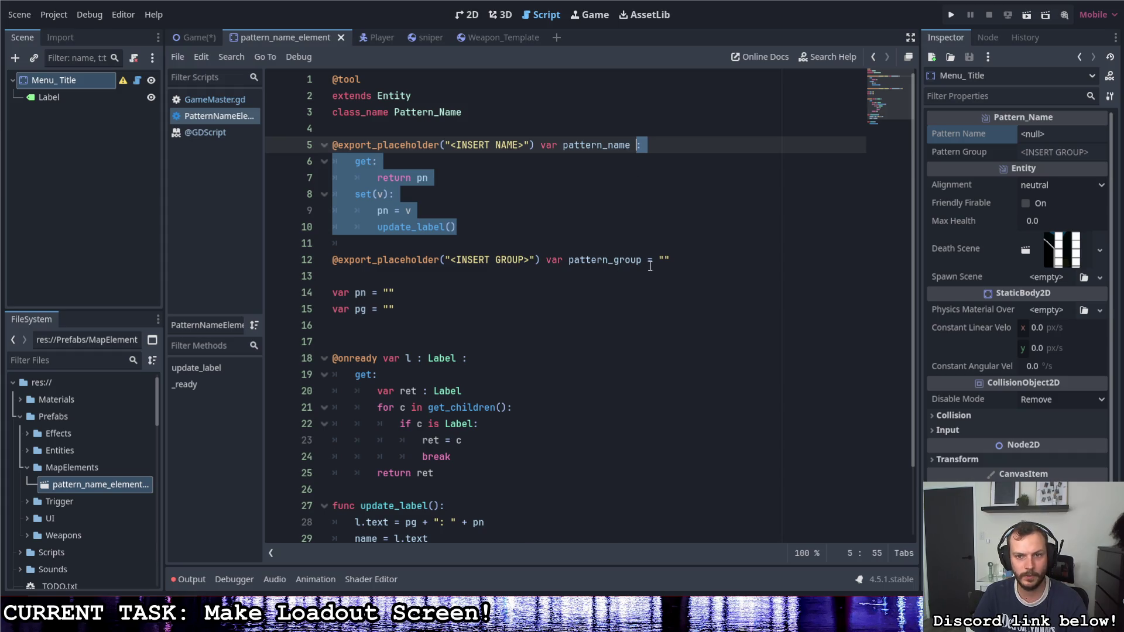
{"action": "left_click_drag", "start_coordinate": [649, 263], "coordinate": [678, 264]}
{"action": "key", "text": "ctrl+v"}
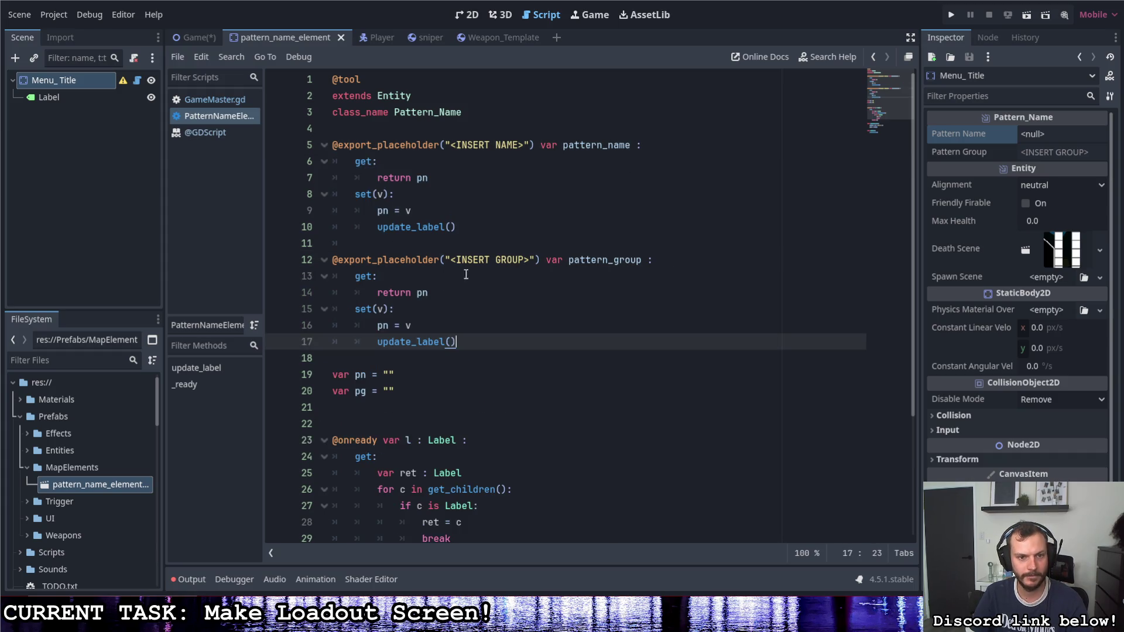
Step: Change pn to pg in the copied getter and setter
{"action": "left_click", "coordinate": [430, 292]}
{"action": "key", "text": "BackSpace"}
{"action": "type", "text": "g"}
{"action": "left_click", "coordinate": [383, 327]}
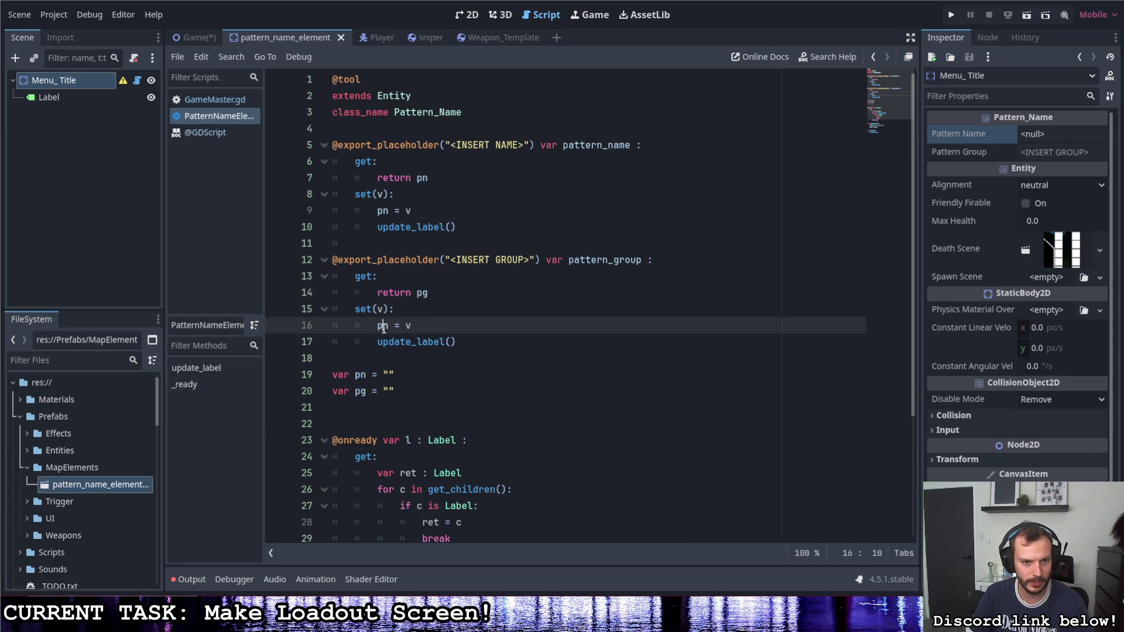
{"action": "type", "text": "g"}
{"action": "left_click", "coordinate": [454, 330]}
{"action": "key", "text": "BackSpace"}
{"action": "type", "text": "v"}
Step: Clear the <null> text from the Inspector's Pattern Name and Pattern Group fields
{"action": "left_click", "coordinate": [1048, 134]}
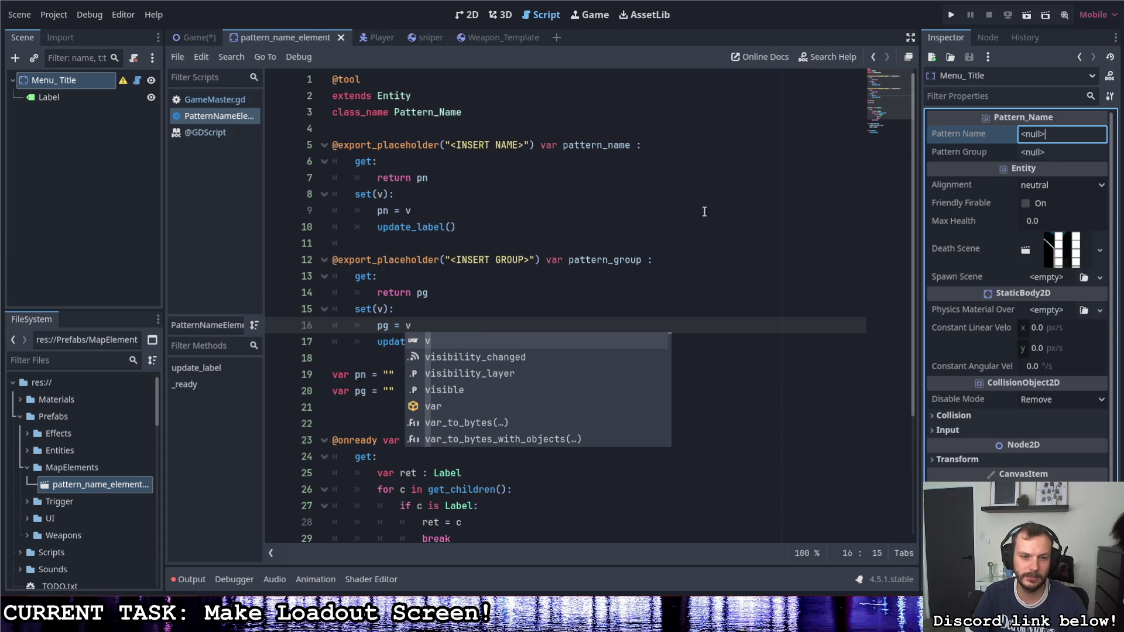
{"action": "left_click", "coordinate": [674, 243]}
{"action": "left_click", "coordinate": [1049, 134]}
{"action": "left_click_drag", "start_coordinate": [1048, 134], "coordinate": [1017, 134]}
{"action": "key", "text": "BackSpace"}
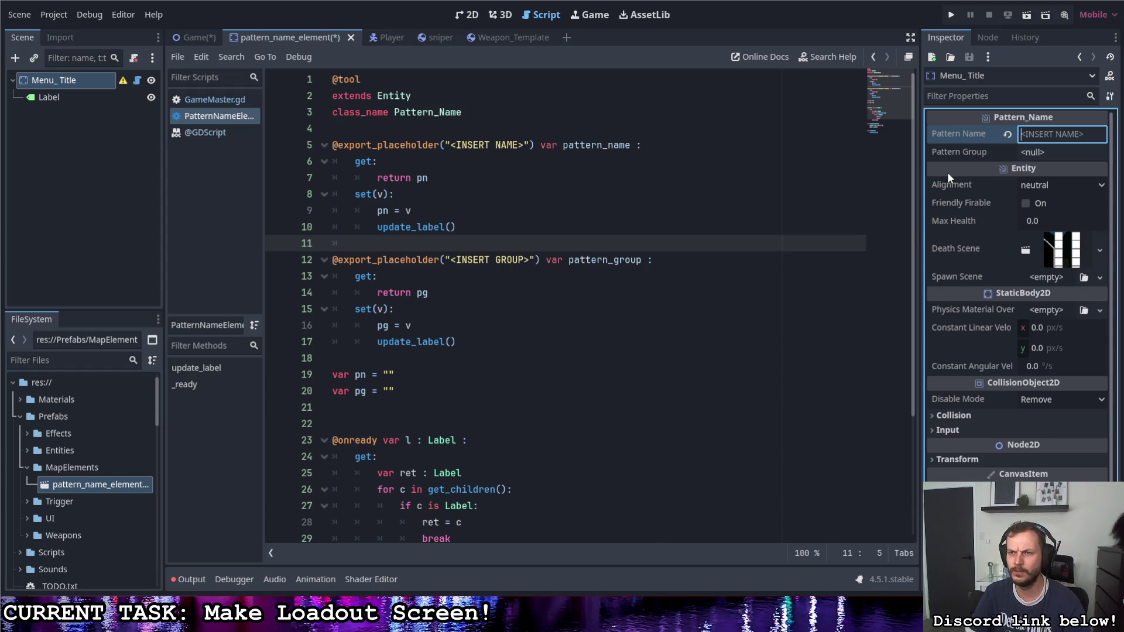
{"action": "left_click", "coordinate": [1051, 152]}
{"action": "left_click_drag", "start_coordinate": [1056, 153], "coordinate": [1017, 152]}
{"action": "key", "text": "BackSpace"}
Step: Enter Pattern Name Title and Pattern Group Menu so the Label reads 'Menu: Title'
{"action": "left_click", "coordinate": [749, 299]}
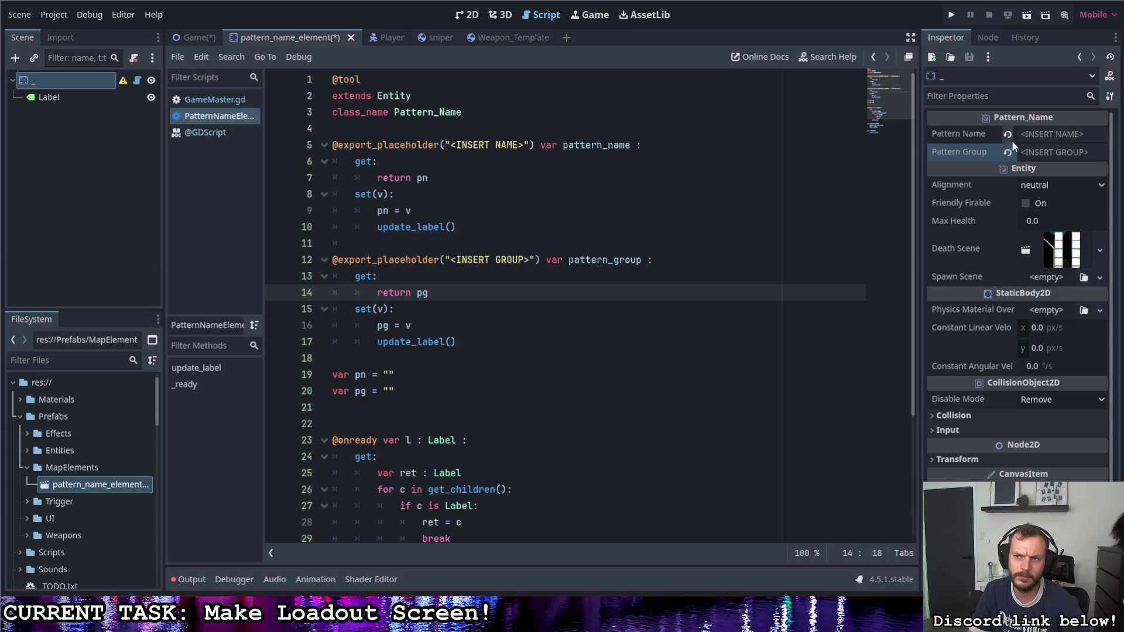
{"action": "left_click", "coordinate": [1047, 133]}
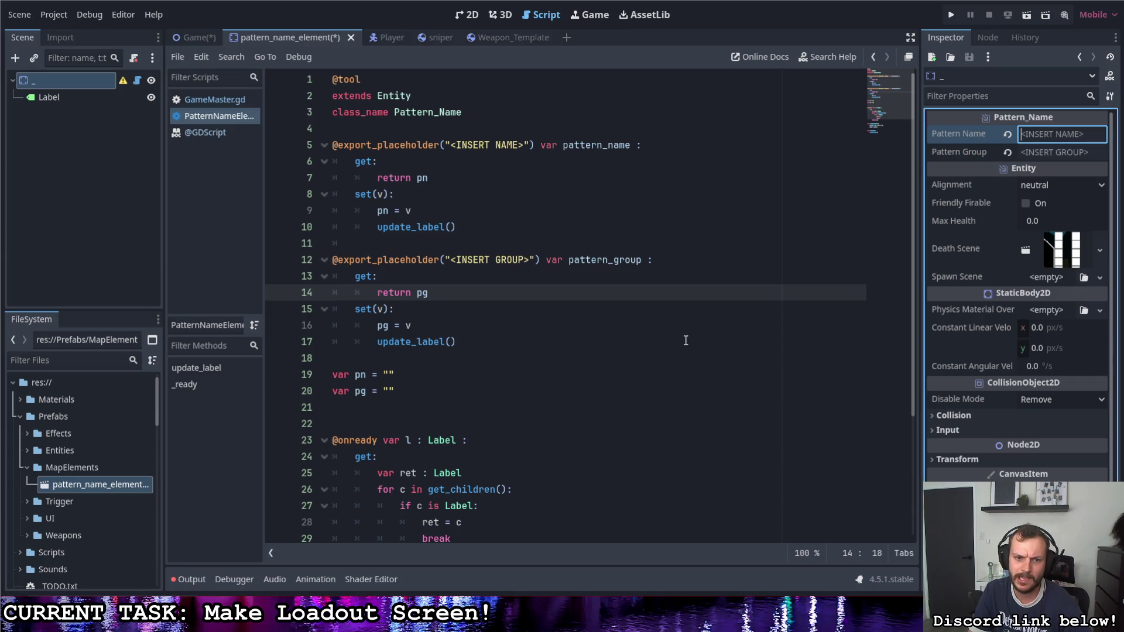
{"action": "scroll", "coordinate": [686, 336], "scroll_direction": "down", "scroll_amount": 1}
{"action": "scroll", "coordinate": [685, 340], "scroll_direction": "down", "scroll_amount": 2}
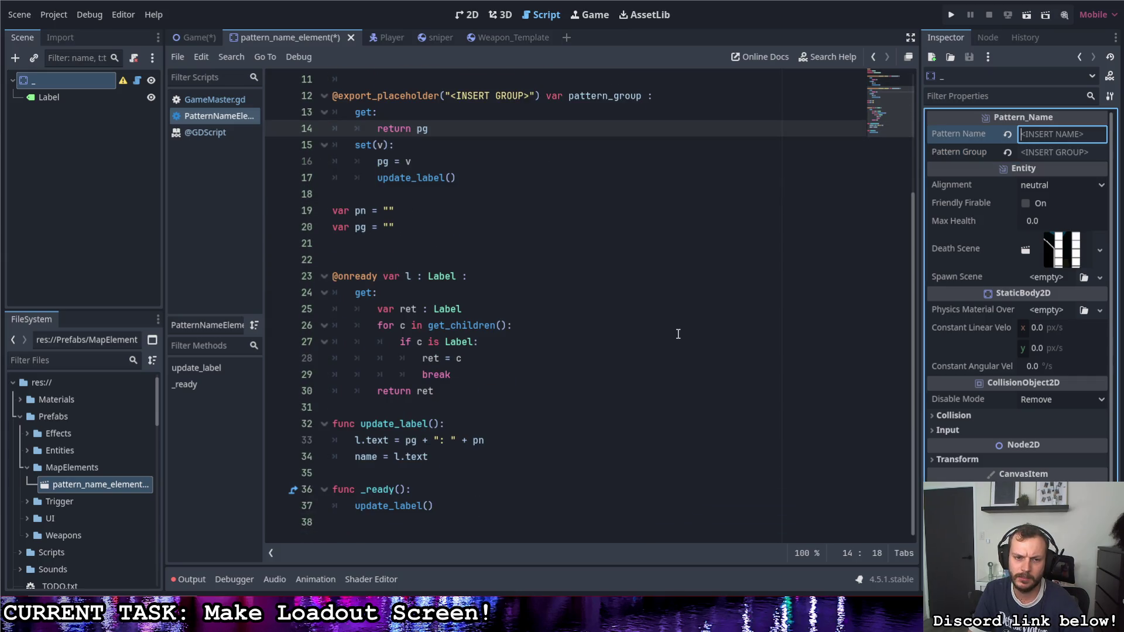
{"action": "scroll", "coordinate": [673, 334], "scroll_direction": "up", "scroll_amount": 2}
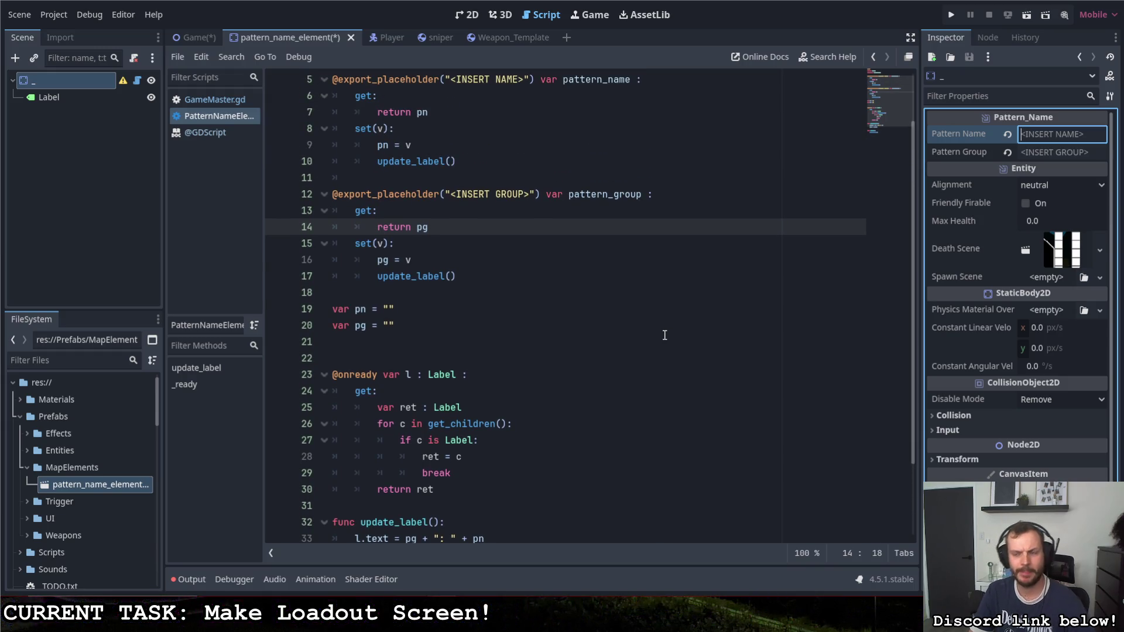
{"action": "type", "text": "Title"}
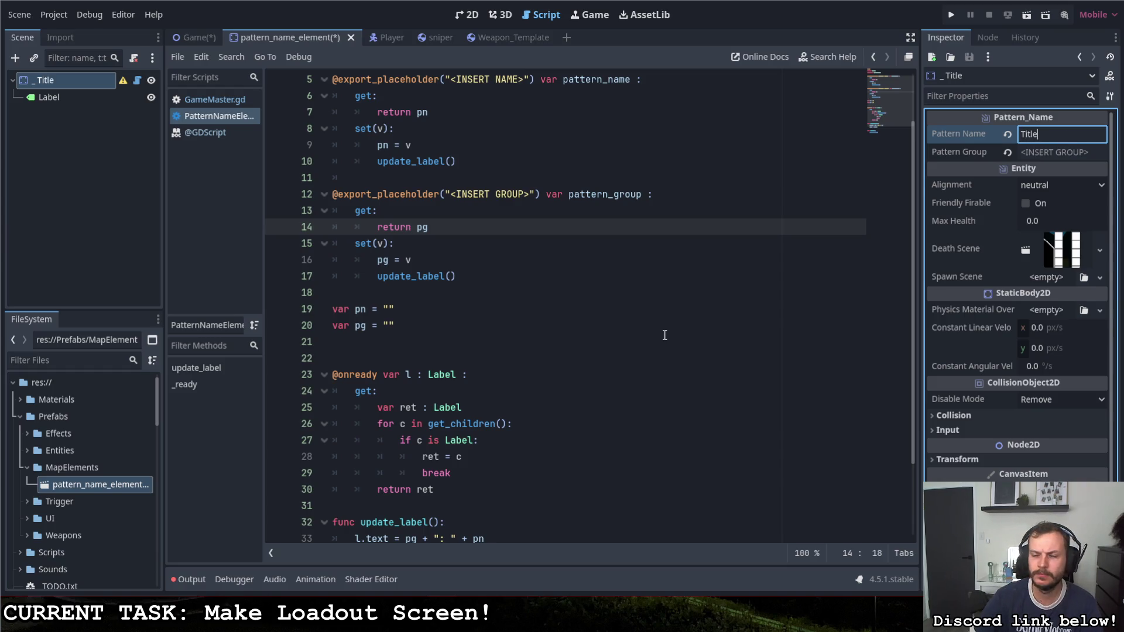
{"action": "key", "text": "Tab"}
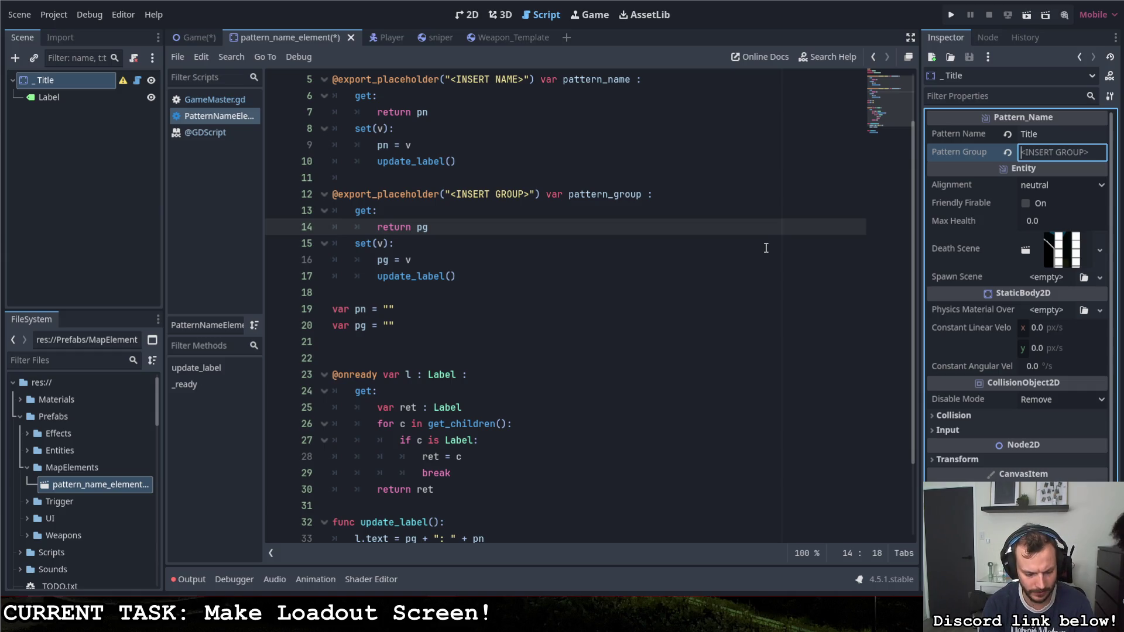
{"action": "type", "text": "Menu"}
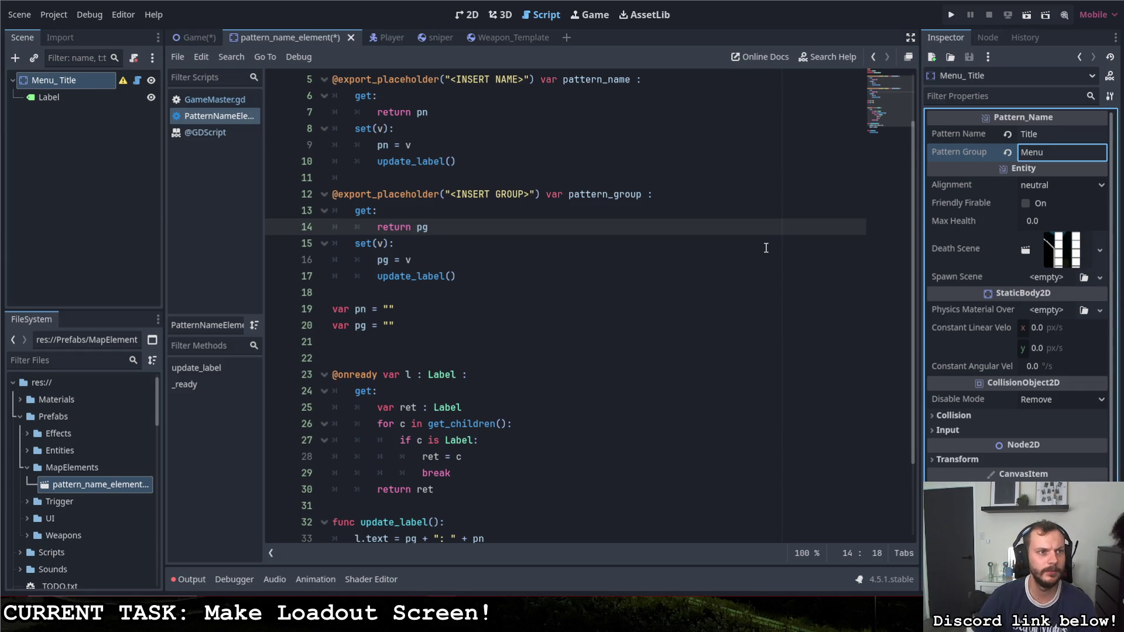
{"action": "left_click", "coordinate": [562, 363]}
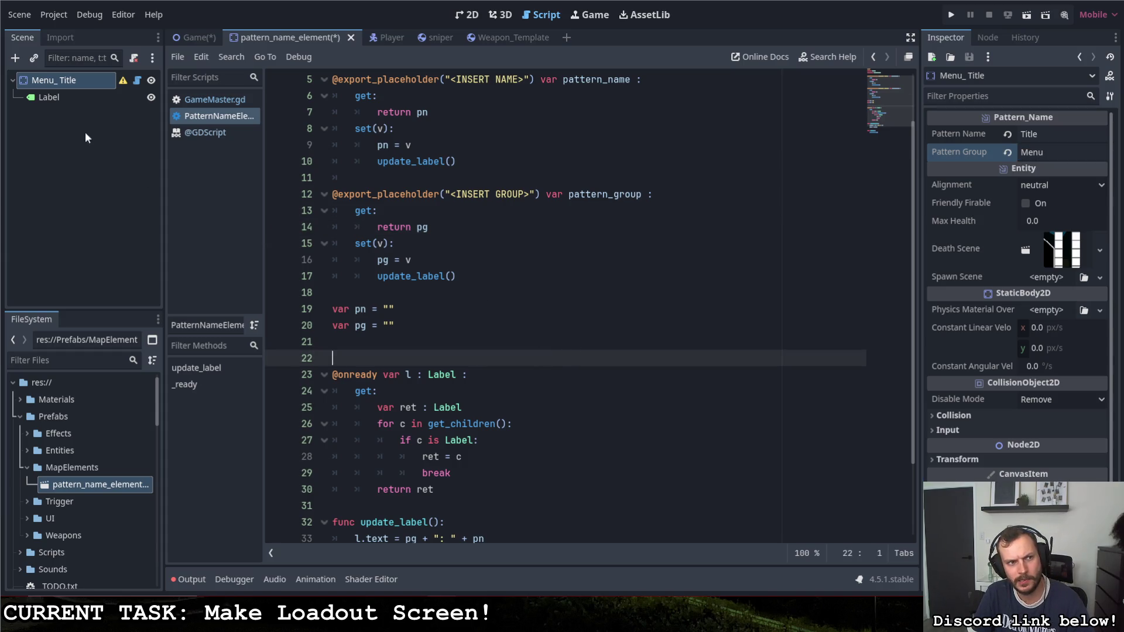
{"action": "right_click", "coordinate": [57, 98]}
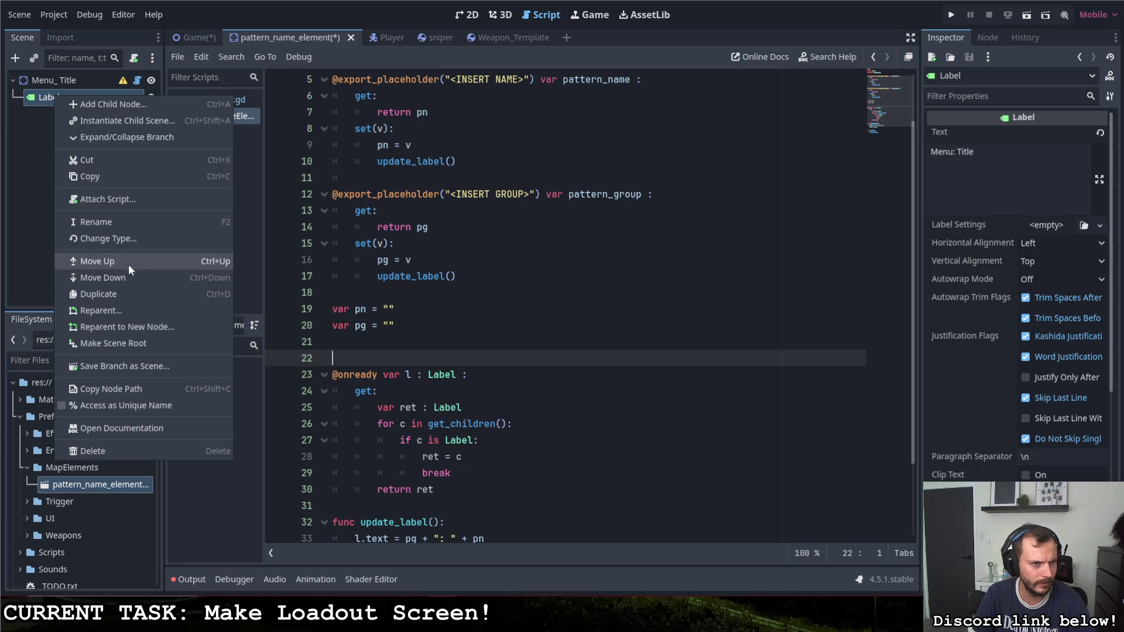
{"action": "left_click", "coordinate": [31, 161]}
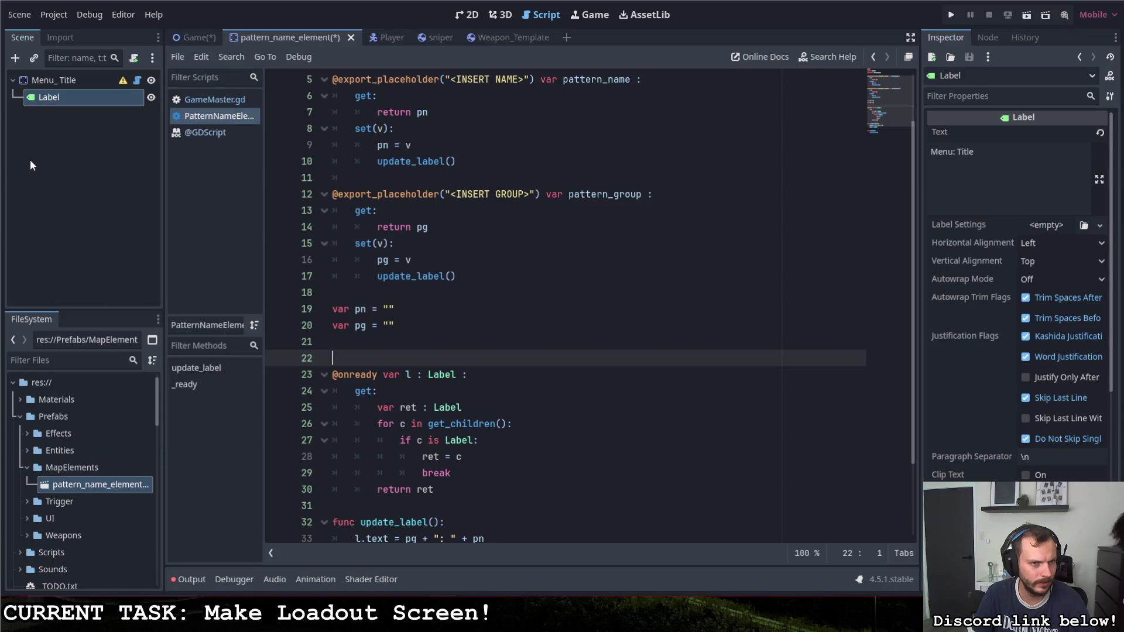
Step: Save the script and clear the <null> values from the Pattern Name and Group fields
{"action": "left_click", "coordinate": [430, 149]}
{"action": "key", "text": "ctrl+s"}
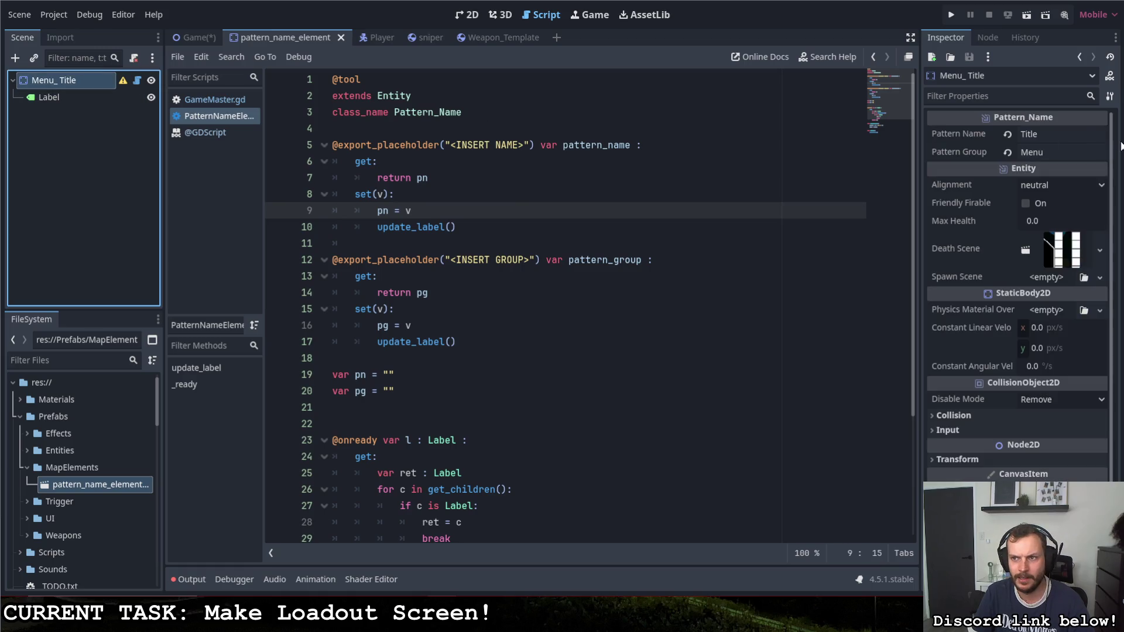
{"action": "left_click", "coordinate": [1044, 136]}
{"action": "key", "text": "BackSpace"}
{"action": "left_click", "coordinate": [1008, 152]}
{"action": "left_click", "coordinate": [679, 178]}
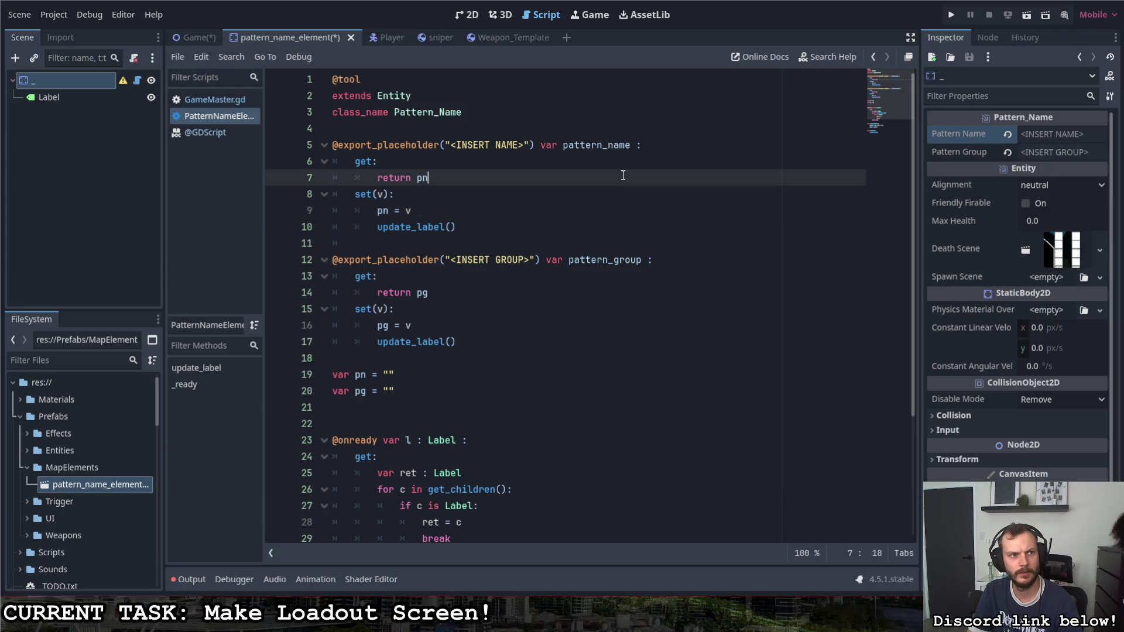
{"action": "key", "text": "ctrl+s"}
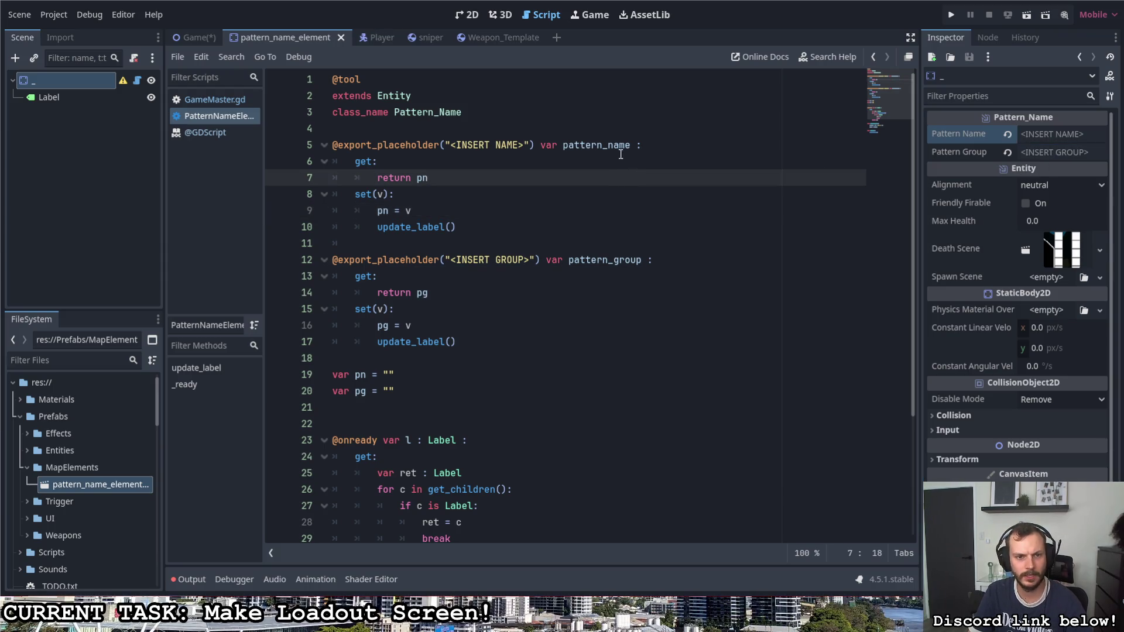
{"action": "left_click", "coordinate": [1007, 134]}
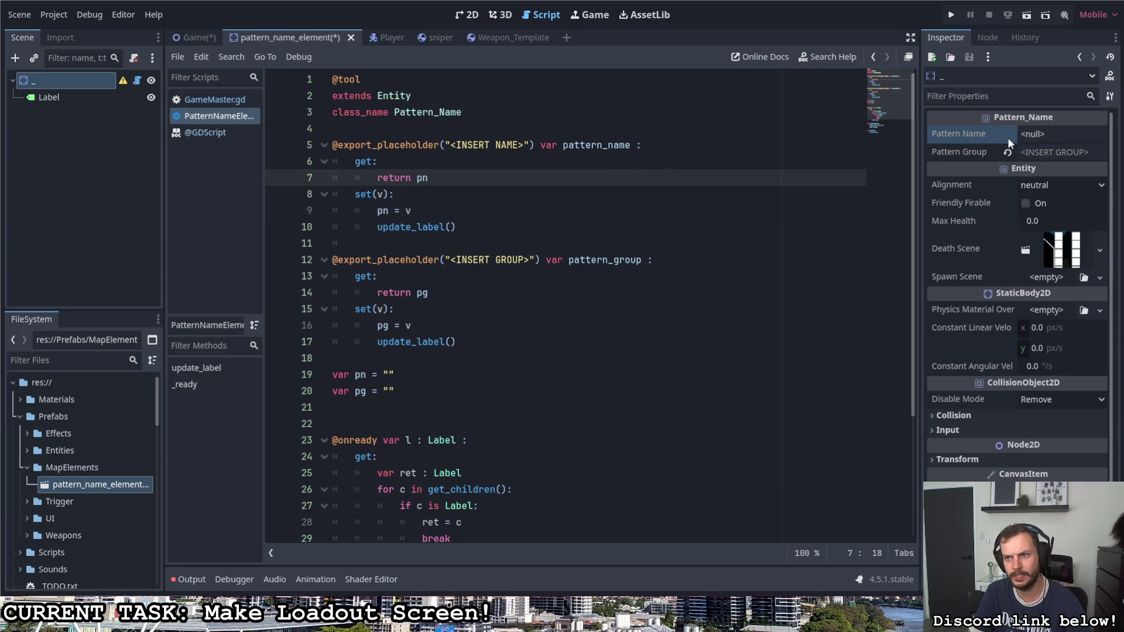
{"action": "left_click", "coordinate": [1051, 134]}
{"action": "left_click", "coordinate": [703, 213]}
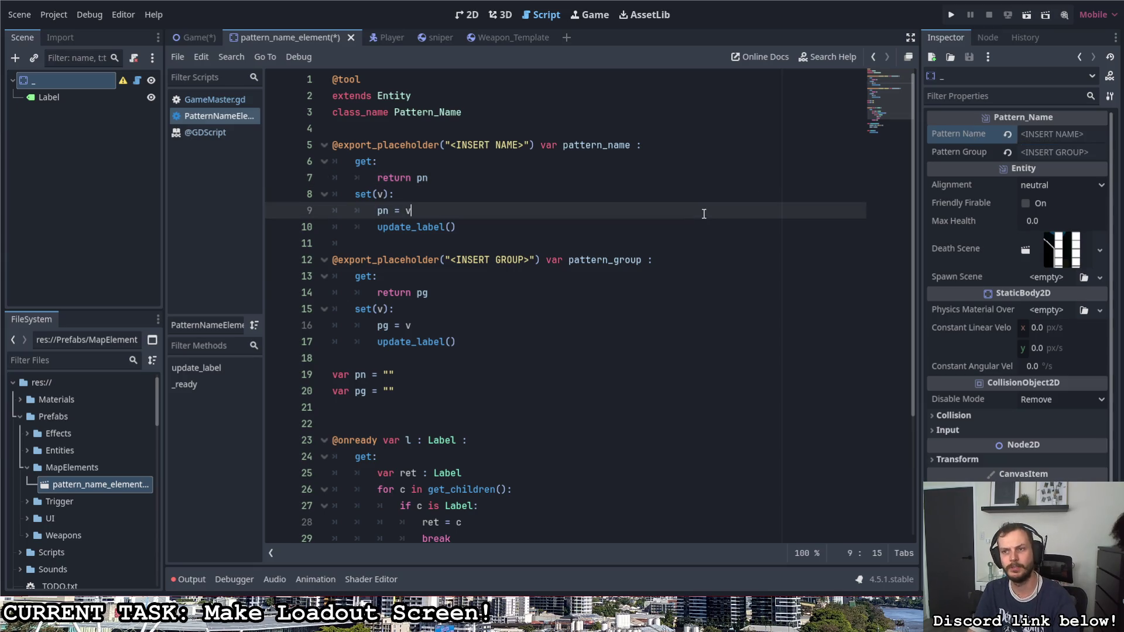
{"action": "key", "text": "ctrl+s"}
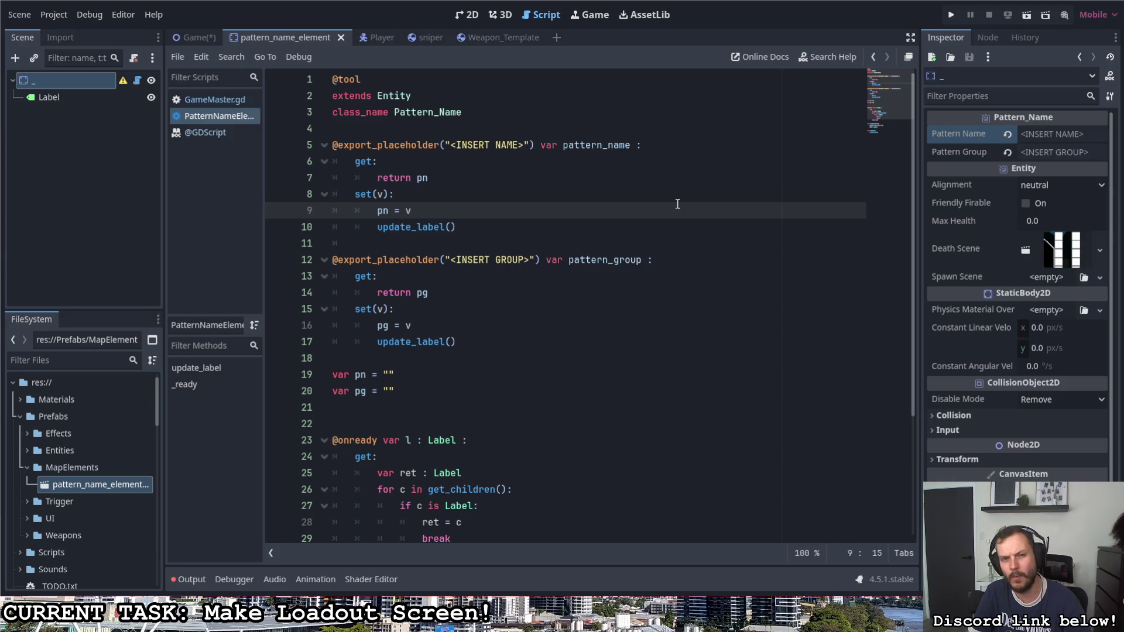
Step: Move var pn and var pg directly under class_name Pattern_Name and remove leftover blank lines
{"action": "left_click", "coordinate": [416, 177]}
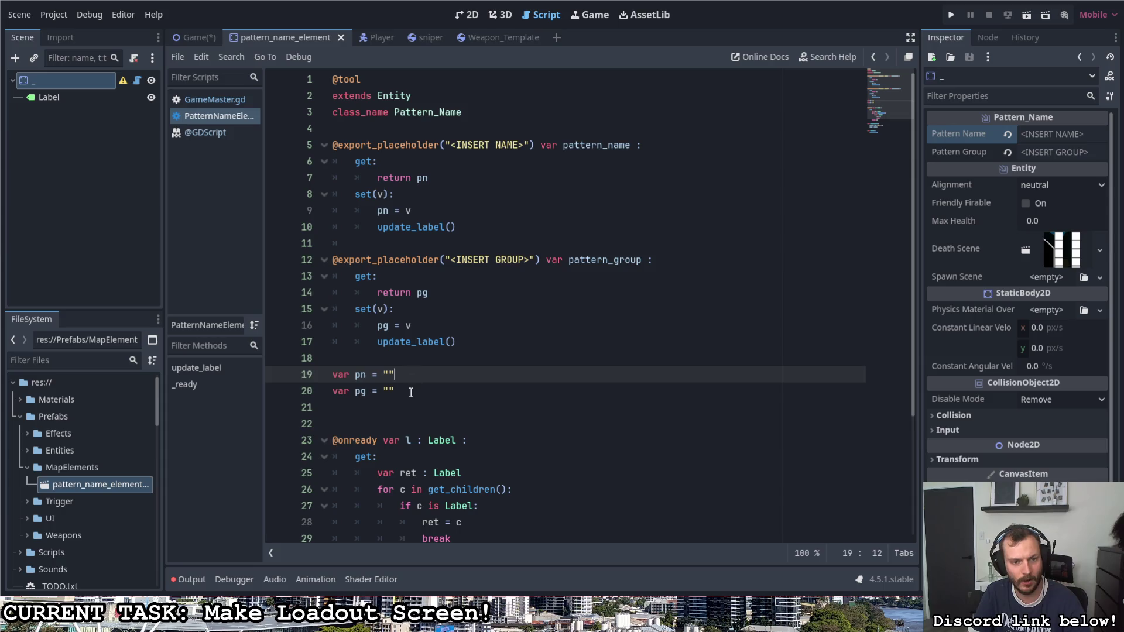
{"action": "left_click_drag", "start_coordinate": [404, 391], "coordinate": [315, 375]}
{"action": "key", "text": "ctrl+x"}
{"action": "left_click", "coordinate": [438, 128]}
{"action": "key", "text": "Return"}
{"action": "key", "text": "Return"}
{"action": "key", "text": "Up"}
{"action": "key", "text": "ctrl+v"}
{"action": "left_click", "coordinate": [437, 456]}
{"action": "key", "text": "BackSpace"}
{"action": "key", "text": "BackSpace"}
{"action": "key", "text": "BackSpace"}
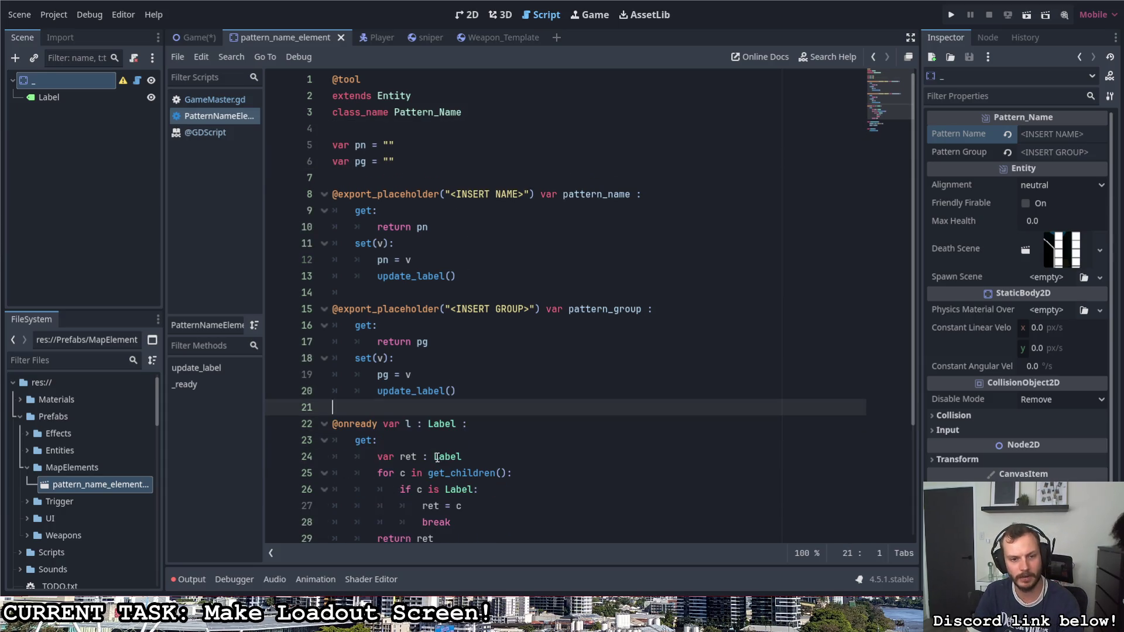
{"action": "key", "text": "ctrl+s"}
Step: Clear the <null> from Pattern Name again and save the script
{"action": "left_click", "coordinate": [1004, 131]}
{"action": "key", "text": "BackSpace"}
{"action": "key", "text": "ctrl+s"}
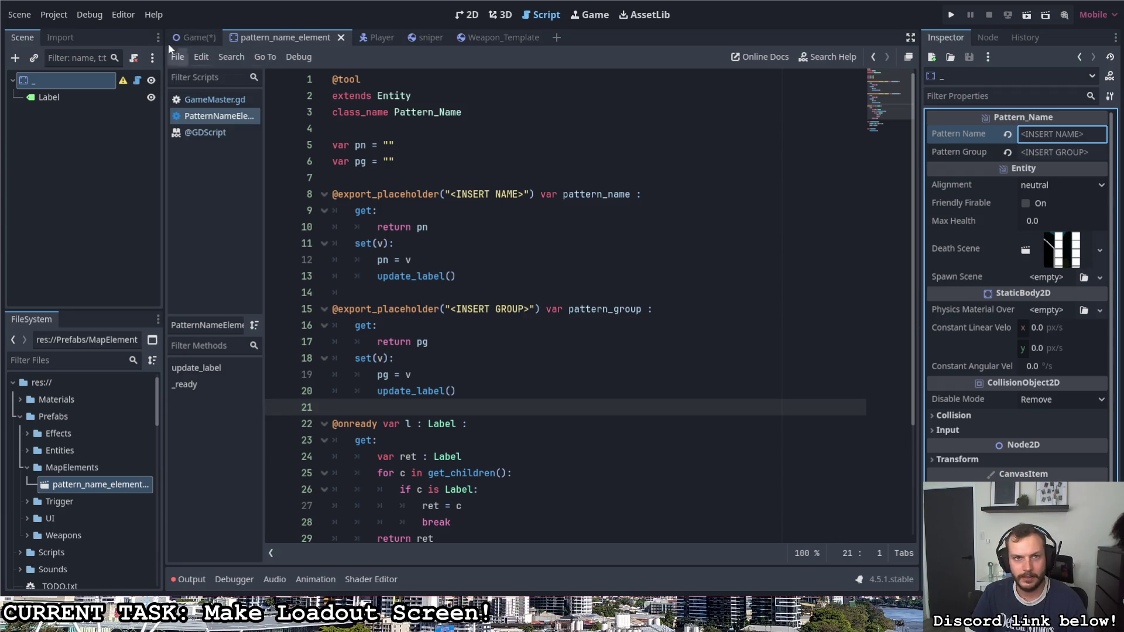
{"action": "left_click", "coordinate": [192, 38]}
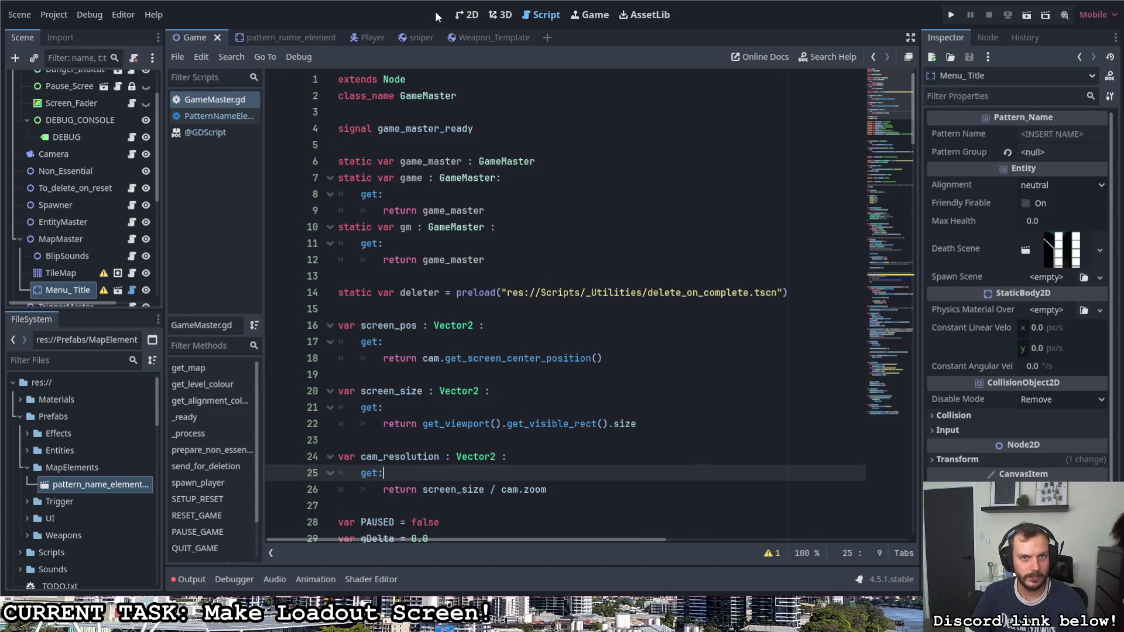
Step: In the 2D view, give Menu_Title Pattern Name Title and Pattern Group Menu
{"action": "left_click", "coordinate": [468, 15]}
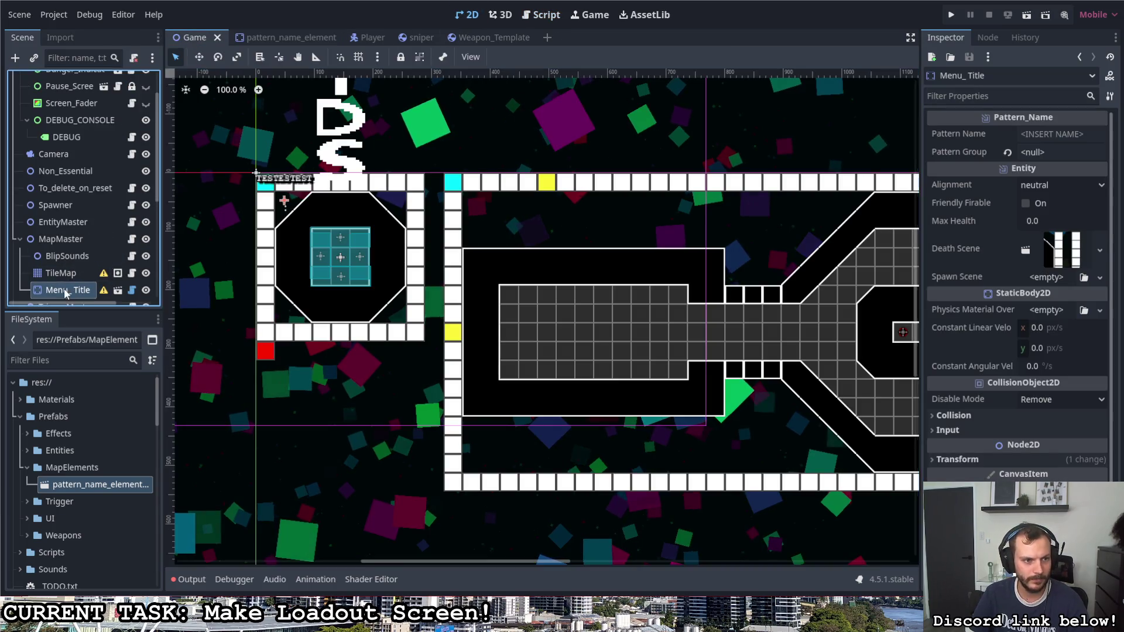
{"action": "left_click", "coordinate": [1062, 135]}
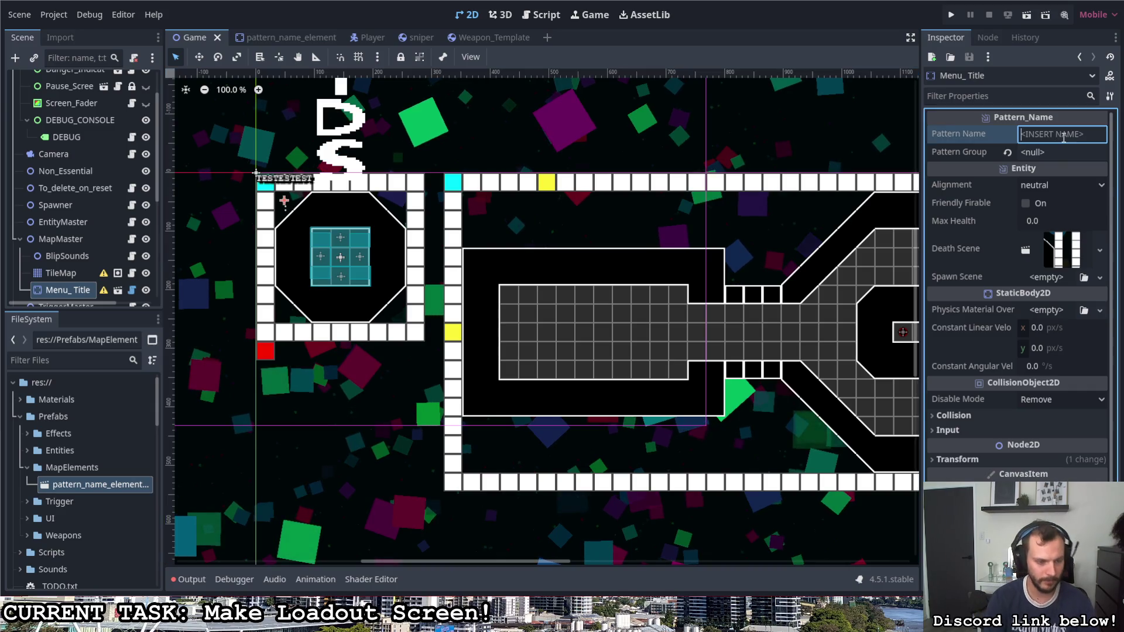
{"action": "type", "text": "Mennu"}
{"action": "key", "text": "BackSpace"}
{"action": "key", "text": "BackSpace"}
{"action": "type", "text": "u"}
{"action": "key", "text": "Tab"}
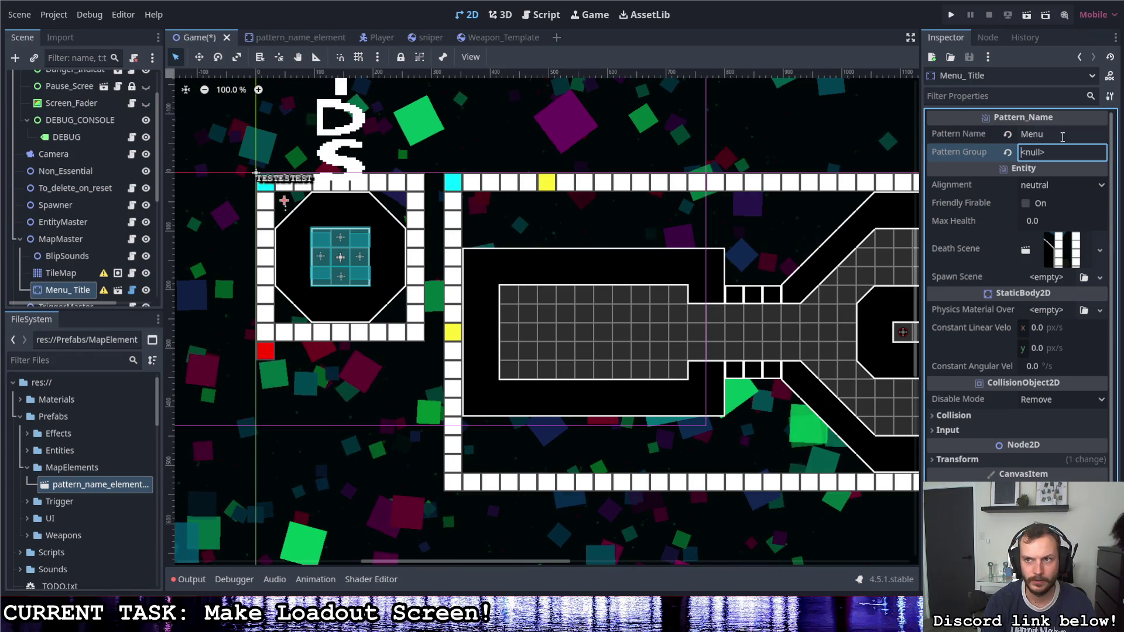
{"action": "left_click", "coordinate": [1047, 135]}
{"action": "key", "text": "BackSpace"}
{"action": "key", "text": "BackSpace"}
{"action": "key", "text": "BackSpace"}
{"action": "type", "text": "Title"}
{"action": "left_click", "coordinate": [1052, 150]}
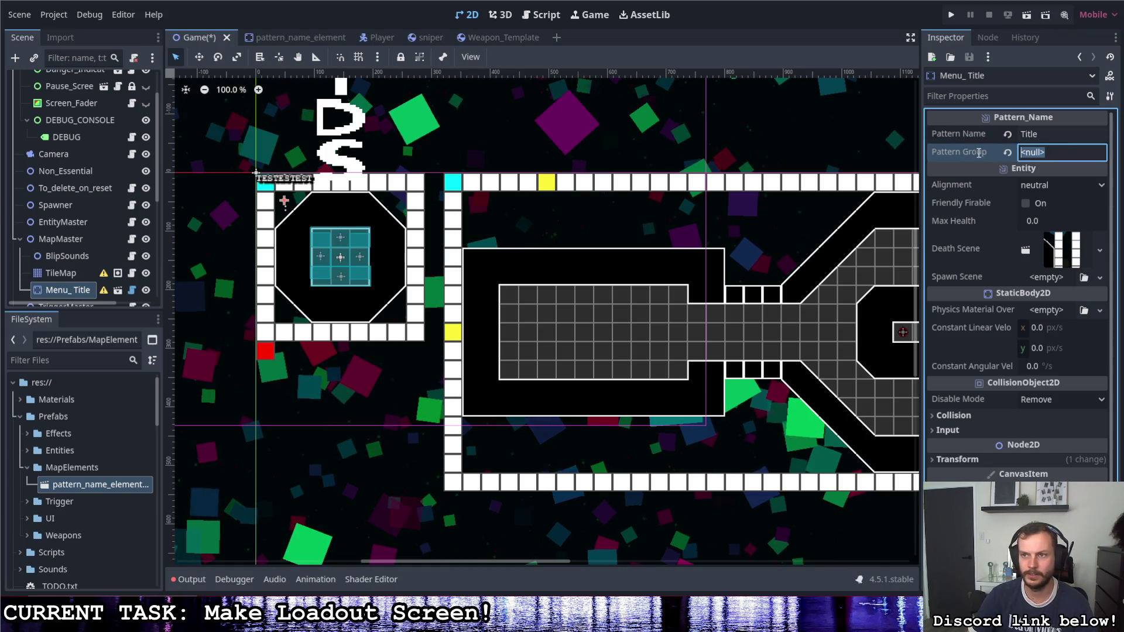
{"action": "type", "text": "Menu"}
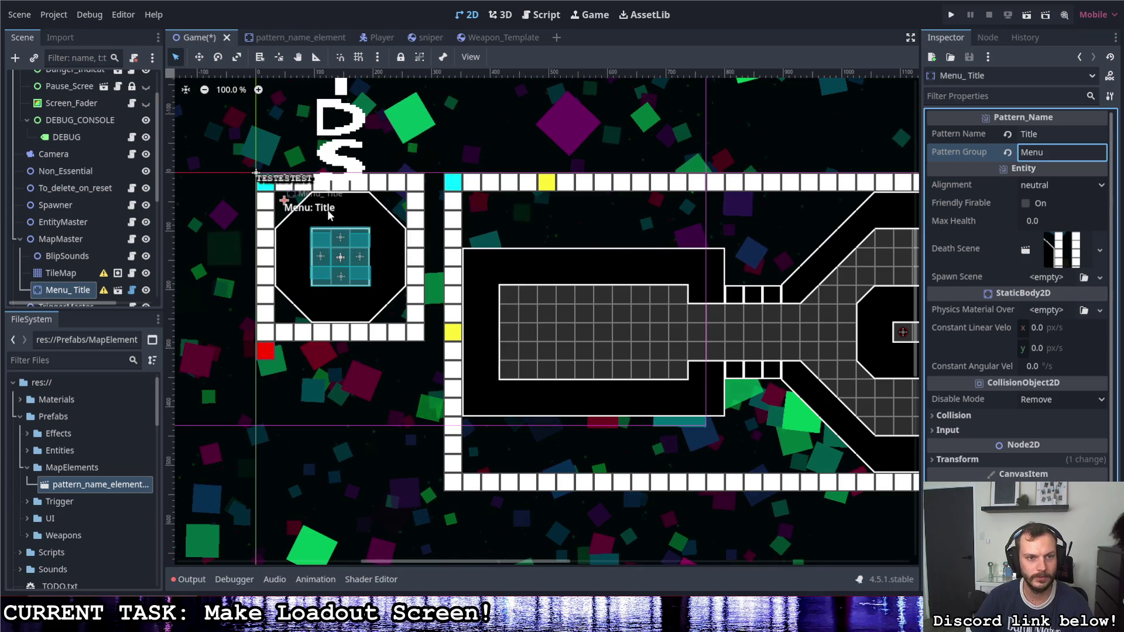
Step: Nudge the Menu: Title label up-left and then move it back into place
{"action": "left_click_drag", "start_coordinate": [285, 201], "coordinate": [280, 195]}
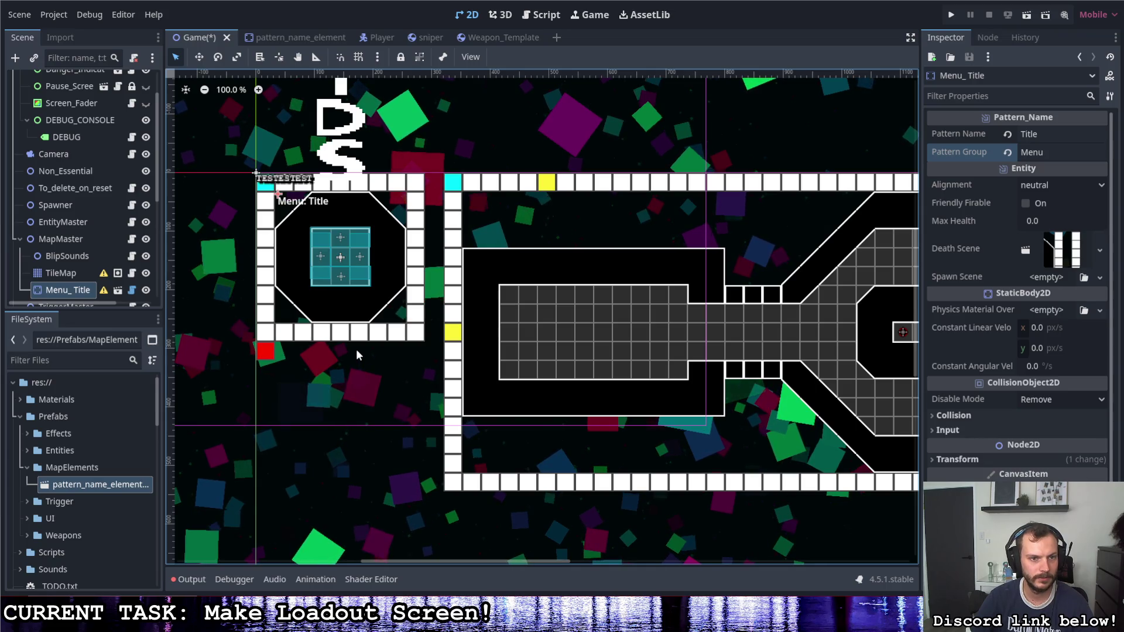
{"action": "left_click", "coordinate": [1072, 153]}
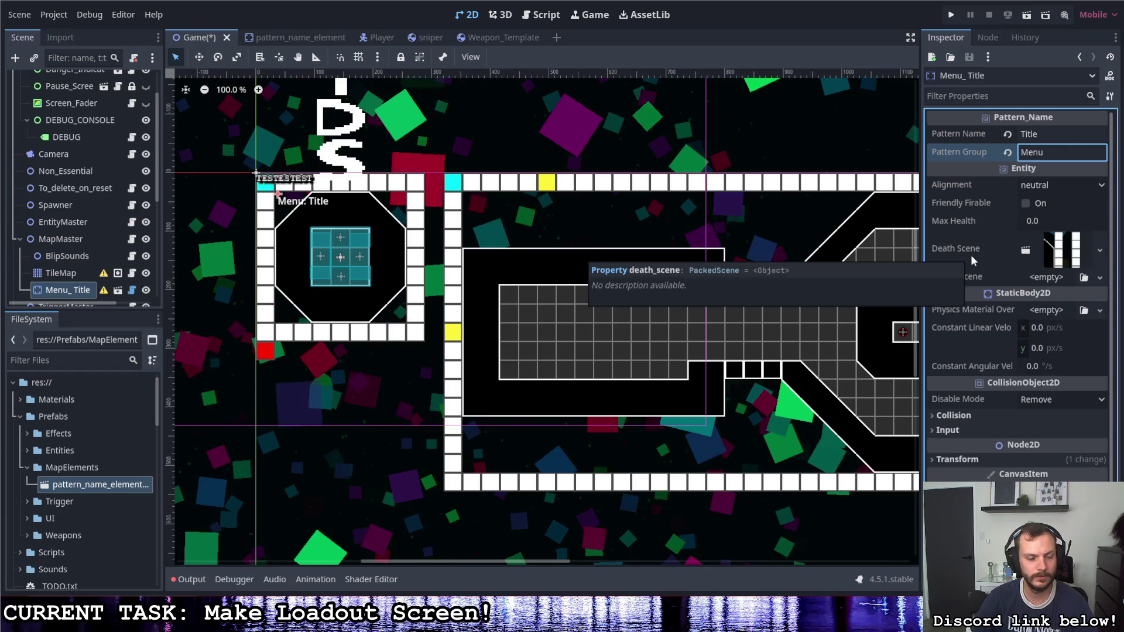
{"action": "left_click_drag", "start_coordinate": [279, 195], "coordinate": [284, 201]}
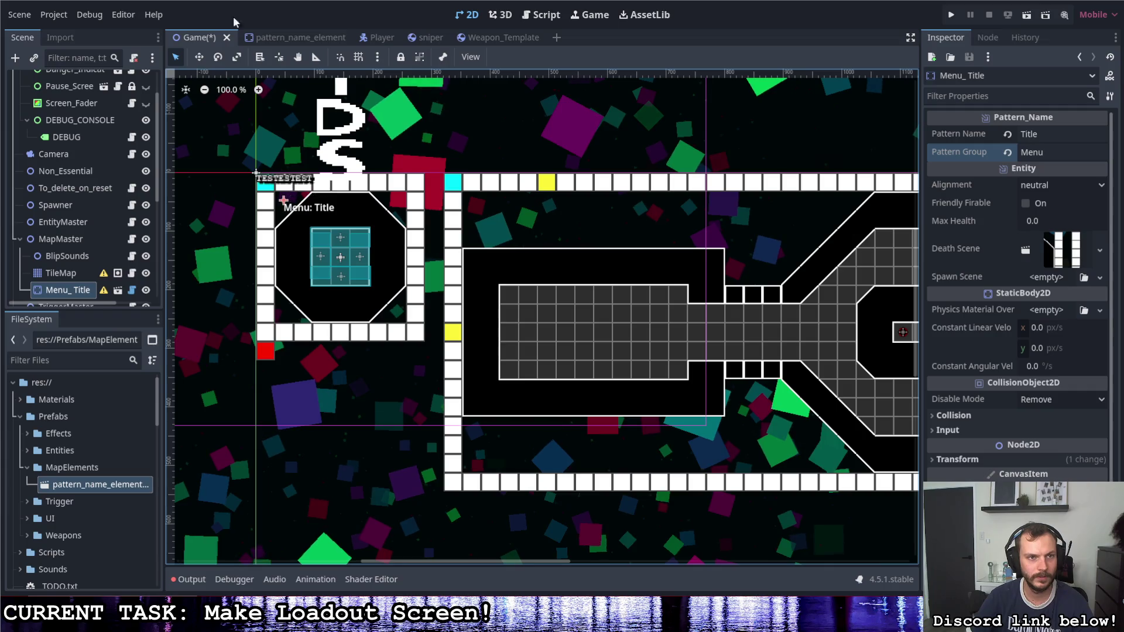
{"action": "left_click", "coordinate": [287, 37]}
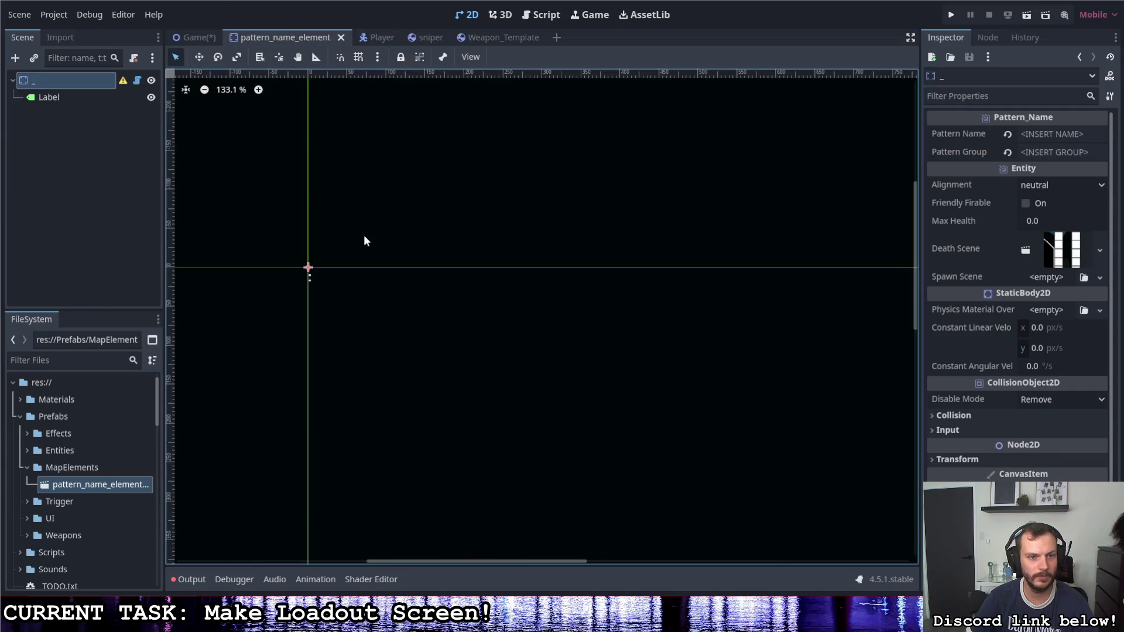
Step: Center the Label text vertically, anchor it Center Left, and save pattern_name_element
{"action": "left_click", "coordinate": [55, 98]}
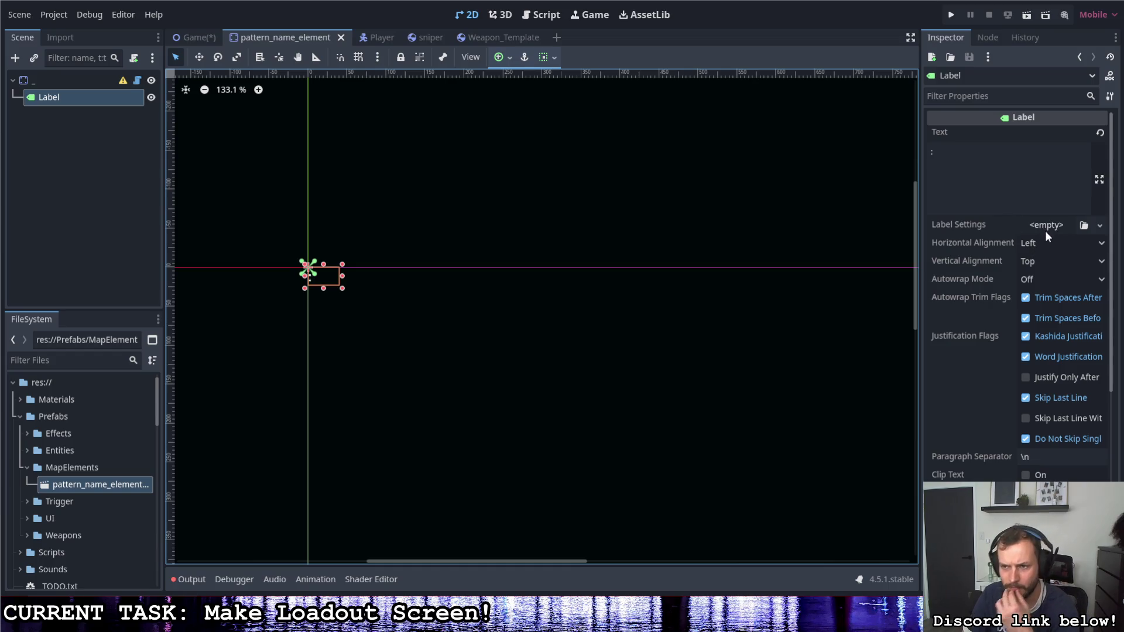
{"action": "left_click", "coordinate": [1040, 261]}
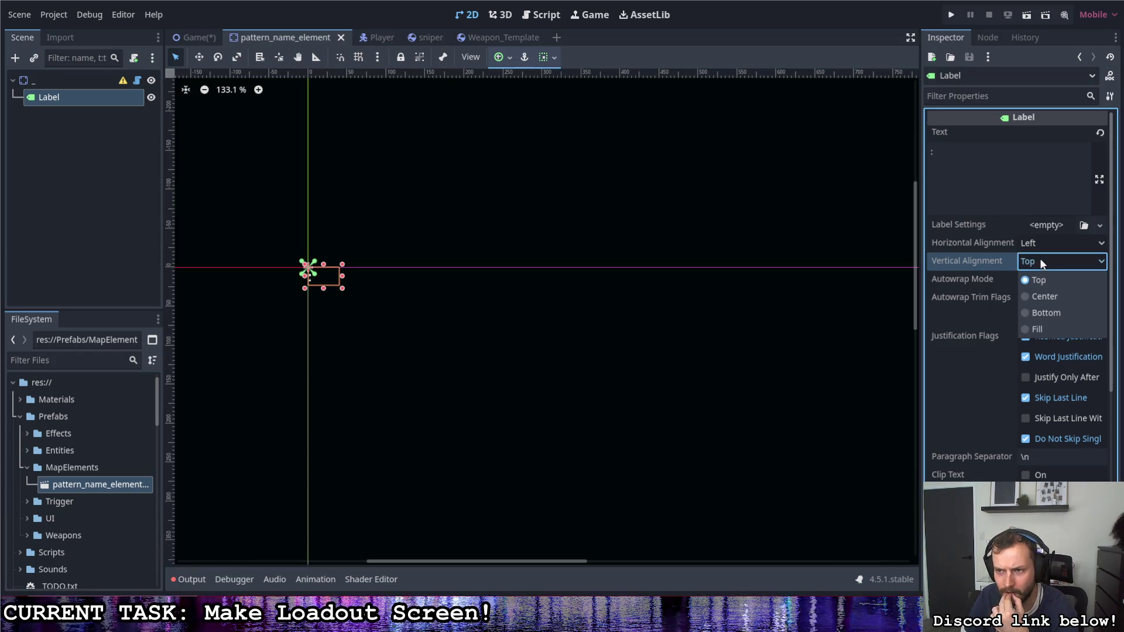
{"action": "left_click", "coordinate": [1038, 293]}
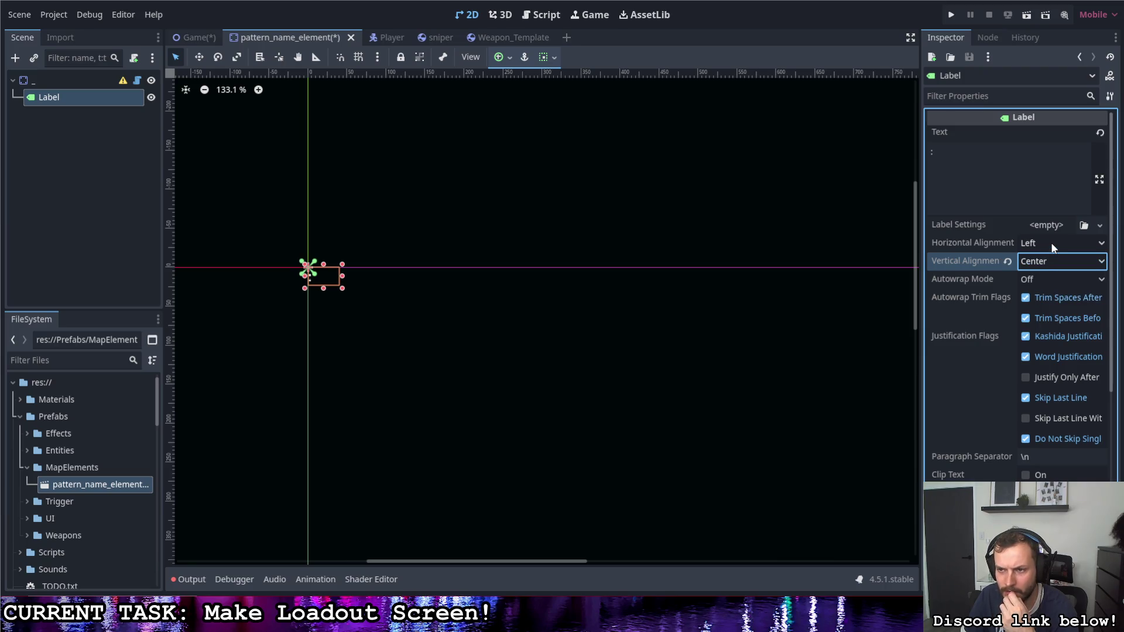
{"action": "scroll", "coordinate": [986, 321], "scroll_direction": "down", "scroll_amount": 5}
{"action": "left_click", "coordinate": [966, 369]}
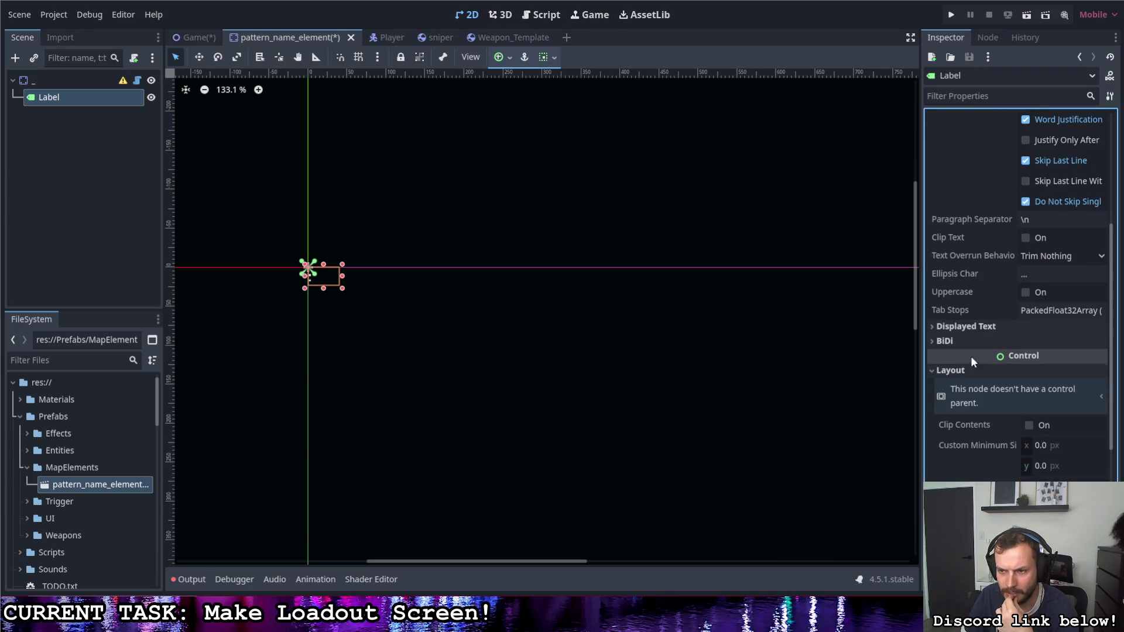
{"action": "scroll", "coordinate": [973, 354], "scroll_direction": "down", "scroll_amount": 3}
{"action": "left_click", "coordinate": [1039, 408]}
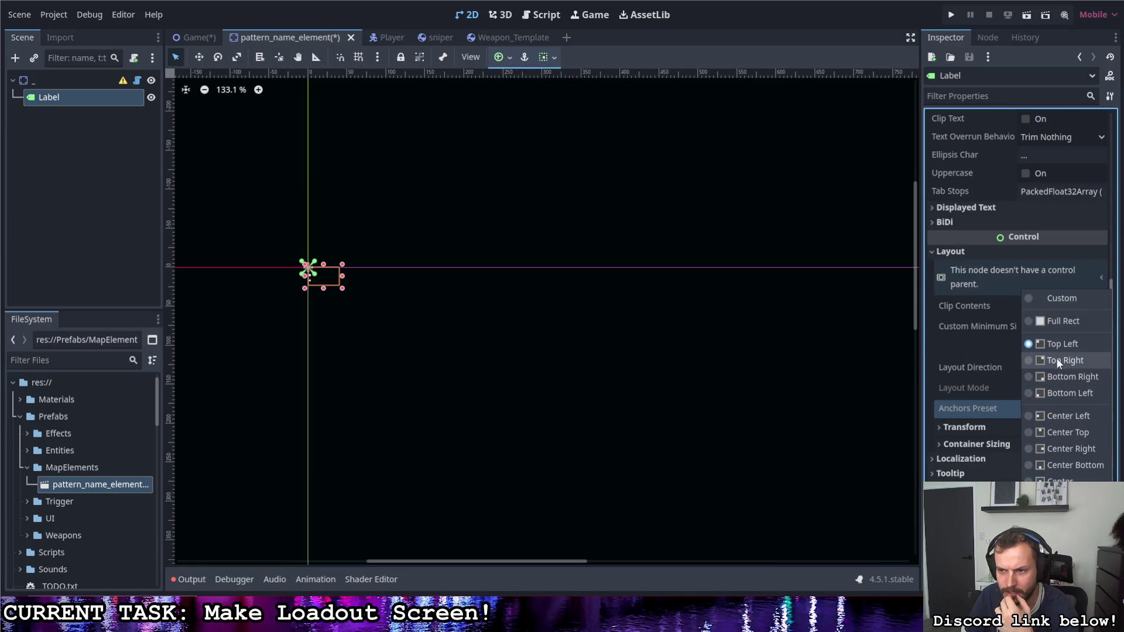
{"action": "left_click", "coordinate": [1056, 416]}
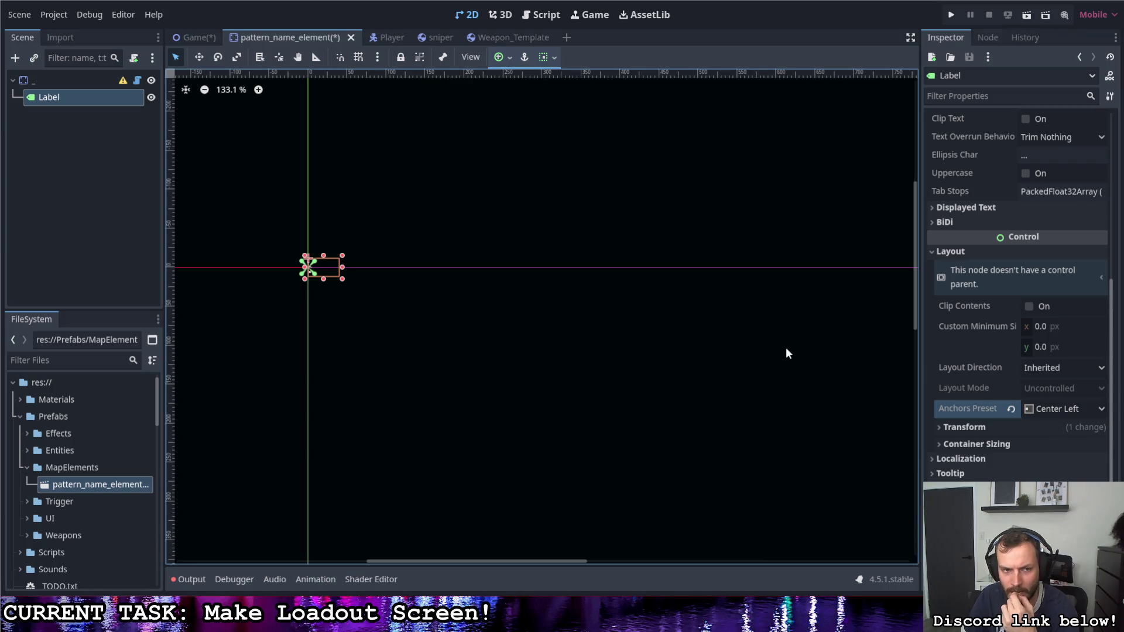
{"action": "key", "text": "ctrl+s"}
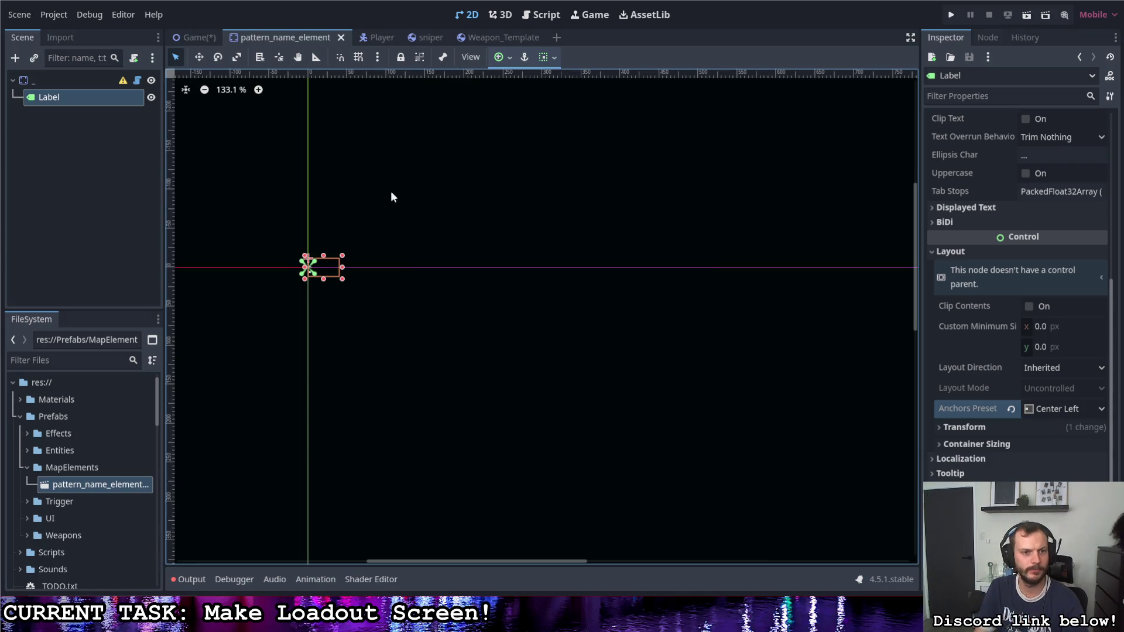
{"action": "left_click", "coordinate": [33, 80]}
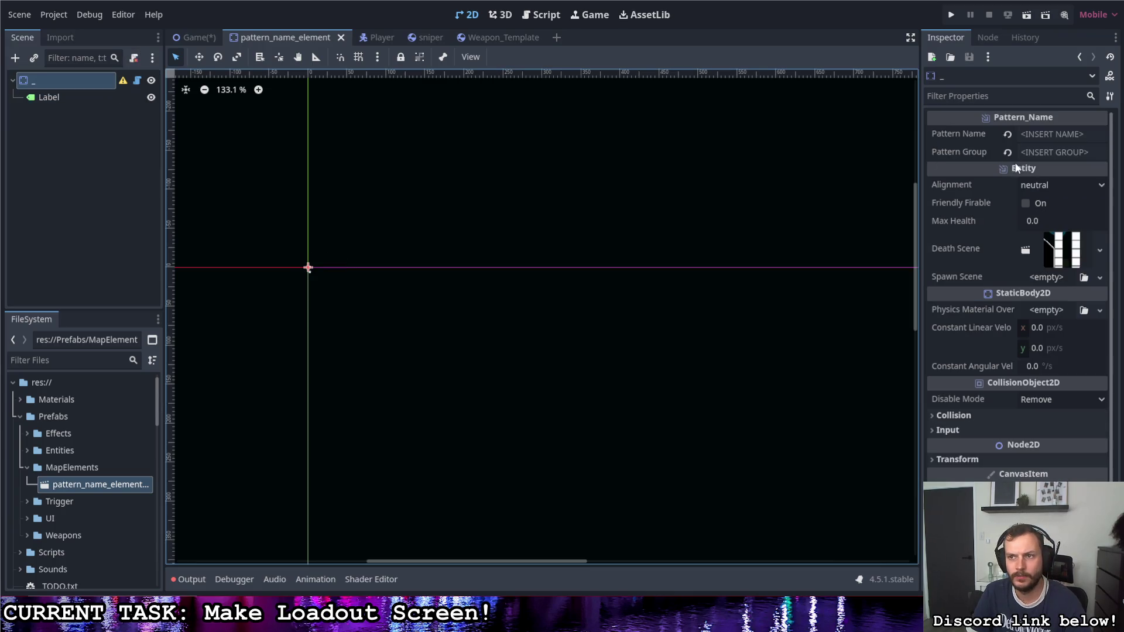
Step: In the Game scene, drop a new pattern_name_element instance at the next room's top-left corner
{"action": "left_click", "coordinate": [195, 37]}
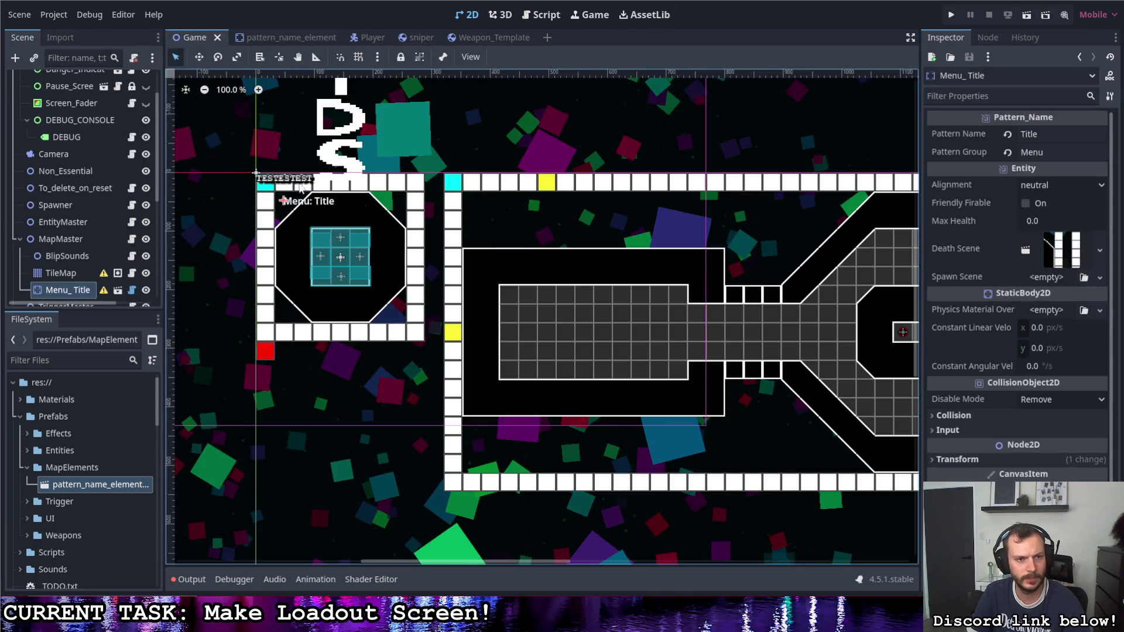
{"action": "left_click_drag", "start_coordinate": [292, 211], "coordinate": [292, 211]}
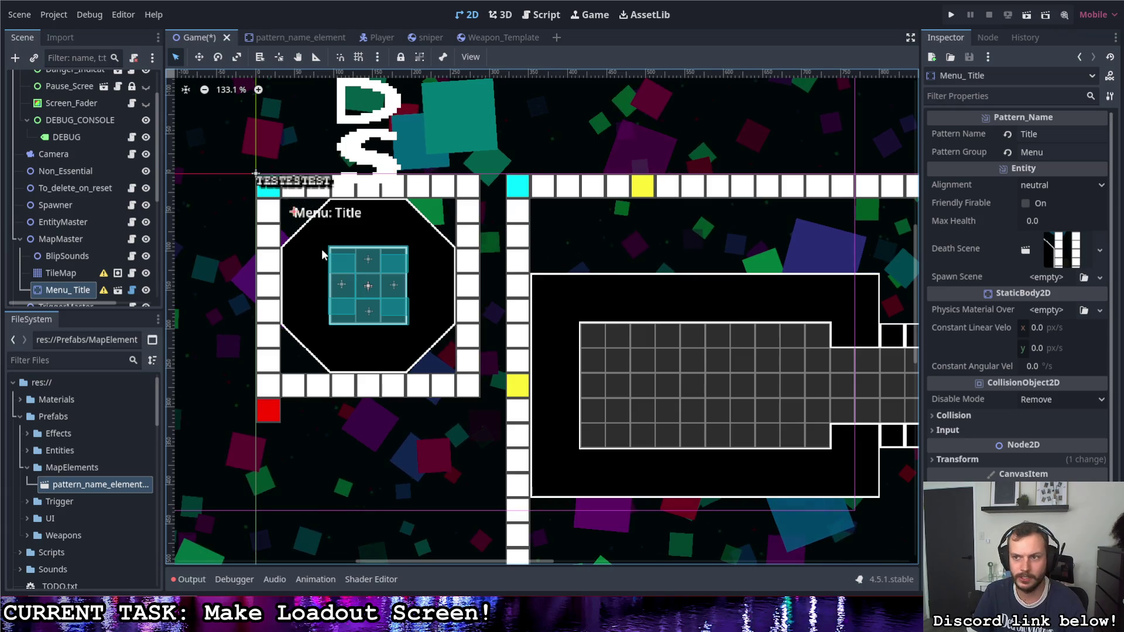
{"action": "mouse_move", "coordinate": [83, 486]}
{"action": "left_mouse_down"}
{"action": "mouse_move", "coordinate": [620, 211]}
{"action": "mouse_move", "coordinate": [543, 210]}
{"action": "left_mouse_up"}
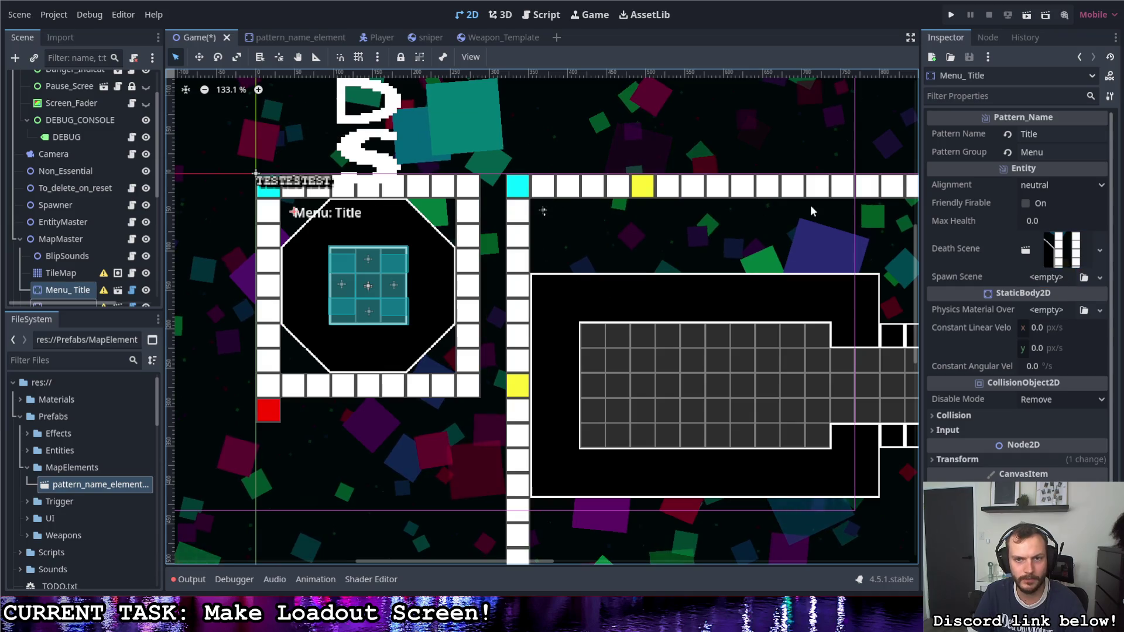
{"action": "scroll", "coordinate": [68, 278], "scroll_direction": "down", "scroll_amount": 3}
{"action": "left_click", "coordinate": [69, 194]}
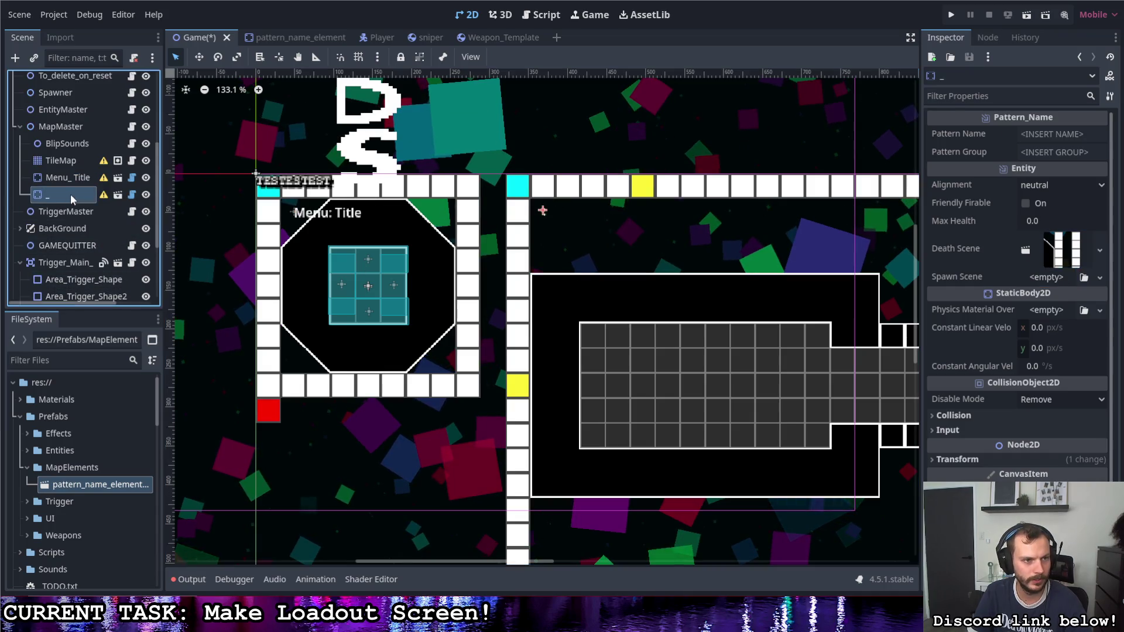
{"action": "left_click", "coordinate": [1047, 134]}
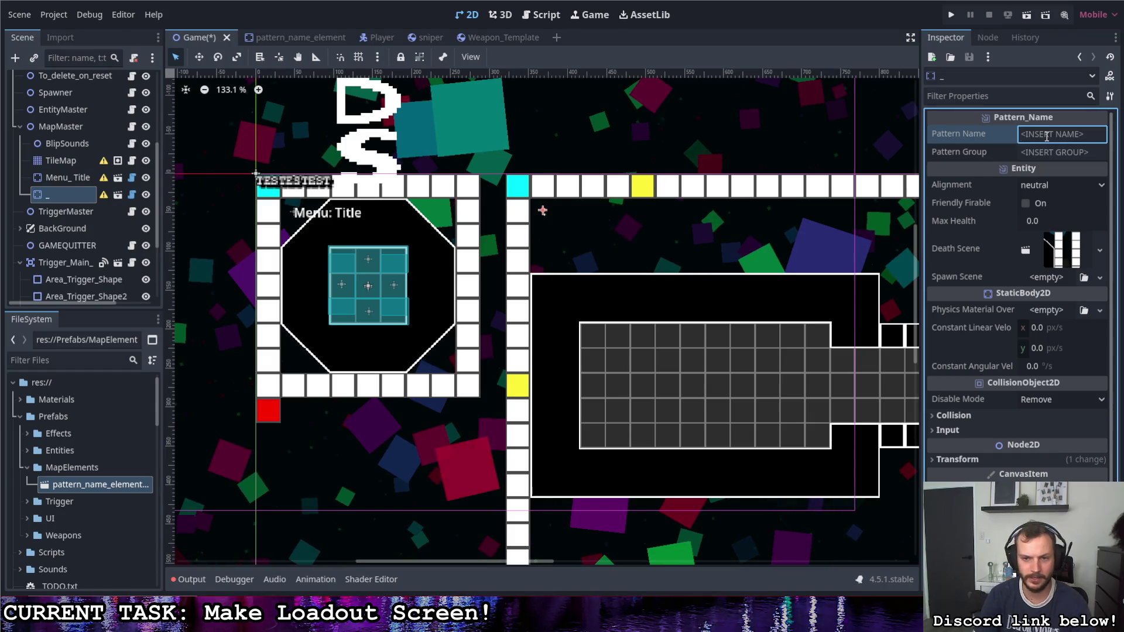
Step: Give the new pattern name element the name 'Main Menu' and group 'Menu'
{"action": "type", "text": "Main "}
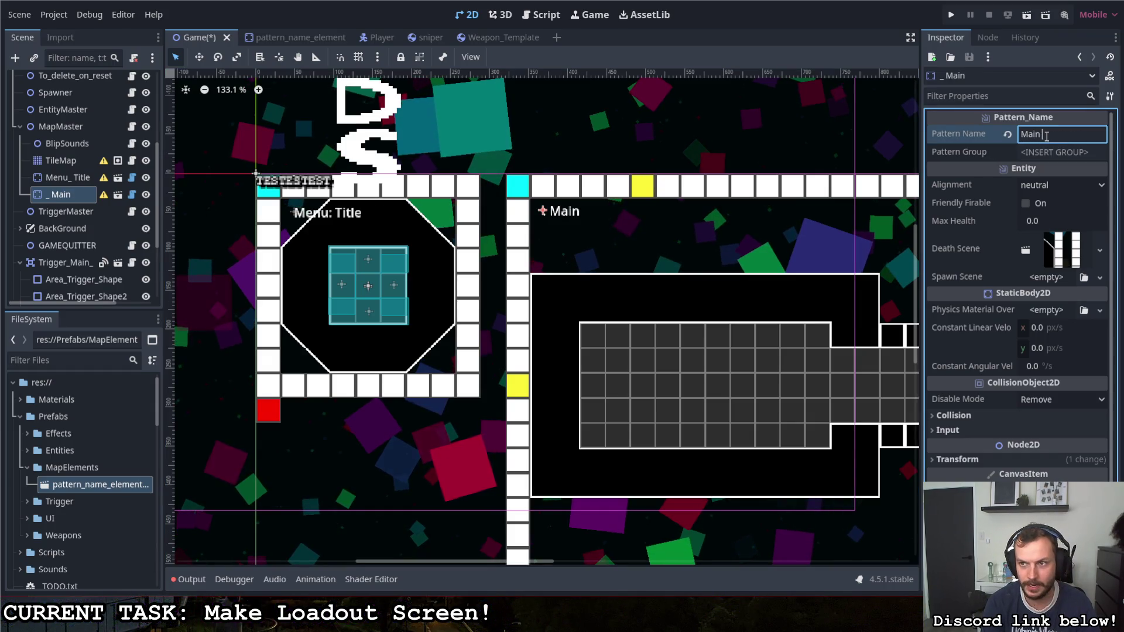
{"action": "type", "text": "Menu"}
{"action": "key", "text": "Tab"}
{"action": "type", "text": "Menu"}
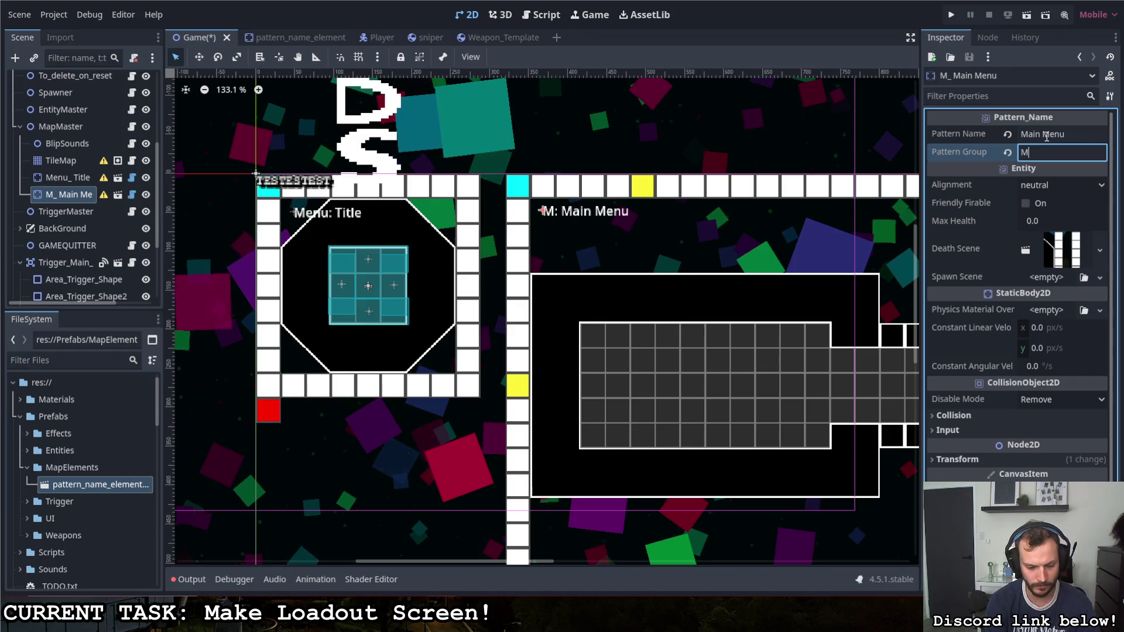
{"action": "scroll", "coordinate": [409, 276], "scroll_direction": "down", "scroll_amount": 3}
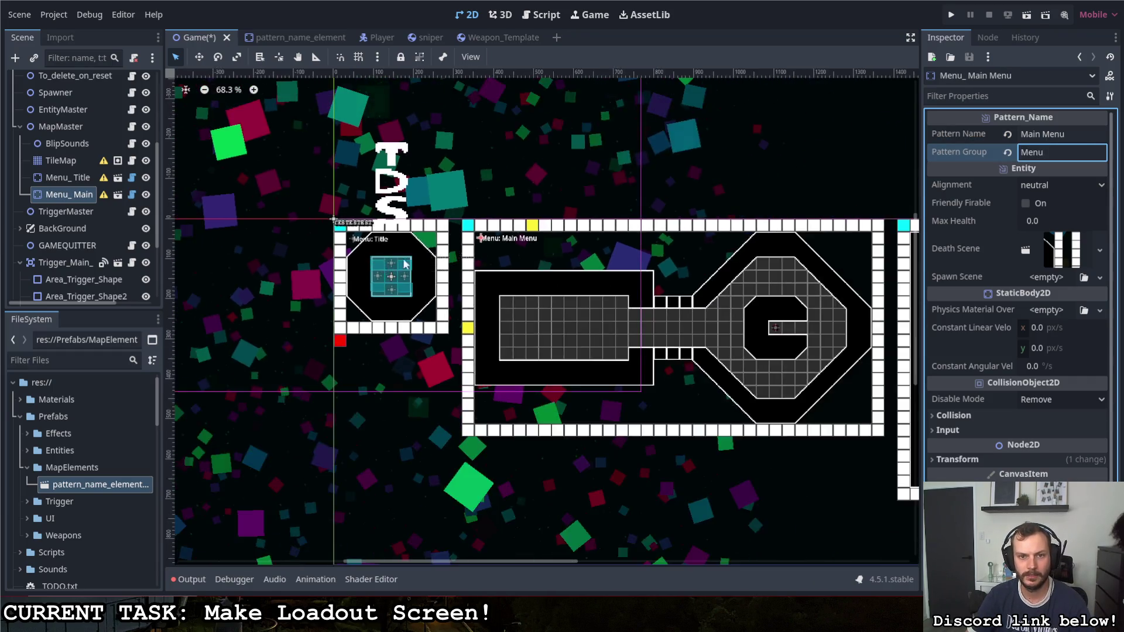
Step: Add another pattern name element to the right room with group 'Battle' and name 'Default 1'
{"action": "mouse_move", "coordinate": [91, 486]}
{"action": "left_mouse_down"}
{"action": "mouse_move", "coordinate": [785, 261]}
{"action": "mouse_move", "coordinate": [733, 216]}
{"action": "left_mouse_up"}
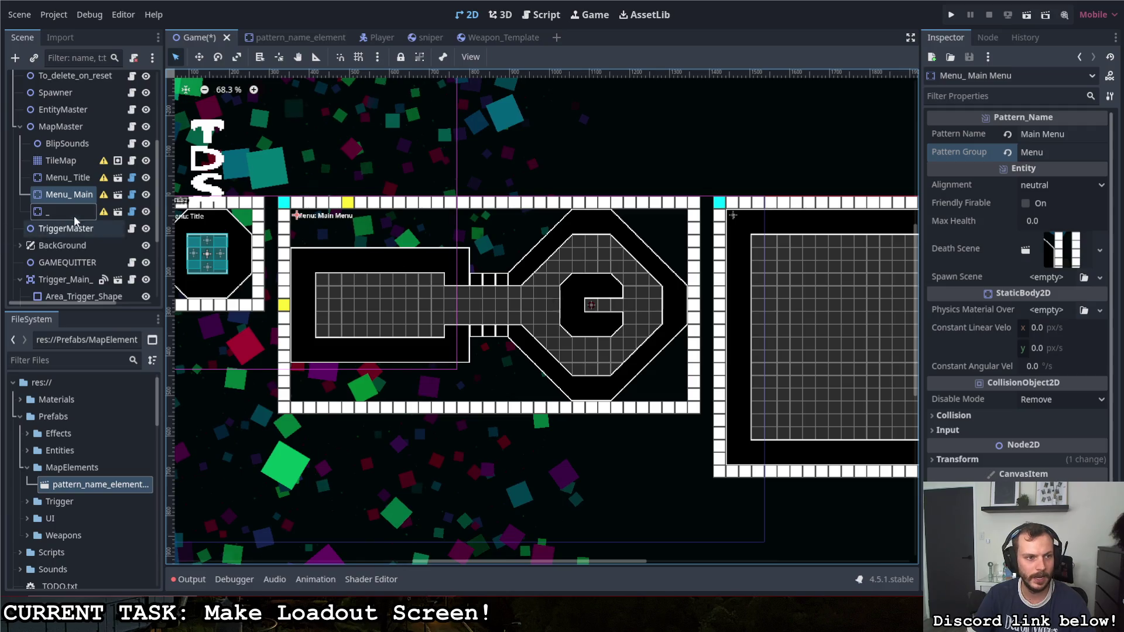
{"action": "left_click", "coordinate": [58, 211]}
{"action": "left_click", "coordinate": [1072, 153]}
{"action": "type", "text": "Battle"}
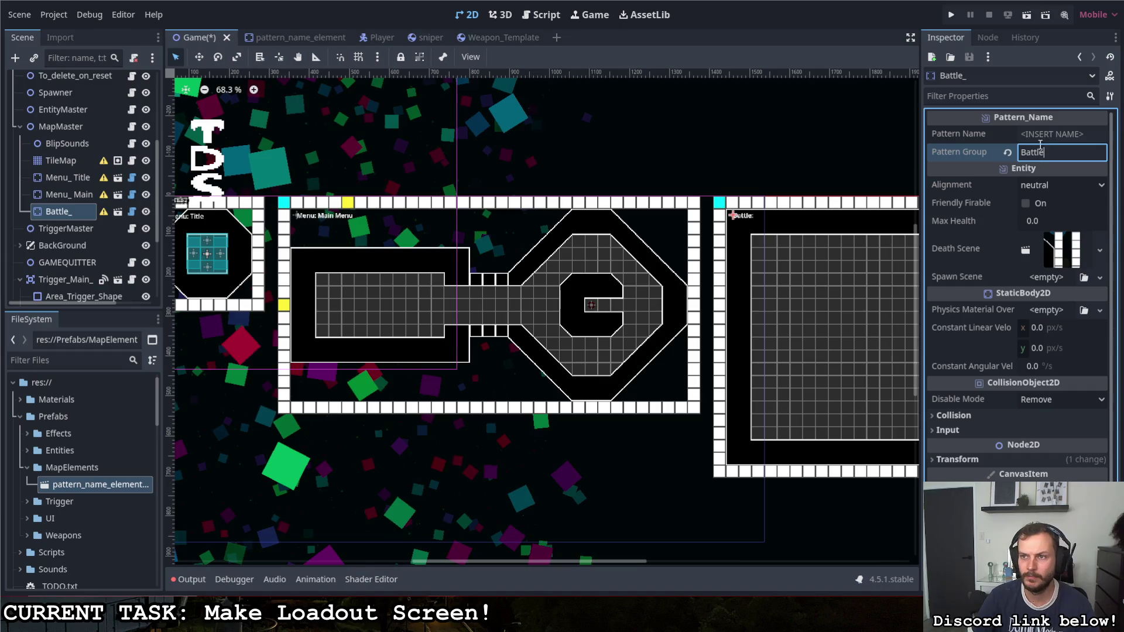
{"action": "left_click", "coordinate": [1039, 133]}
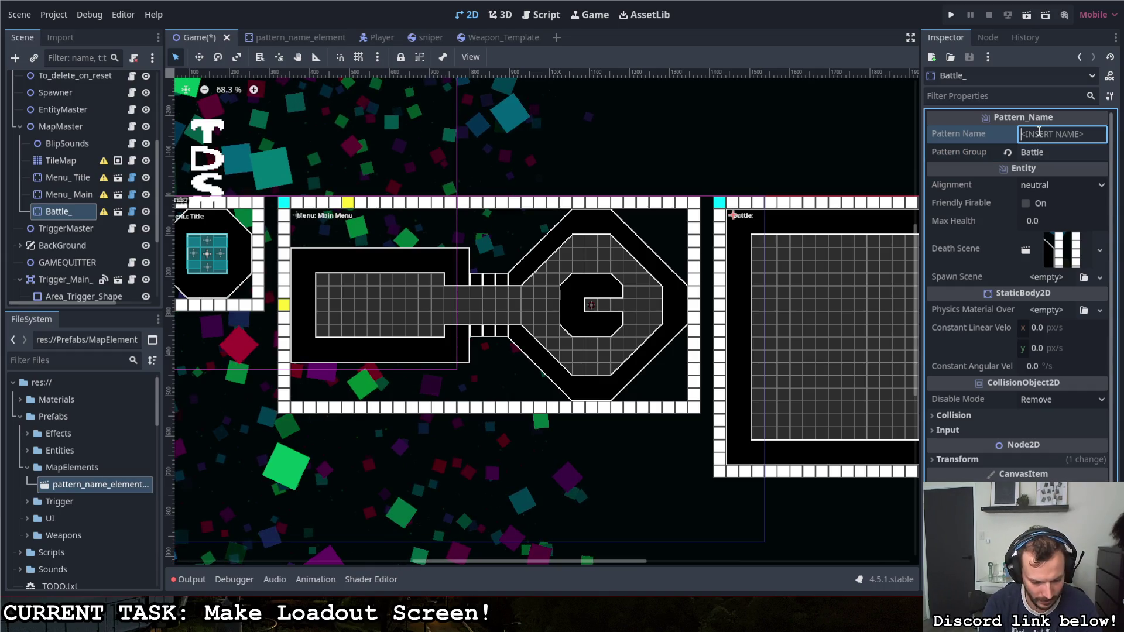
{"action": "type", "text": "Default 1"}
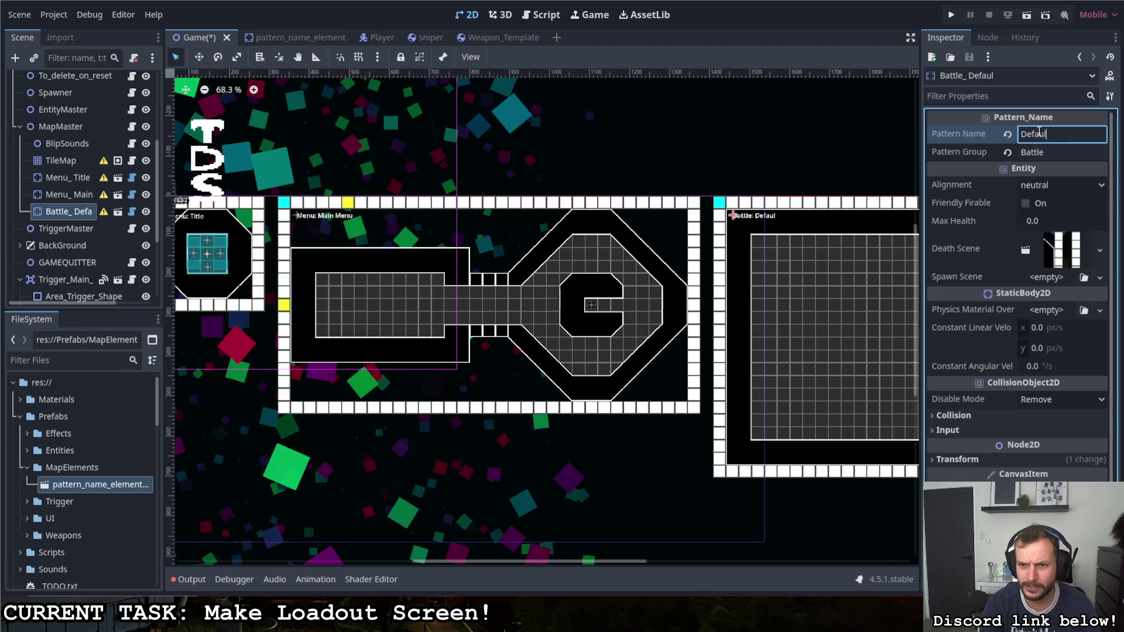
Step: Clear the selection and open the TileMap's TileMapColorPulse.gd script
{"action": "left_click", "coordinate": [640, 144]}
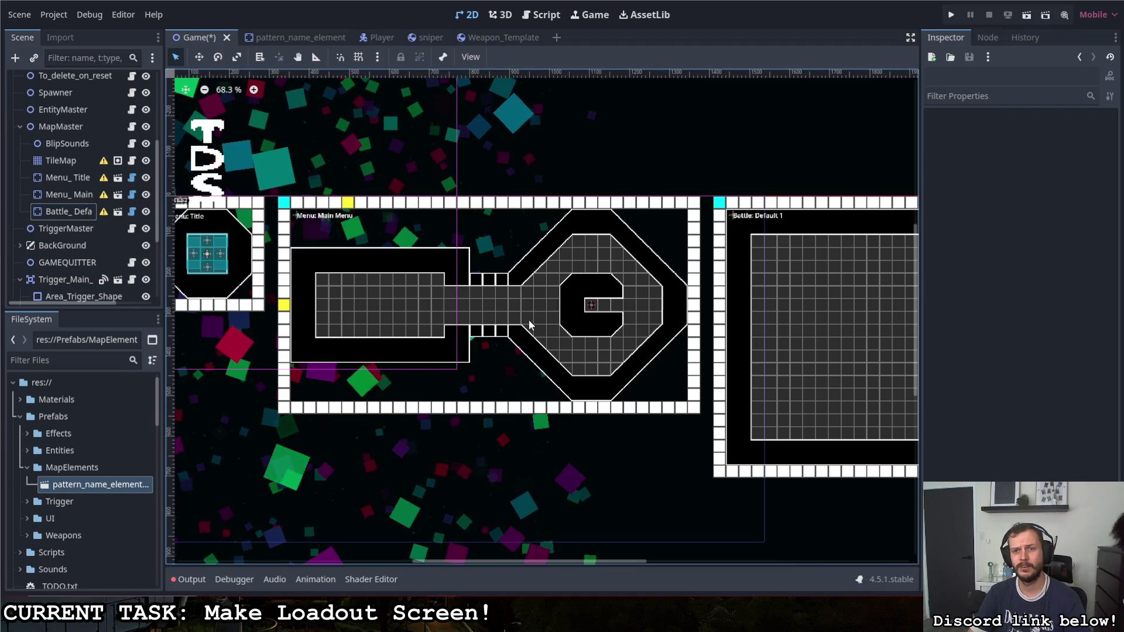
{"action": "scroll", "coordinate": [426, 293], "scroll_direction": "down", "scroll_amount": 2}
{"action": "scroll", "coordinate": [427, 289], "scroll_direction": "up", "scroll_amount": 1}
{"action": "scroll", "coordinate": [408, 289], "scroll_direction": "up", "scroll_amount": 1}
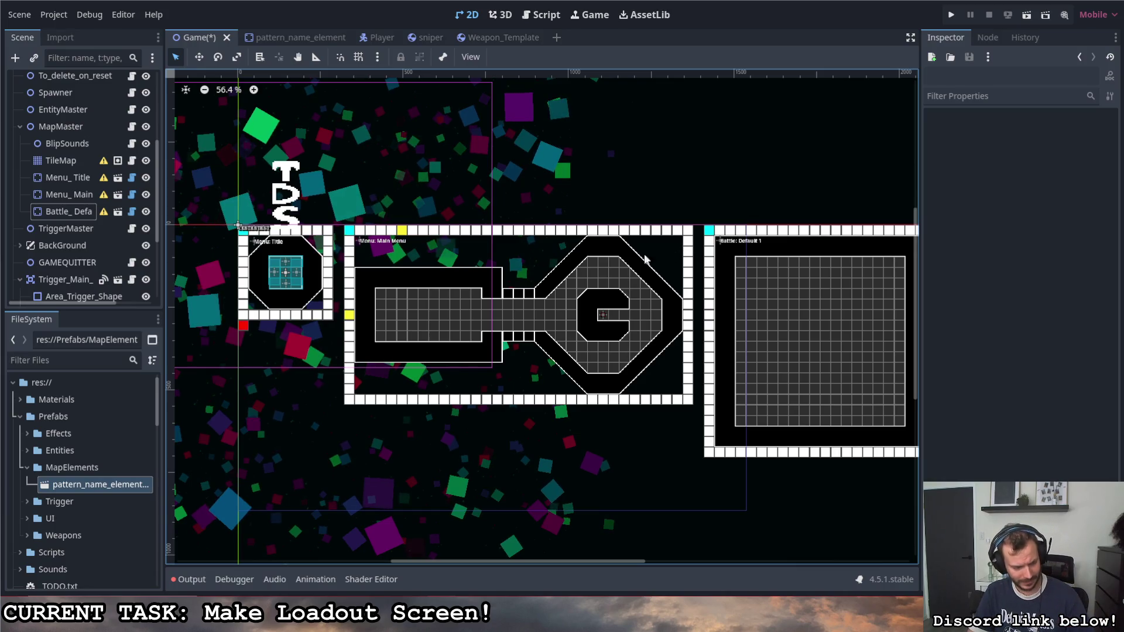
{"action": "left_click", "coordinate": [134, 165]}
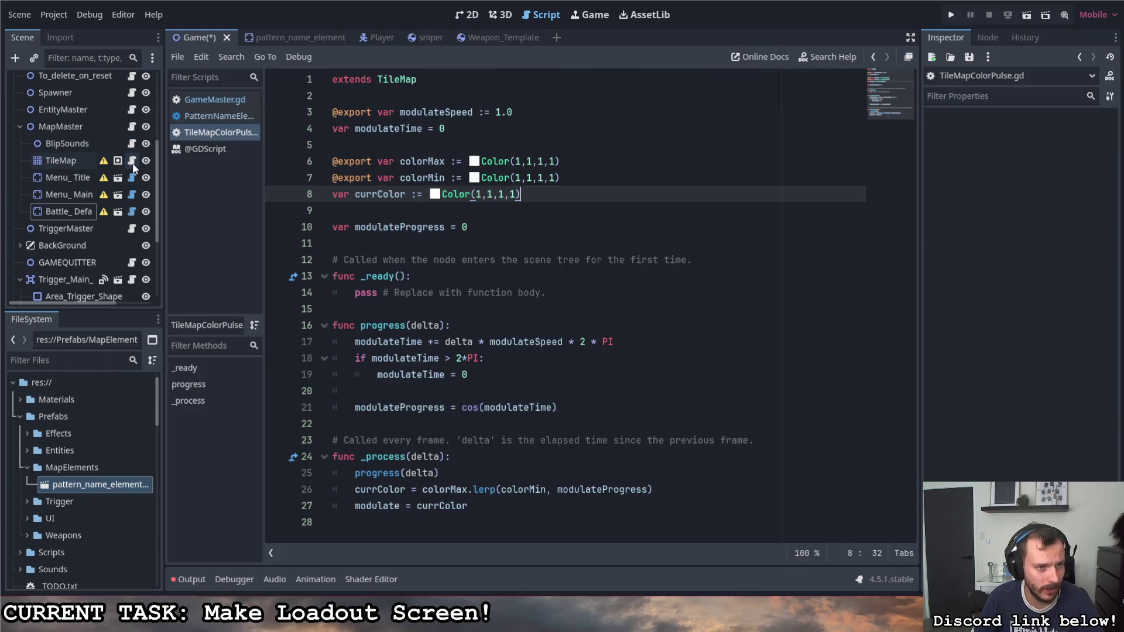
Step: Select Menu_Title and list the scene's groups: entity, level, selection and trigger
{"action": "left_click", "coordinate": [63, 180]}
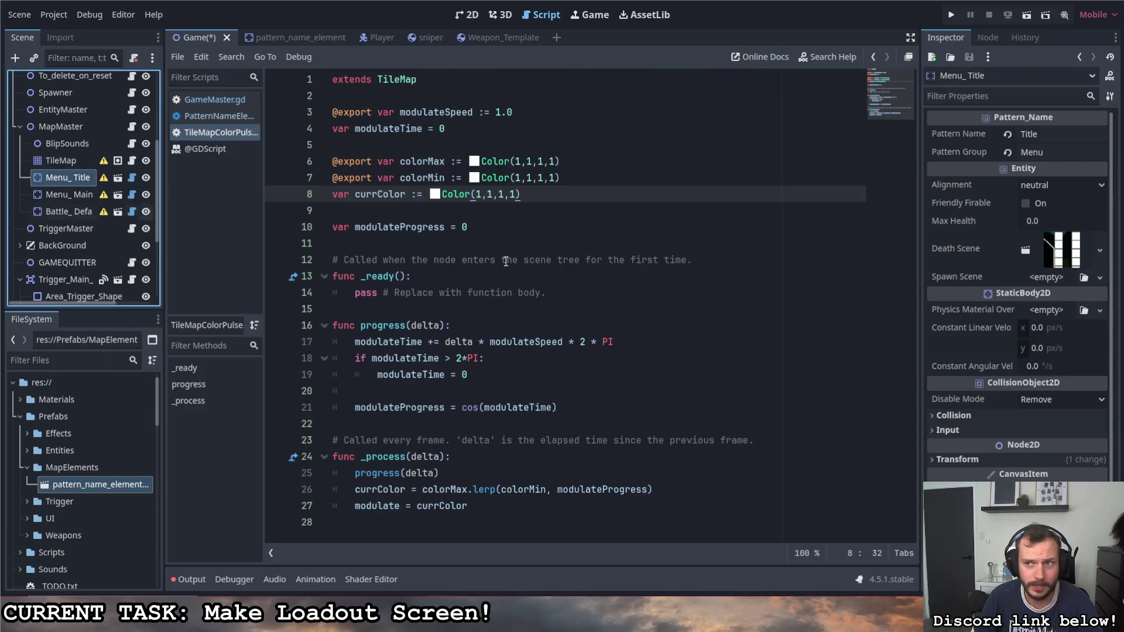
{"action": "left_click", "coordinate": [986, 38]}
{"action": "left_click", "coordinate": [1055, 59]}
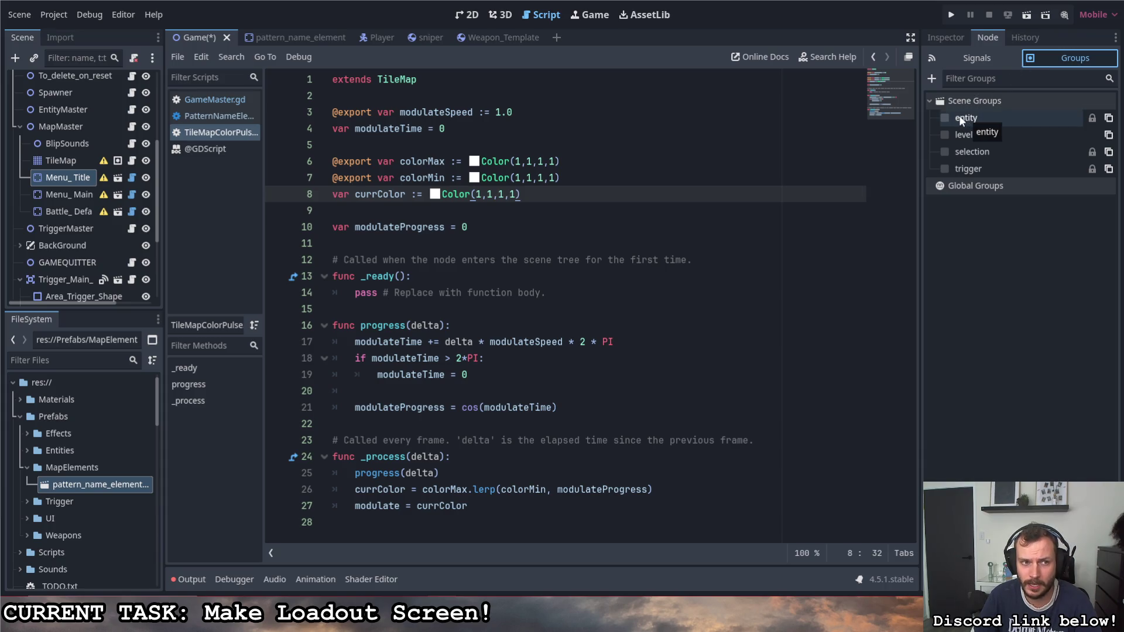
Step: Open Menu_Title's PatternNameElement.gd script and look at its _ready function
{"action": "left_click", "coordinate": [132, 178]}
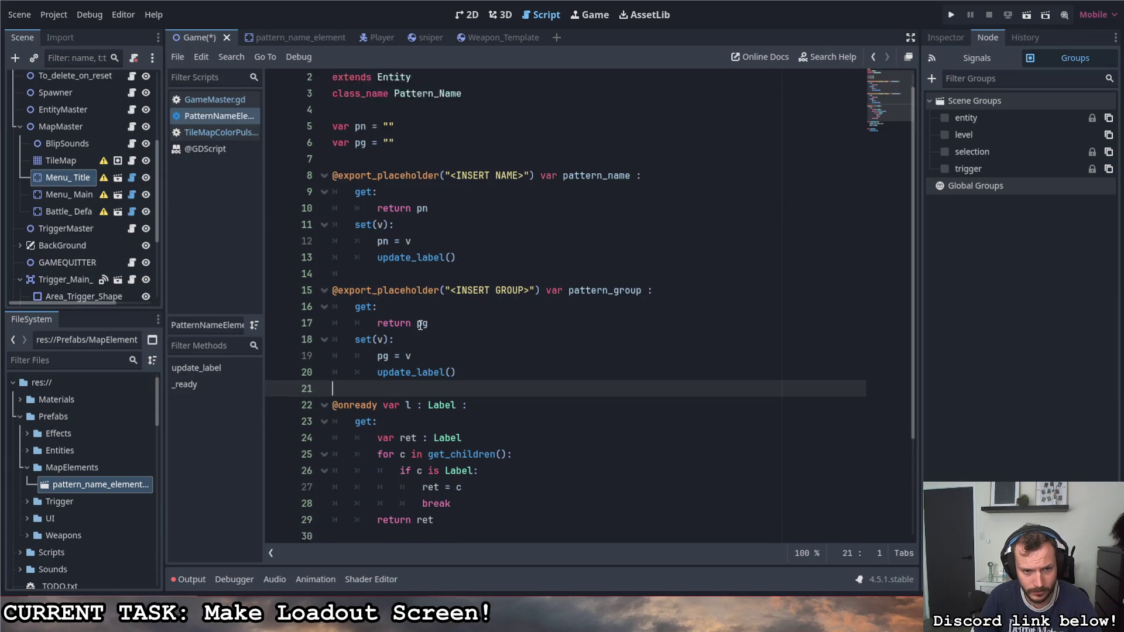
{"action": "scroll", "coordinate": [420, 323], "scroll_direction": "down", "scroll_amount": 3}
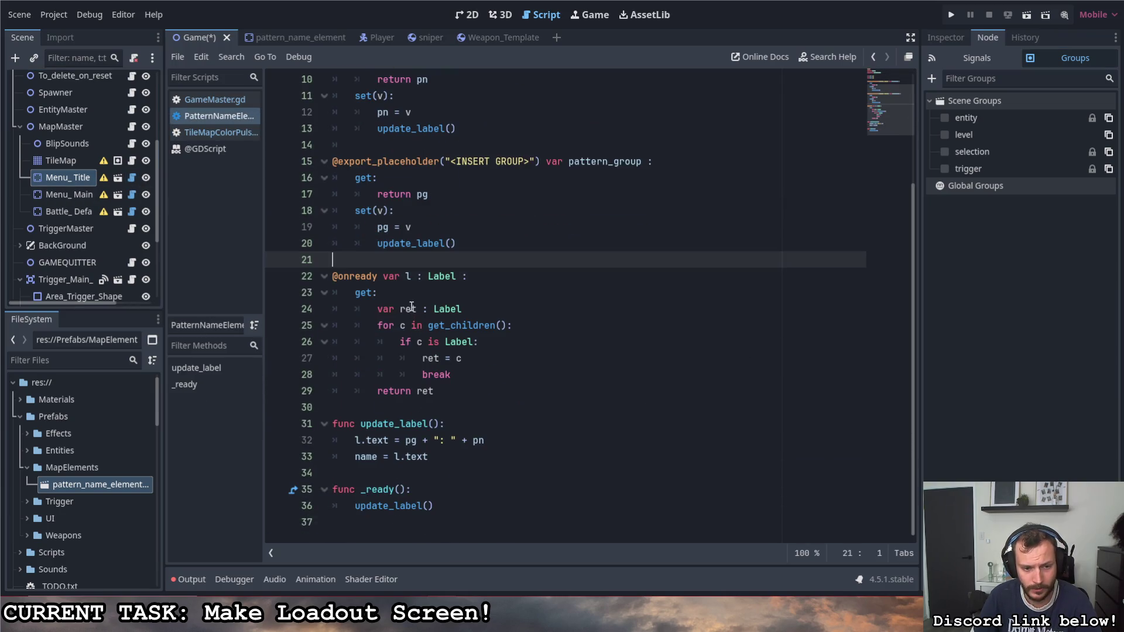
{"action": "left_click", "coordinate": [447, 489]}
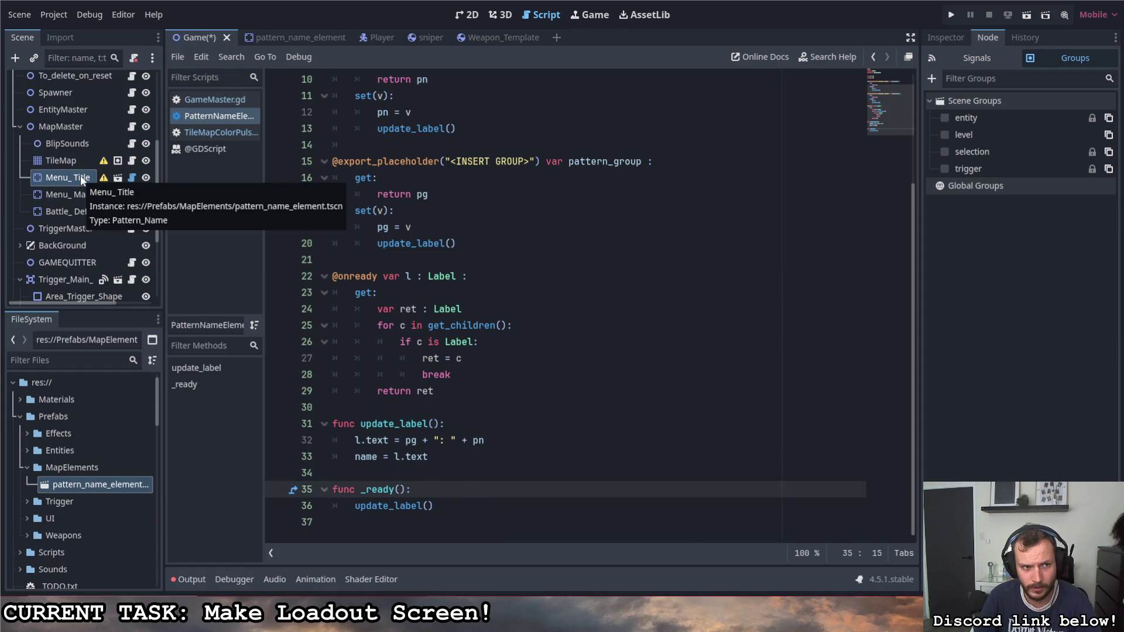
{"action": "scroll", "coordinate": [458, 379], "scroll_direction": "up", "scroll_amount": 3}
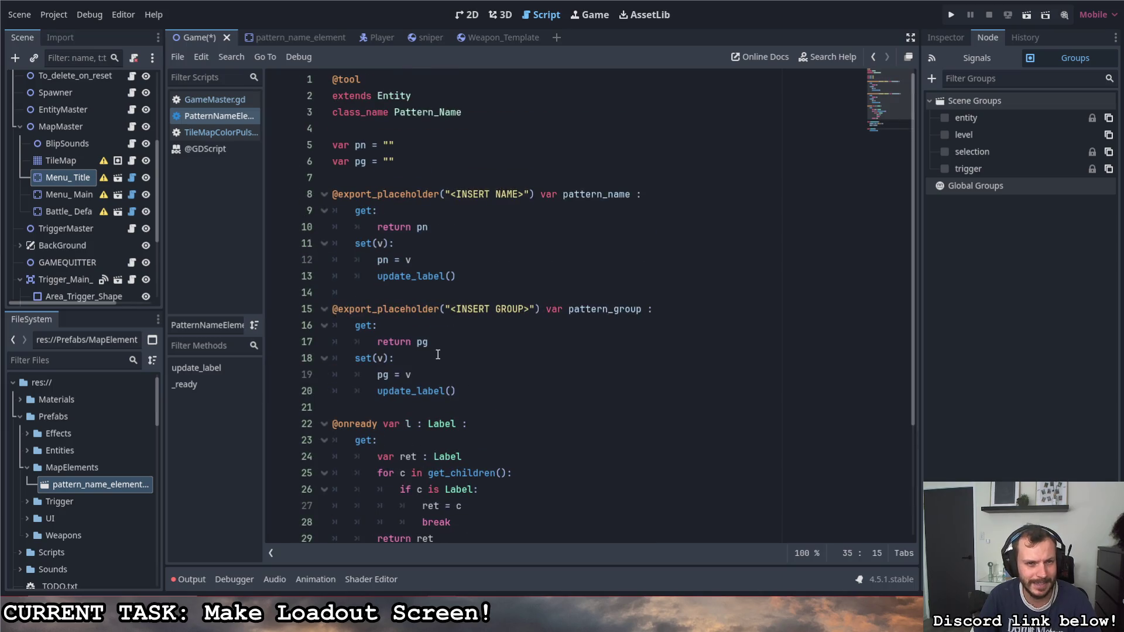
Step: Change the Pattern_Name script's base class from Entity to Node2D and save
{"action": "left_click_drag", "start_coordinate": [412, 95], "coordinate": [378, 95]}
{"action": "type", "text": "Node2D"}
{"action": "key", "text": "ctrl+s"}
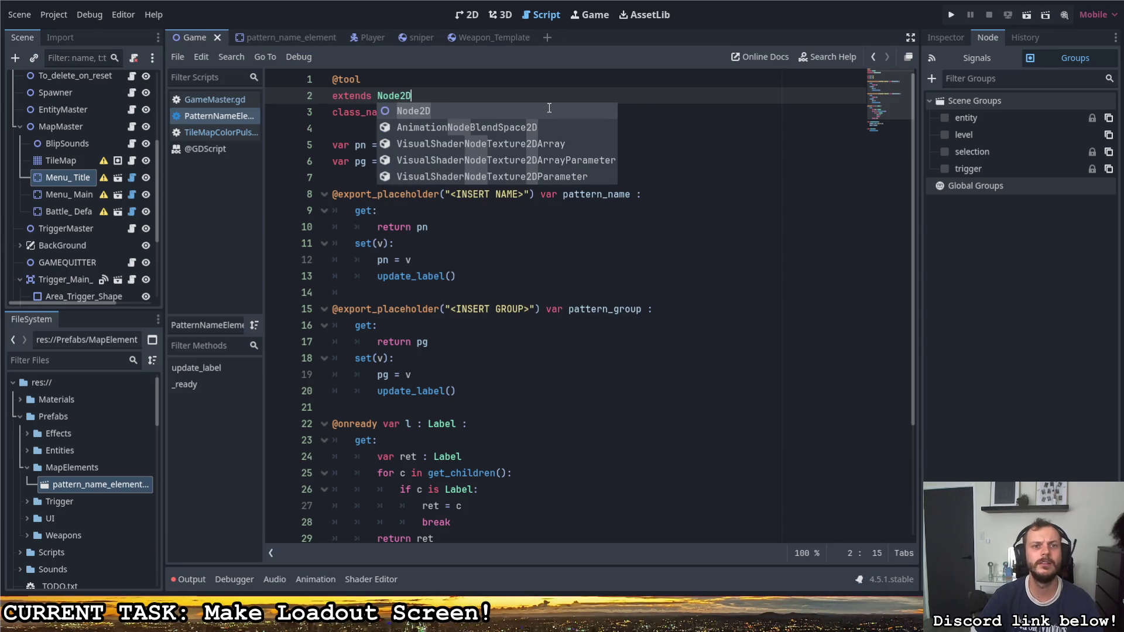
{"action": "key", "text": "Escape"}
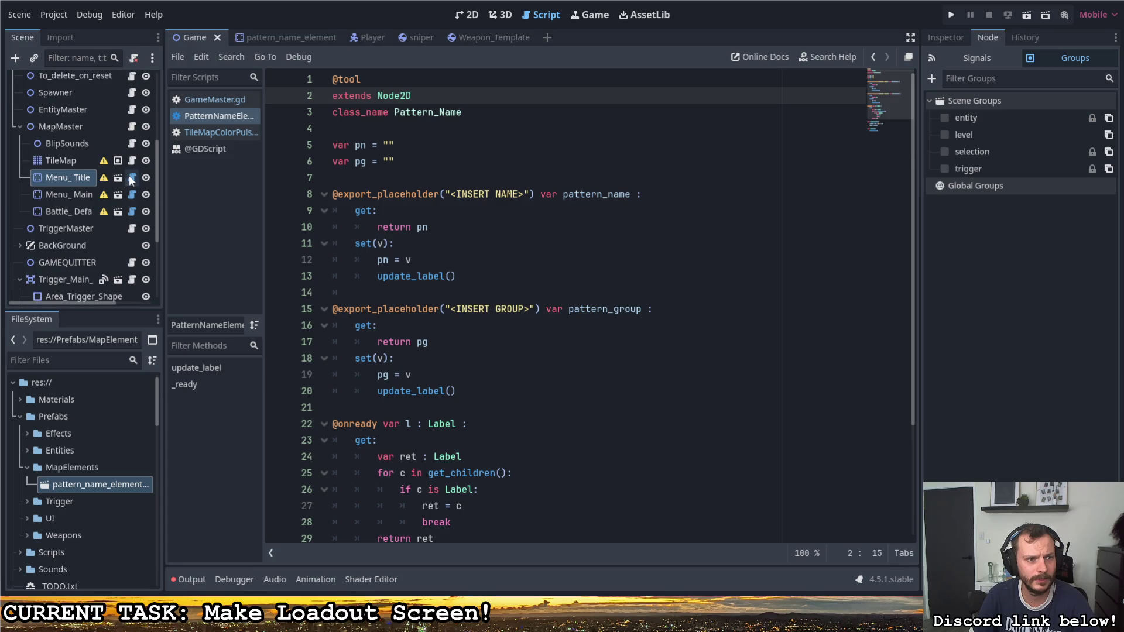
Step: Read Menu_Title's configuration warning and dismiss it
{"action": "left_click", "coordinate": [105, 182]}
{"action": "left_click", "coordinate": [105, 182]}
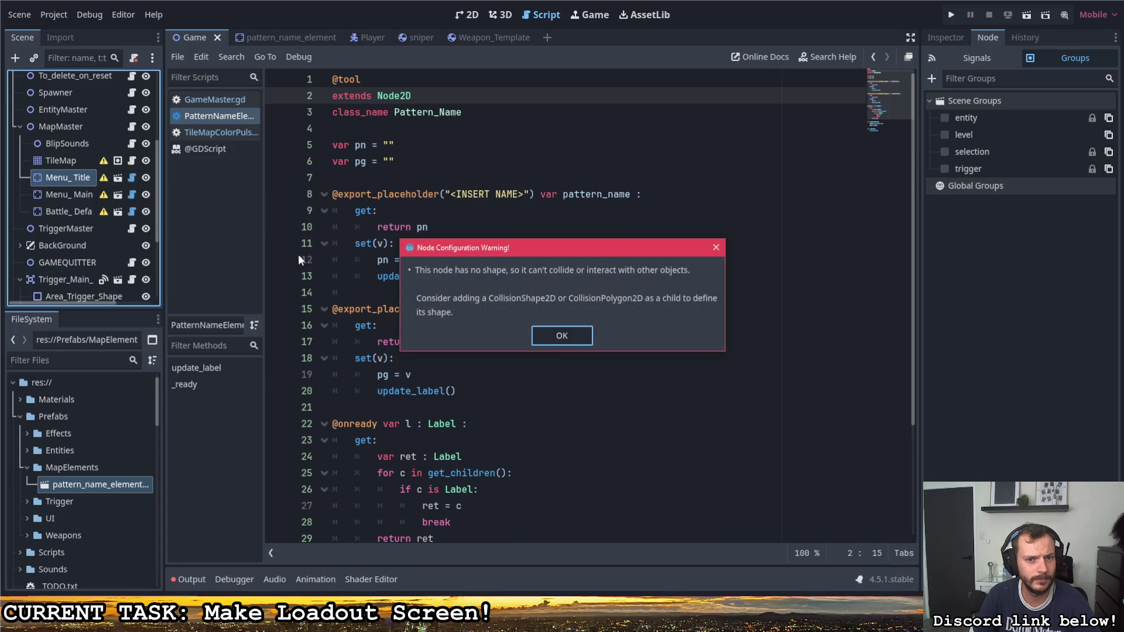
{"action": "left_click", "coordinate": [564, 335]}
Step: Save the pattern_name_element scene
{"action": "left_click", "coordinate": [275, 32]}
{"action": "key", "text": "ctrl+s"}
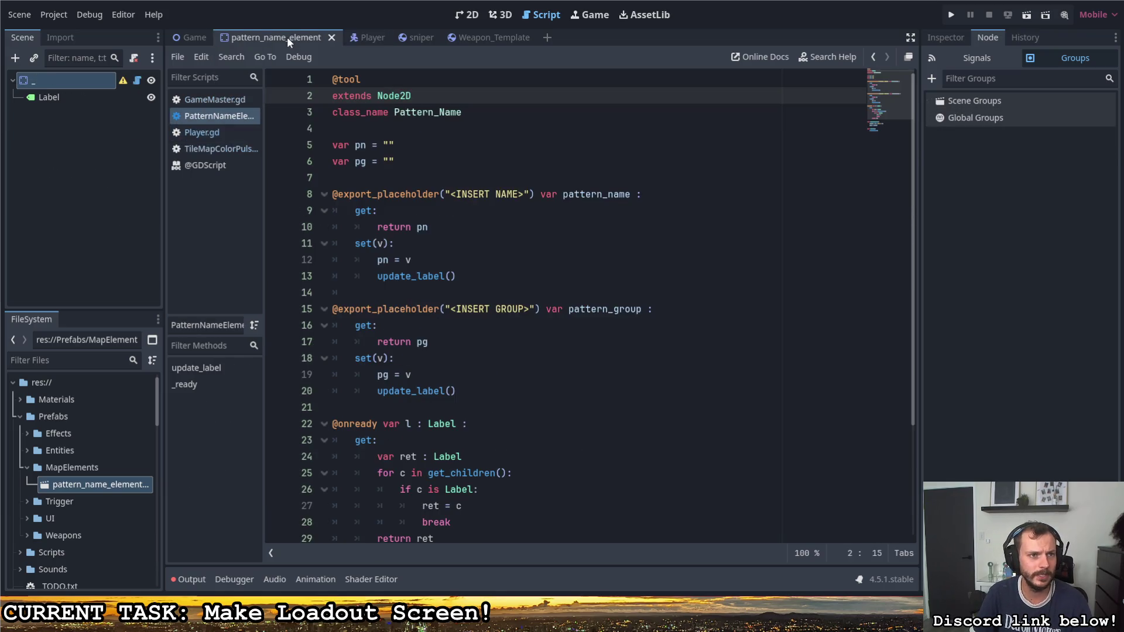
{"action": "left_click", "coordinate": [376, 95]}
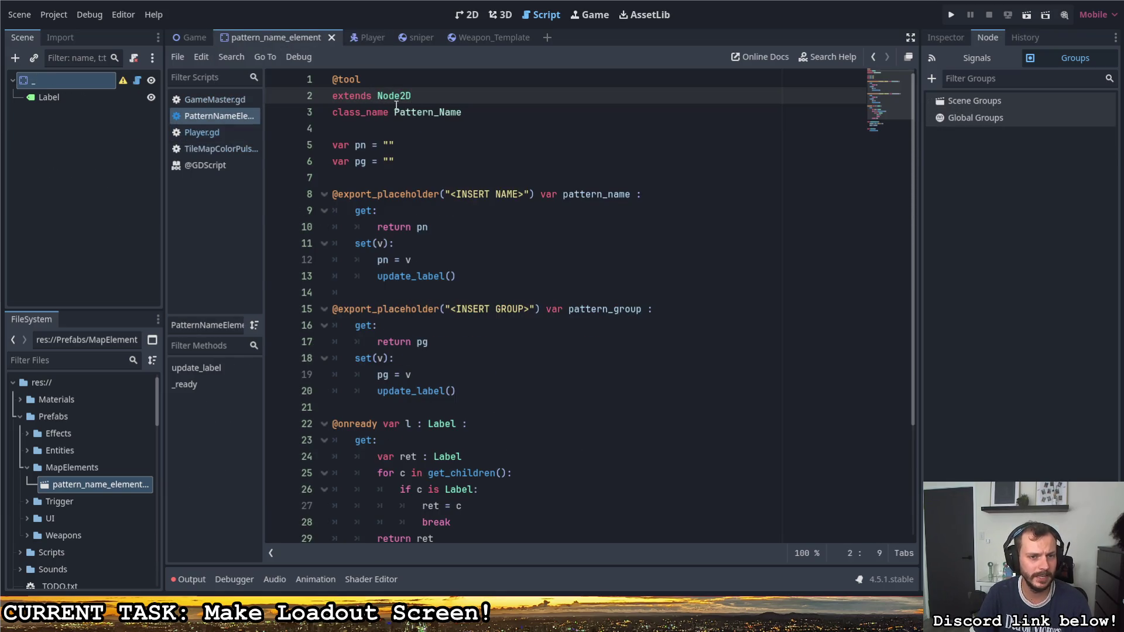
{"action": "scroll", "coordinate": [503, 246], "scroll_direction": "down", "scroll_amount": 3}
{"action": "scroll", "coordinate": [519, 261], "scroll_direction": "up", "scroll_amount": 3}
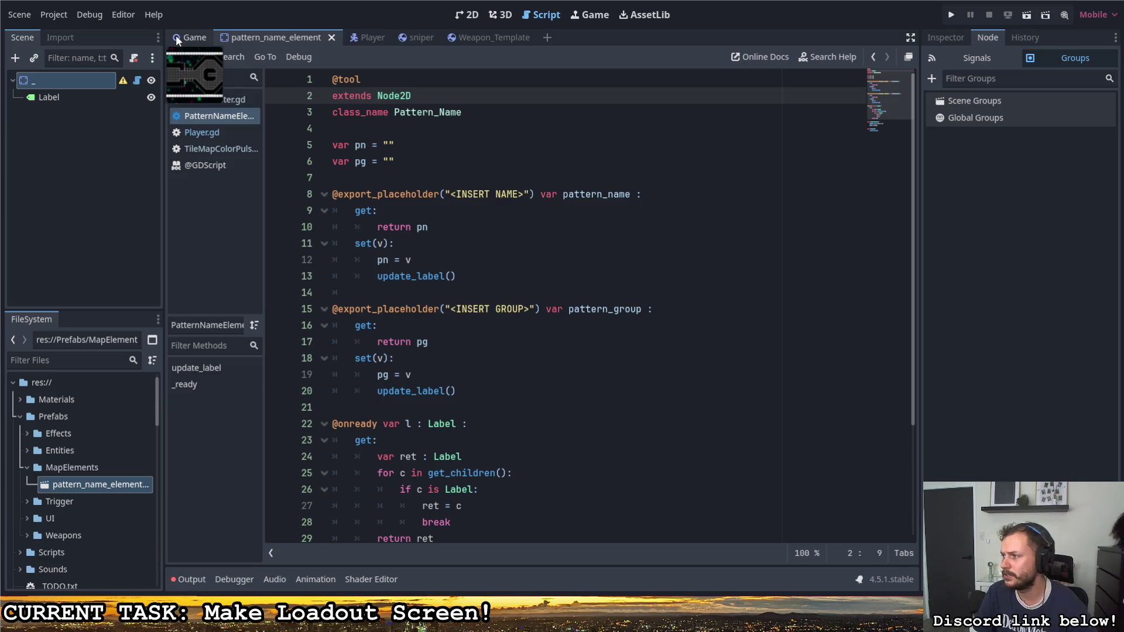
Step: Return to the Game scene with Menu_Title's PatternNameElement script shown
{"action": "left_click", "coordinate": [176, 39]}
{"action": "scroll", "coordinate": [124, 249], "scroll_direction": "down", "scroll_amount": 1}
{"action": "scroll", "coordinate": [124, 249], "scroll_direction": "down", "scroll_amount": 2}
{"action": "left_click", "coordinate": [131, 207]}
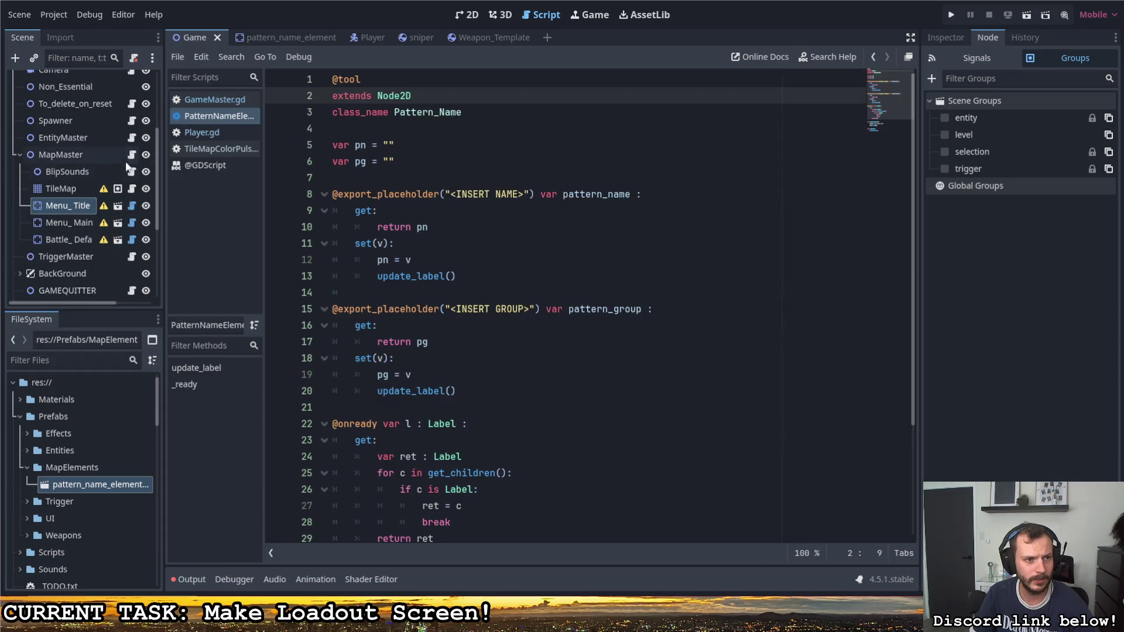
Step: Open MapMaster.gd and locate the find_patterns function
{"action": "left_click", "coordinate": [132, 155]}
{"action": "scroll", "coordinate": [431, 269], "scroll_direction": "down", "scroll_amount": 3}
{"action": "scroll", "coordinate": [431, 268], "scroll_direction": "up", "scroll_amount": 2}
{"action": "scroll", "coordinate": [430, 269], "scroll_direction": "up", "scroll_amount": 1}
{"action": "scroll", "coordinate": [431, 269], "scroll_direction": "down", "scroll_amount": 5}
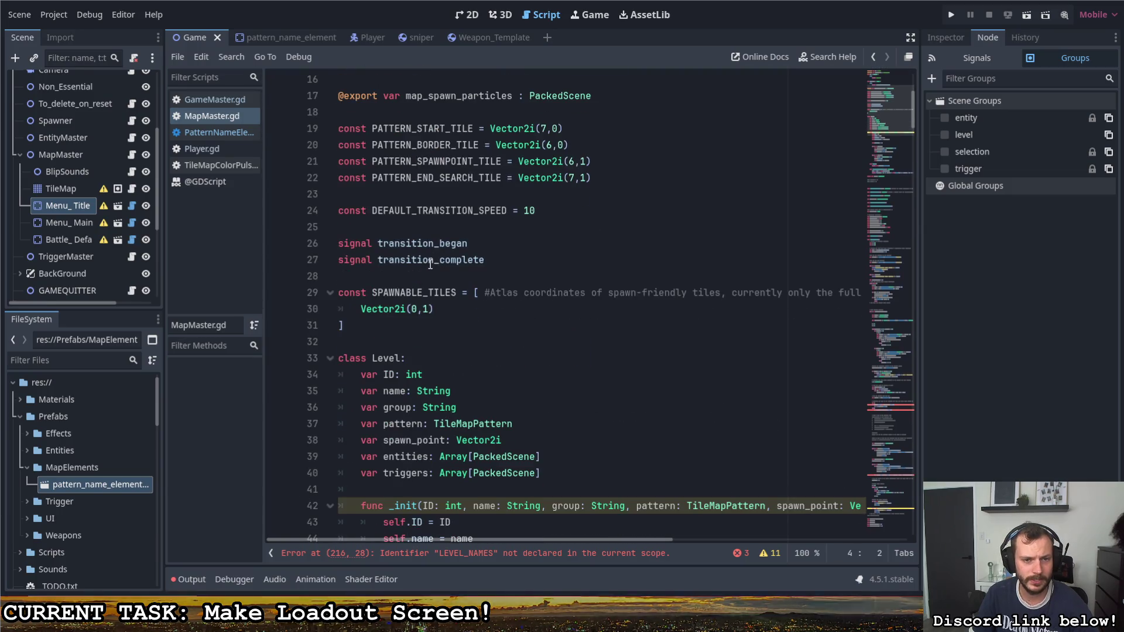
{"action": "scroll", "coordinate": [430, 267], "scroll_direction": "up", "scroll_amount": 5}
{"action": "scroll", "coordinate": [430, 267], "scroll_direction": "down", "scroll_amount": 7}
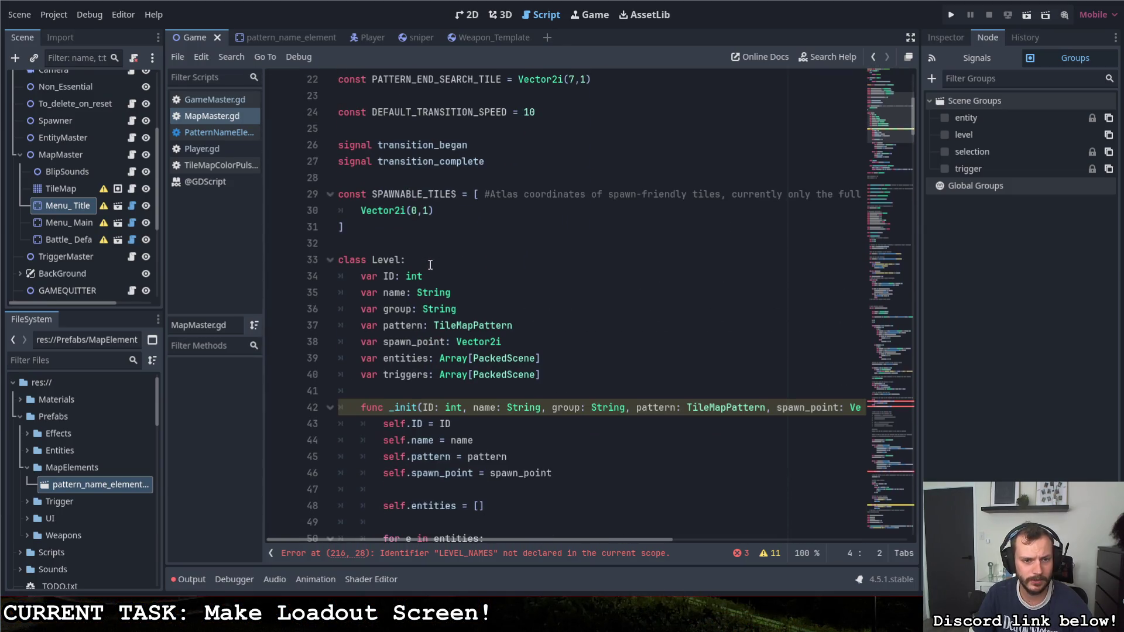
{"action": "scroll", "coordinate": [431, 272], "scroll_direction": "down", "scroll_amount": 5}
{"action": "scroll", "coordinate": [431, 270], "scroll_direction": "down", "scroll_amount": 8}
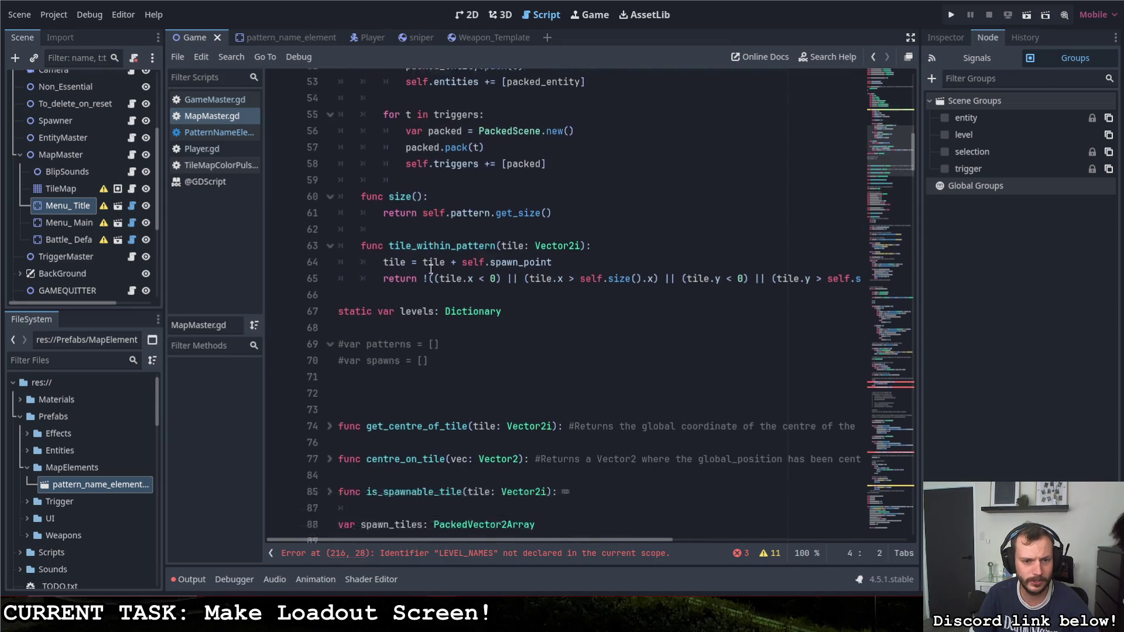
{"action": "scroll", "coordinate": [432, 264], "scroll_direction": "down", "scroll_amount": 11}
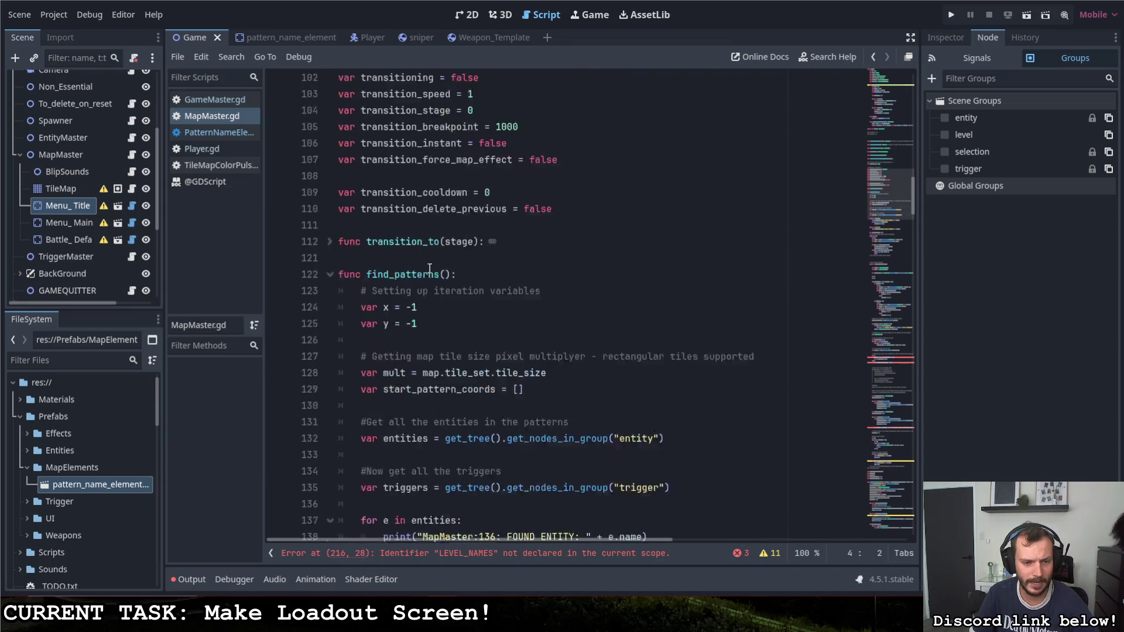
{"action": "scroll", "coordinate": [430, 267], "scroll_direction": "up", "scroll_amount": 1}
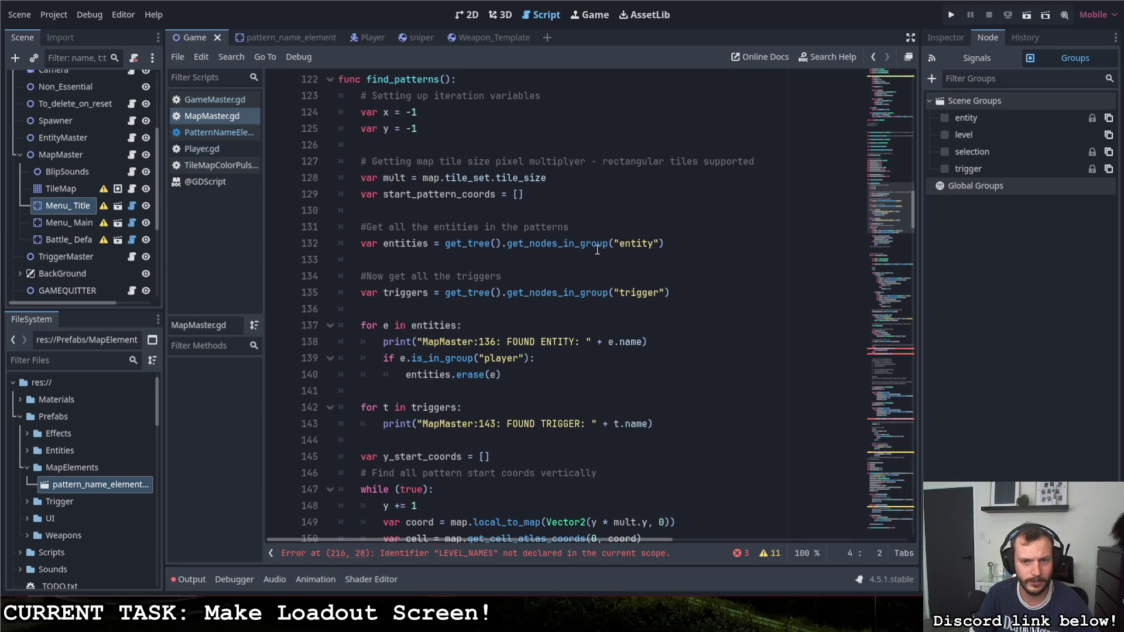
{"action": "left_click", "coordinate": [685, 297]}
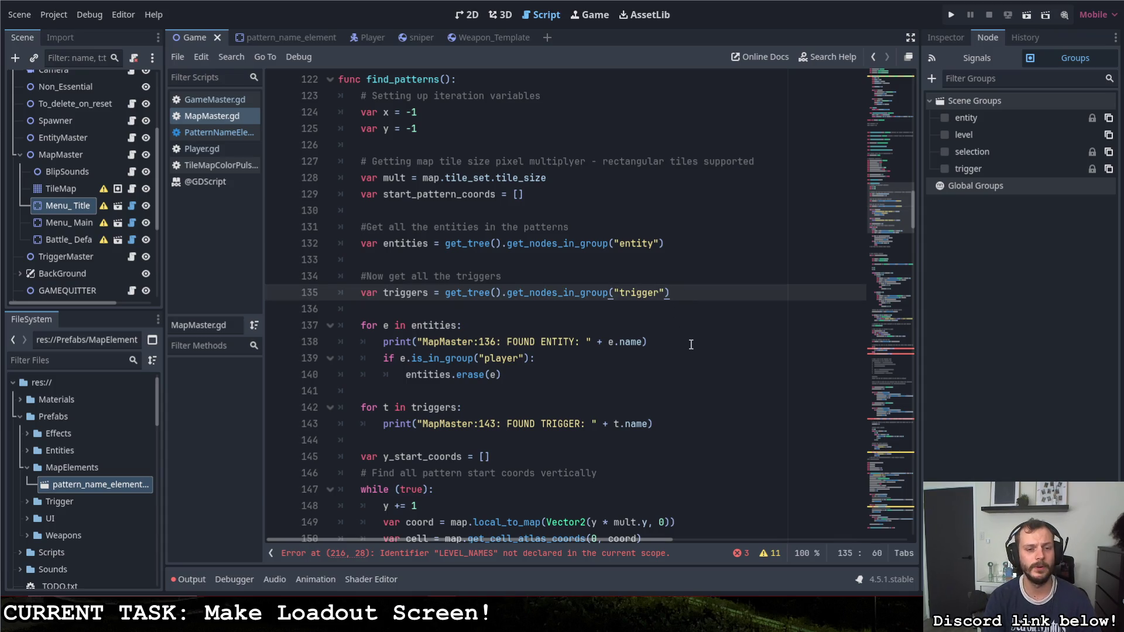
{"action": "key", "text": "Return"}
{"action": "key", "text": "Return"}
{"action": "key", "text": "BackSpace"}
{"action": "key", "text": "BackSpace"}
{"action": "key", "text": "BackSpace"}
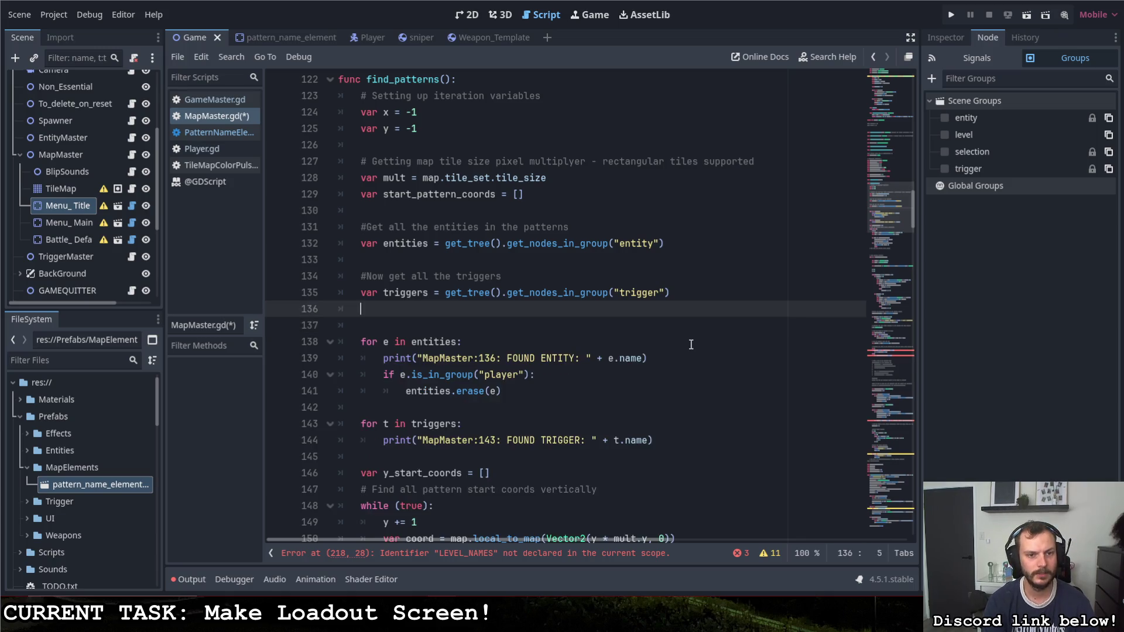
Step: Add the comment '# Get all the map name elements' after start_pattern_coords
{"action": "left_click", "coordinate": [490, 210]}
{"action": "key", "text": "Return"}
{"action": "key", "text": "Return"}
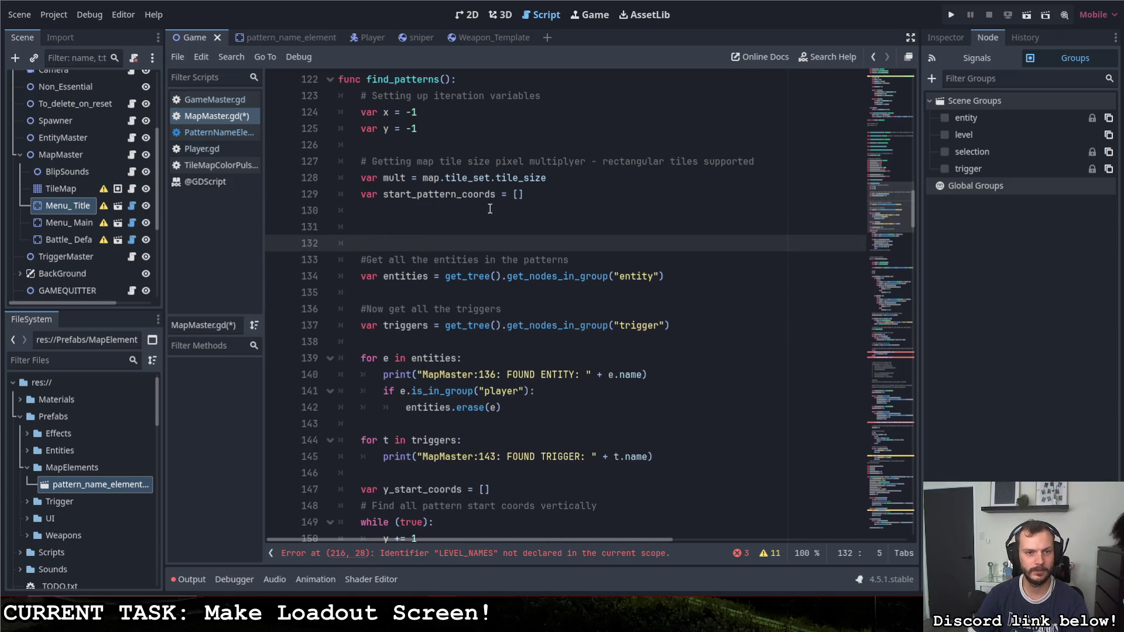
{"action": "key", "text": "Up"}
{"action": "type", "text": "# Get"}
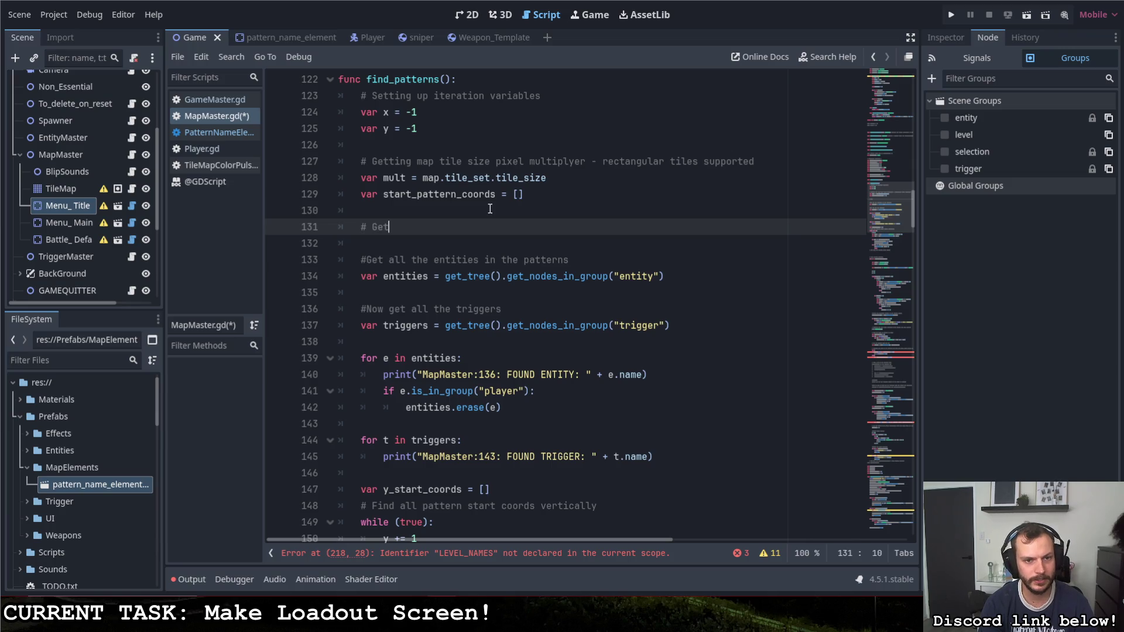
{"action": "key", "text": "BackSpace"}
{"action": "key", "text": "BackSpace"}
{"action": "key", "text": "BackSpace"}
{"action": "type", "text": "Get all"}
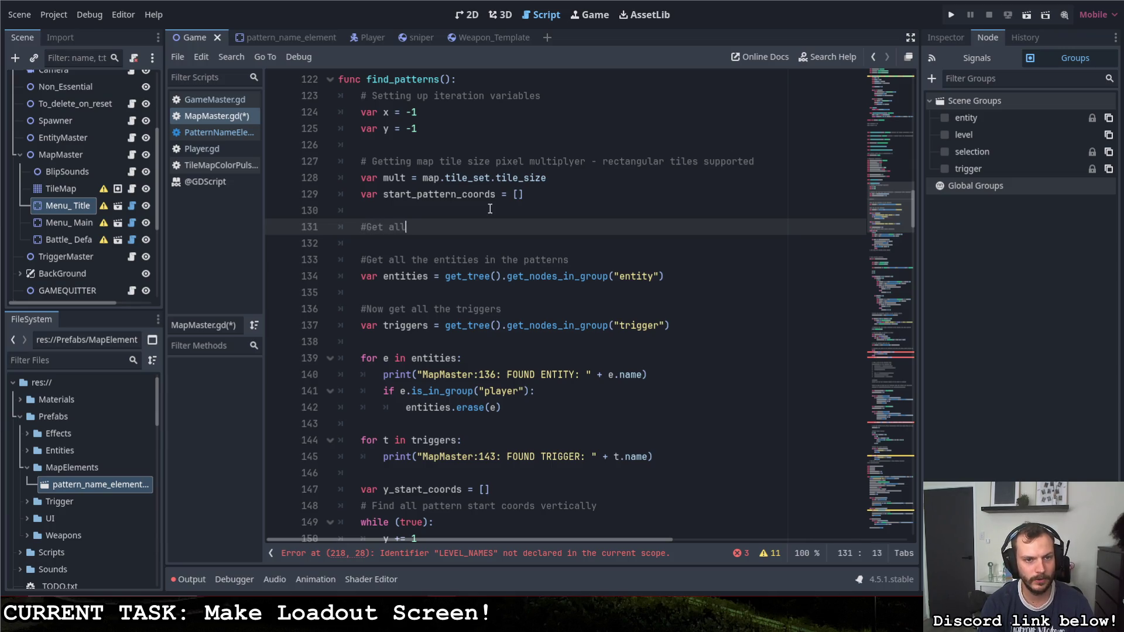
{"action": "type", "text": " the map name"}
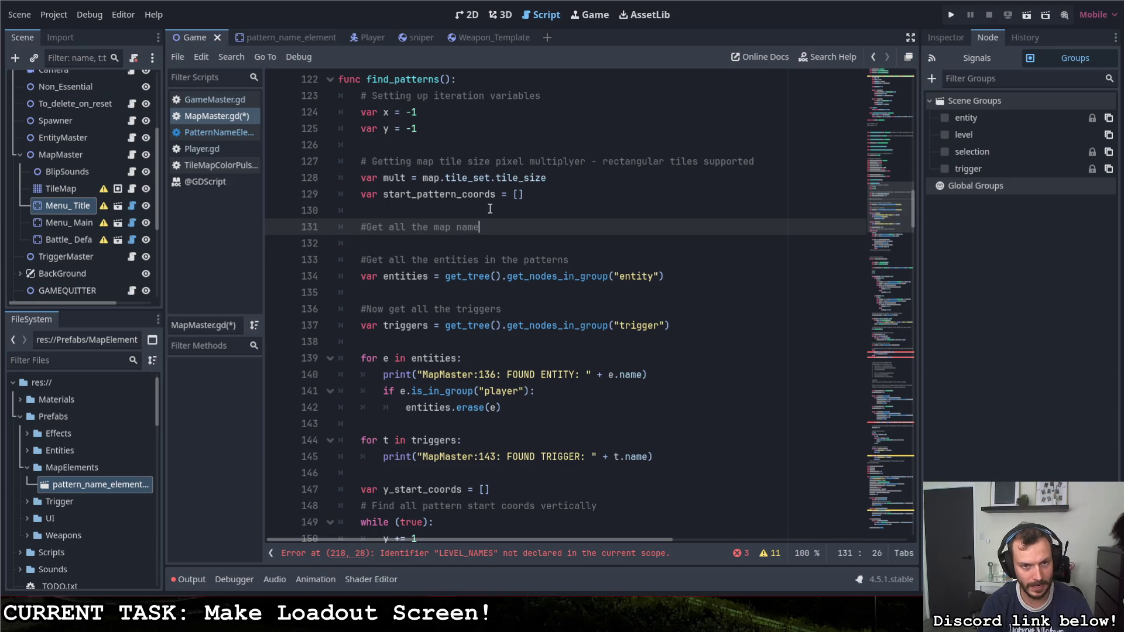
{"action": "type", "text": " elements"}
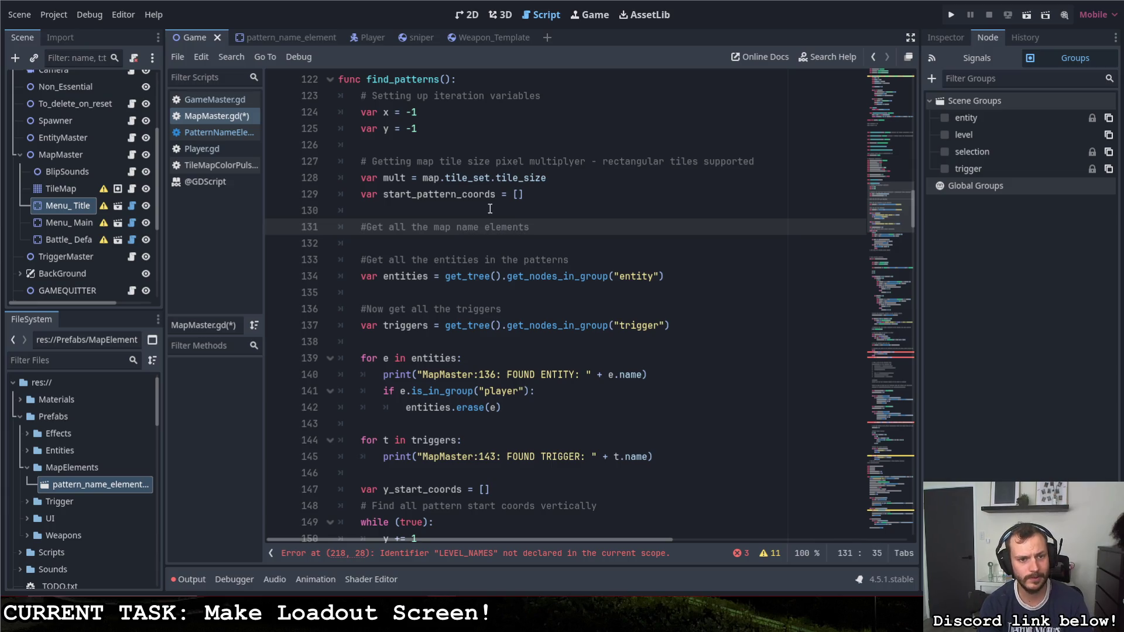
{"action": "key", "text": "Return"}
Step: Declare var pattern_names = [] beneath the new comment
{"action": "type", "text": "var Patt"}
{"action": "key", "text": "BackSpace"}
{"action": "key", "text": "BackSpace"}
{"action": "key", "text": "BackSpace"}
{"action": "type", "text": "Patt"}
{"action": "key", "text": "BackSpace"}
{"action": "key", "text": "BackSpace"}
{"action": "key", "text": "BackSpace"}
{"action": "key", "text": "BackSpace"}
{"action": "type", "text": "pattern)n"}
{"action": "key", "text": "BackSpace"}
{"action": "key", "text": "BackSpace"}
{"action": "type", "text": "_names"}
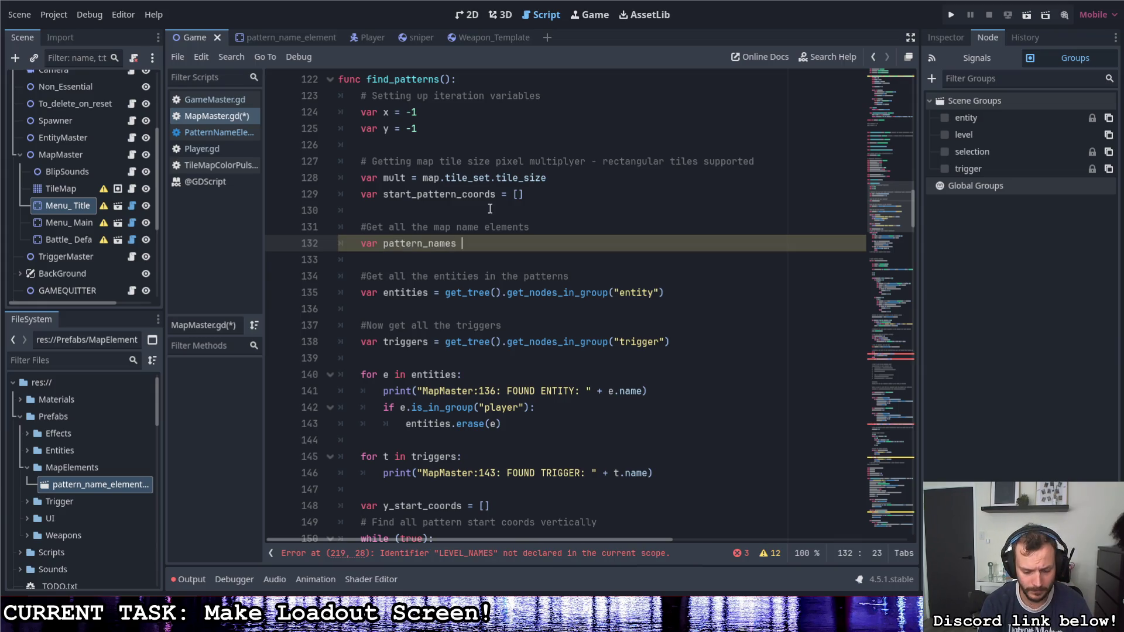
{"action": "type", "text": " = "}
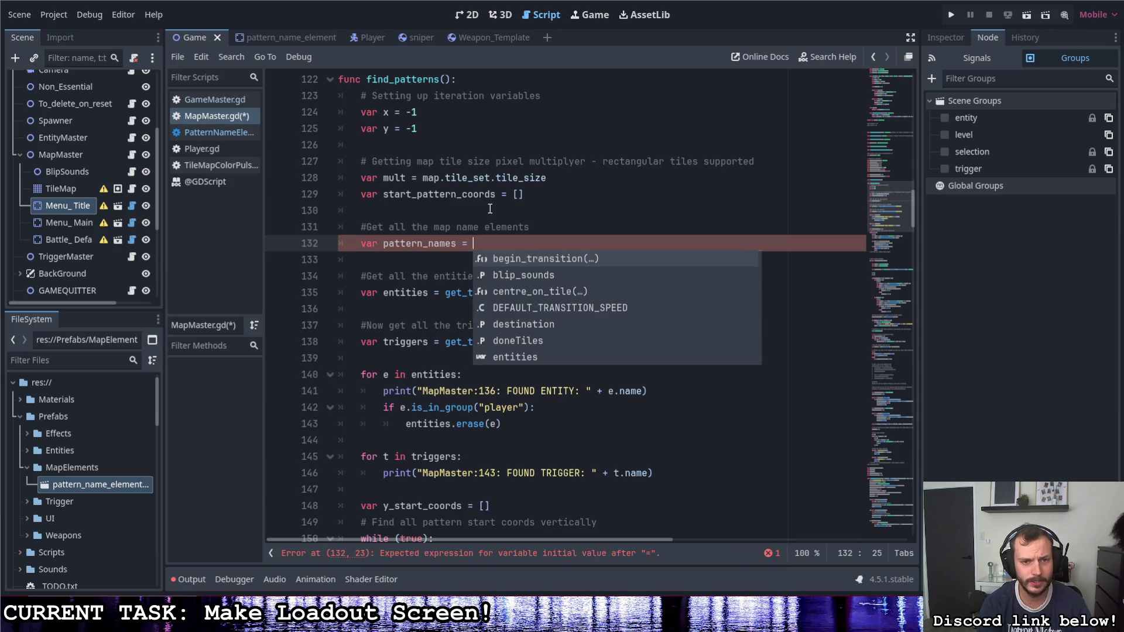
{"action": "type", "text": "[]"}
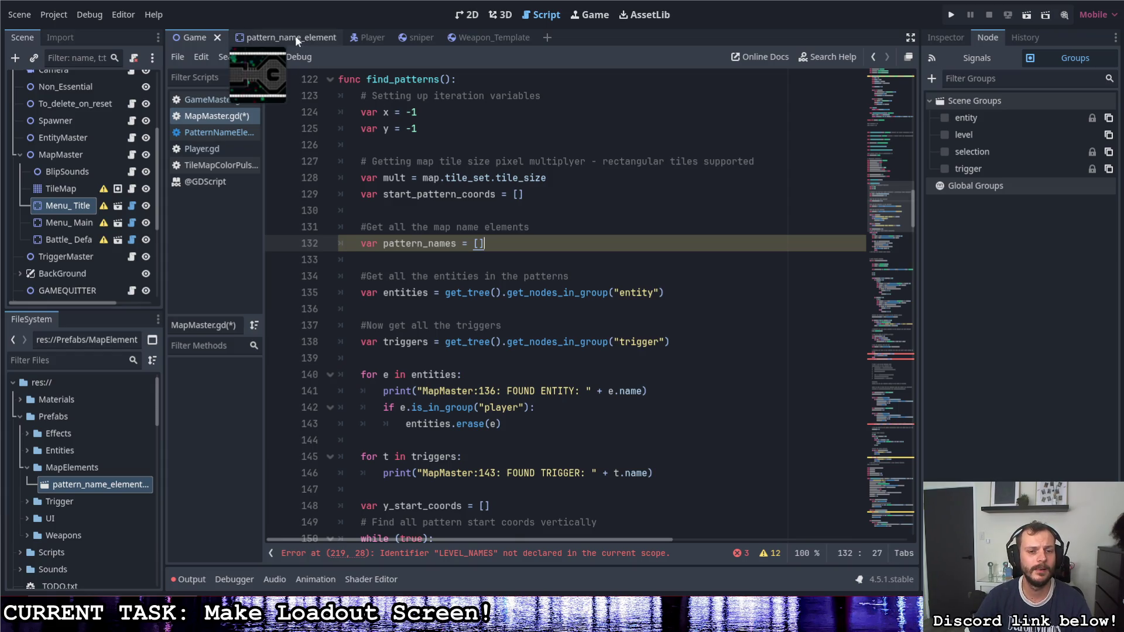
{"action": "left_click", "coordinate": [61, 189]}
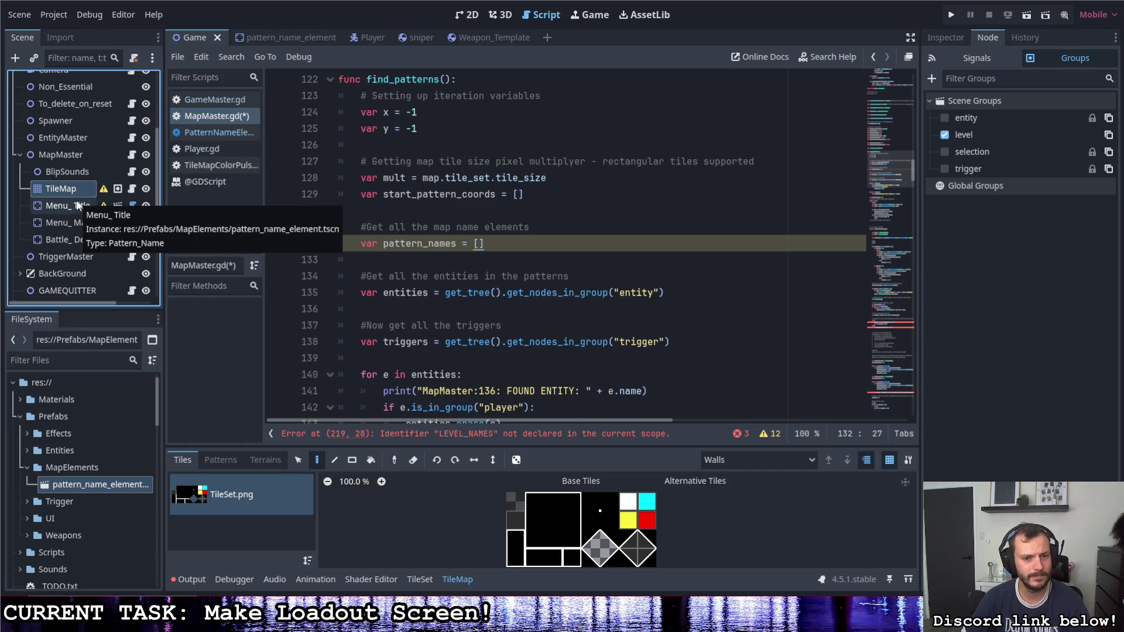
Step: Change the entity print label to MapMaster:141 and save
{"action": "scroll", "coordinate": [495, 311], "scroll_direction": "down", "scroll_amount": 2}
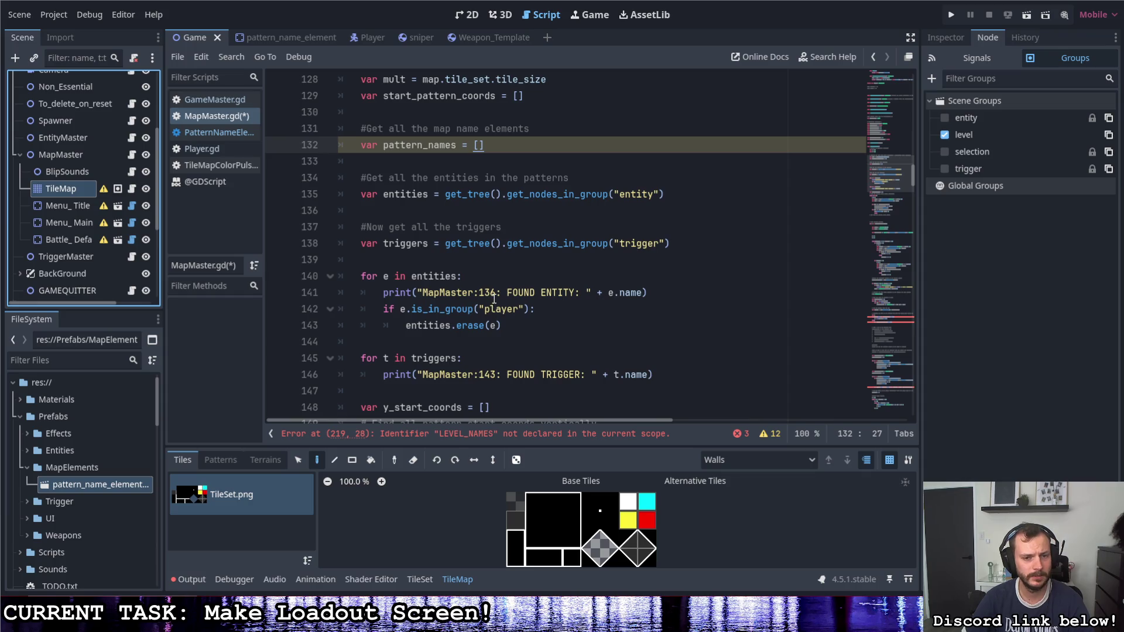
{"action": "left_click", "coordinate": [498, 292]}
{"action": "key", "text": "BackSpace"}
{"action": "key", "text": "BackSpace"}
{"action": "type", "text": "41"}
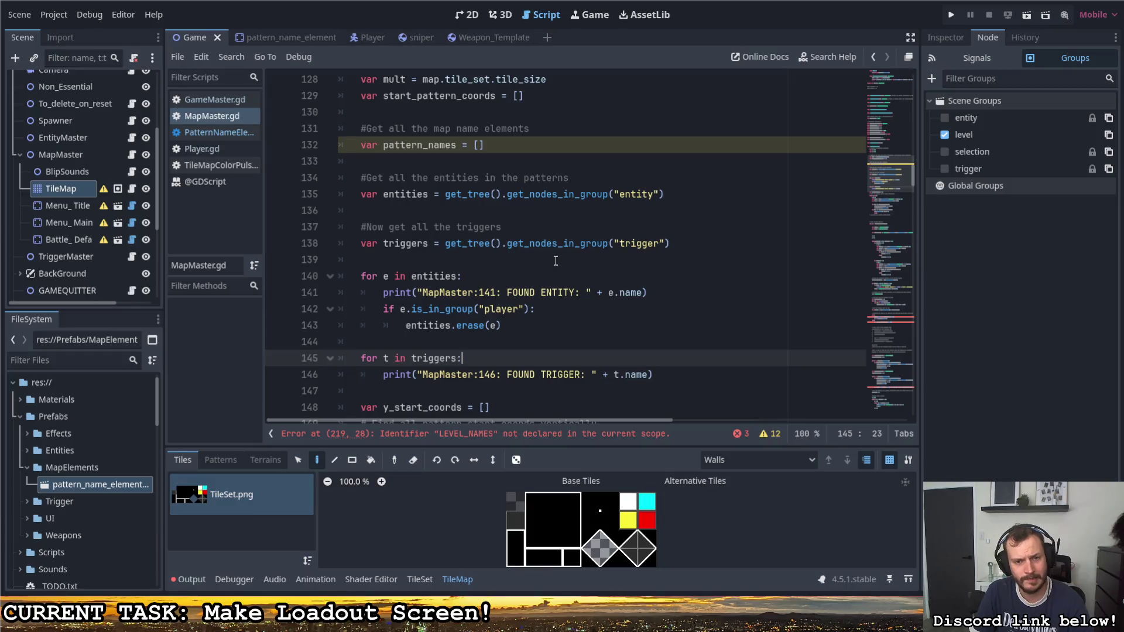
{"action": "key", "text": "ctrl+s"}
Step: Change the trigger print label to MapMaster:146 and save MapMaster.gd
{"action": "left_click", "coordinate": [493, 375]}
{"action": "key", "text": "BackSpace"}
{"action": "type", "text": "6"}
{"action": "left_click", "coordinate": [497, 358]}
{"action": "key", "text": "ctrl+s"}
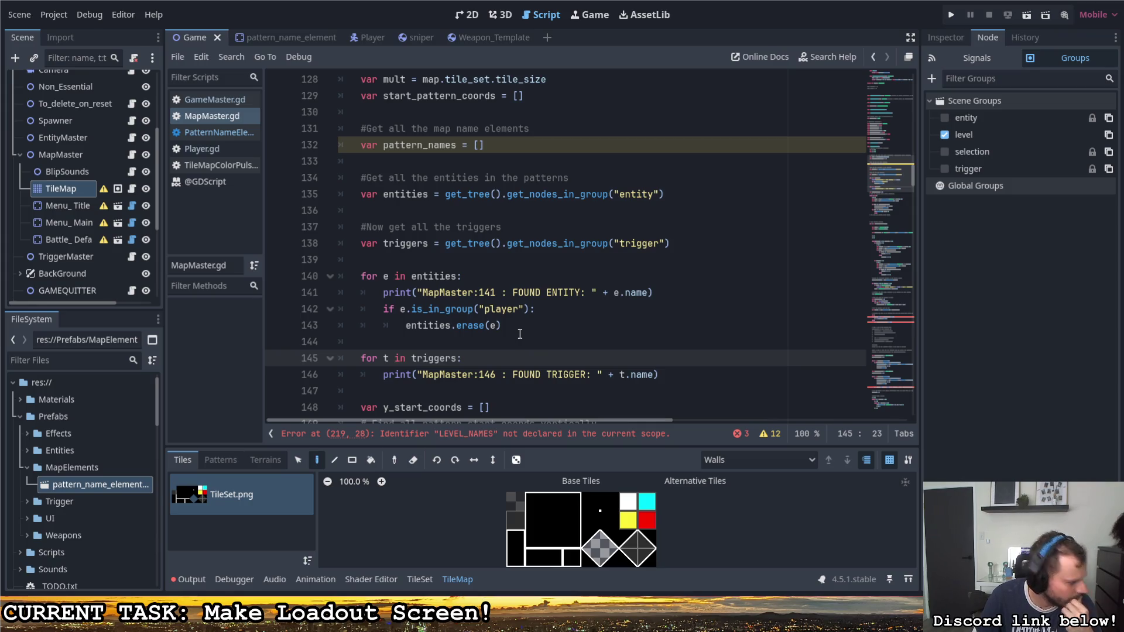
{"action": "scroll", "coordinate": [530, 337], "scroll_direction": "up", "scroll_amount": 2}
{"action": "left_click", "coordinate": [480, 245]}
{"action": "key", "text": "End"}
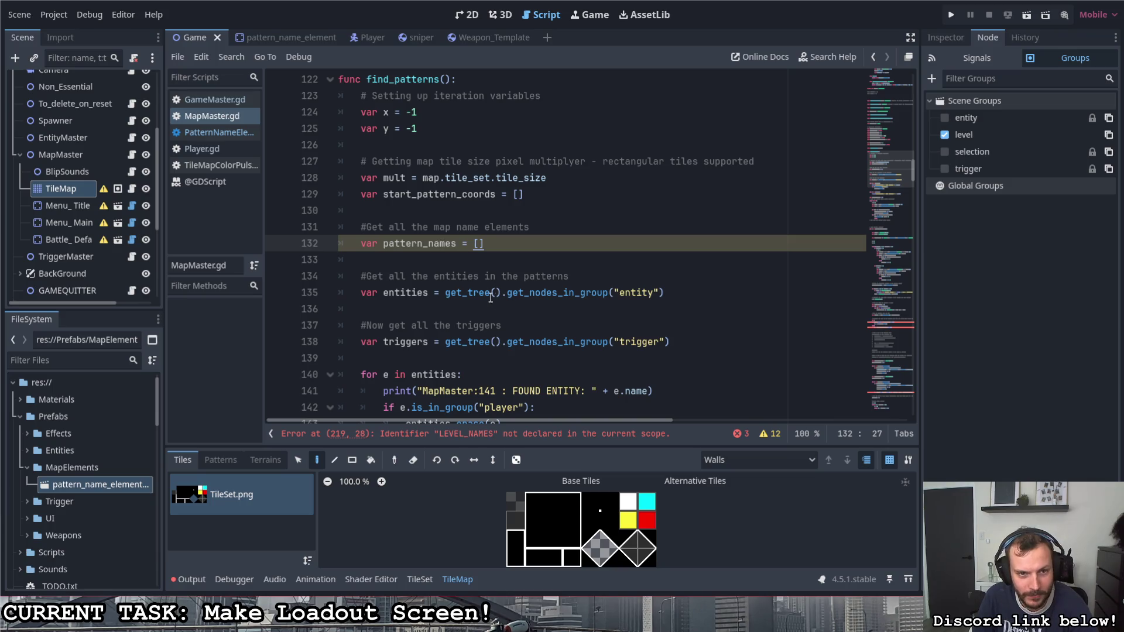
Step: Scroll up to class Level in MapMaster.gd and collapse its block
{"action": "scroll", "coordinate": [491, 292], "scroll_direction": "up", "scroll_amount": 4}
{"action": "scroll", "coordinate": [491, 293], "scroll_direction": "down", "scroll_amount": 4}
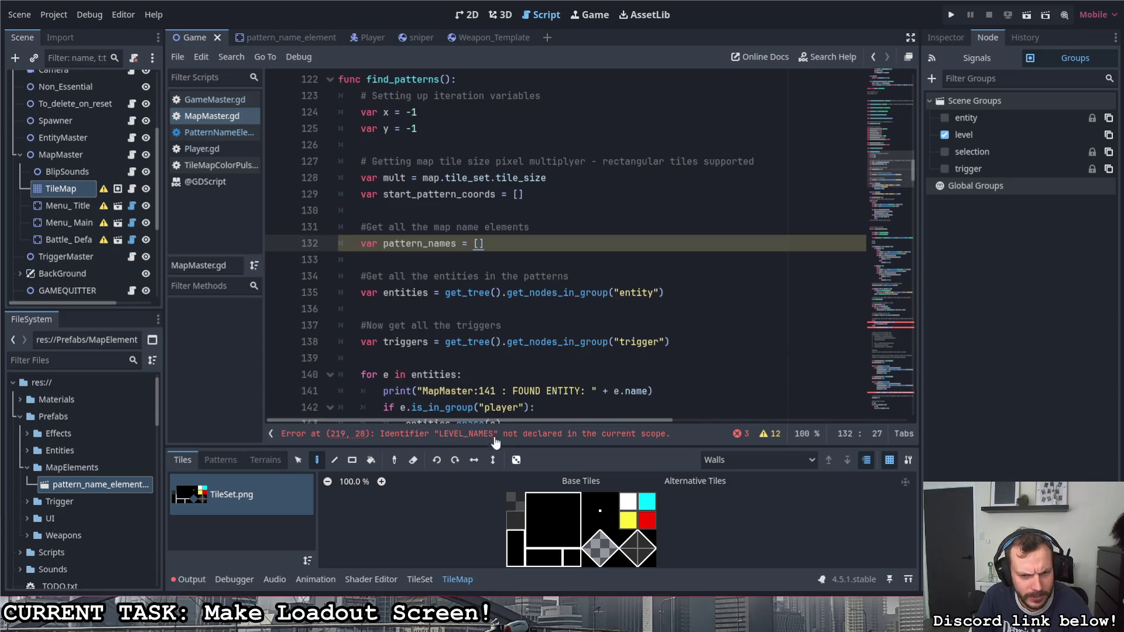
{"action": "scroll", "coordinate": [497, 304], "scroll_direction": "up", "scroll_amount": 3}
{"action": "scroll", "coordinate": [498, 304], "scroll_direction": "down", "scroll_amount": 2}
{"action": "scroll", "coordinate": [486, 328], "scroll_direction": "up", "scroll_amount": 20}
{"action": "scroll", "coordinate": [476, 360], "scroll_direction": "up", "scroll_amount": 4}
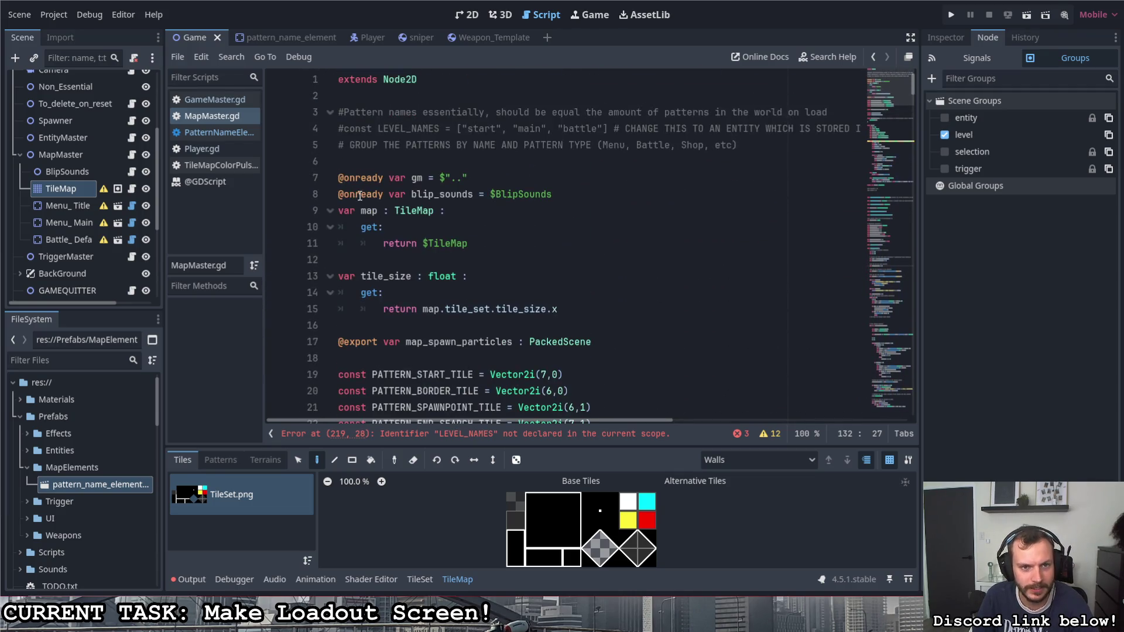
{"action": "scroll", "coordinate": [534, 266], "scroll_direction": "down", "scroll_amount": 7}
{"action": "scroll", "coordinate": [534, 267], "scroll_direction": "down", "scroll_amount": 7}
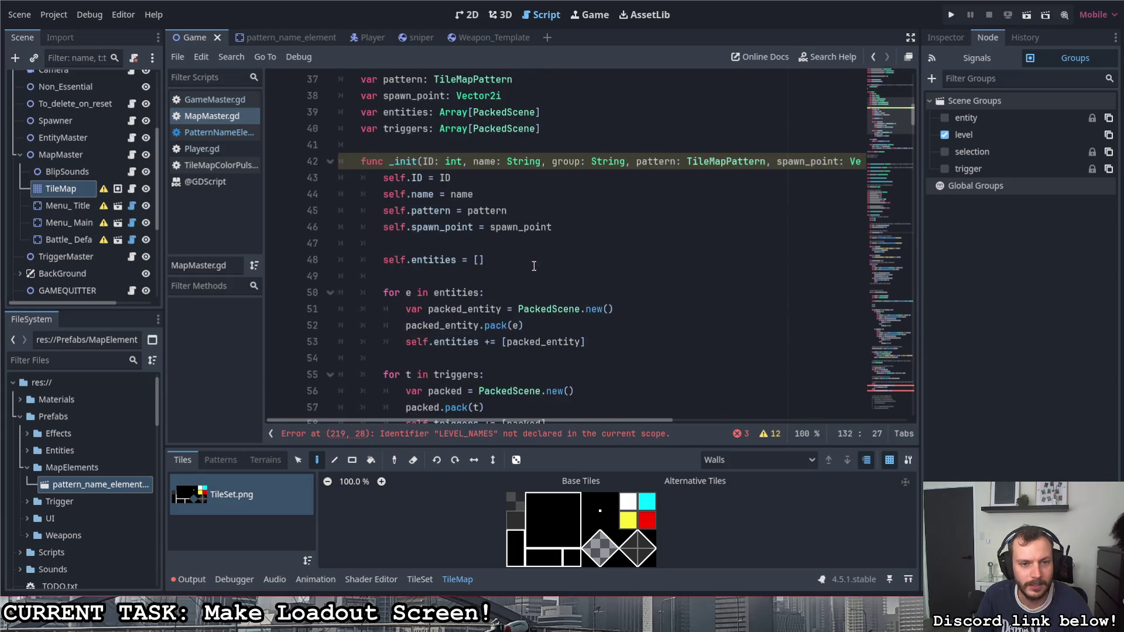
{"action": "scroll", "coordinate": [531, 287], "scroll_direction": "up", "scroll_amount": 12}
{"action": "scroll", "coordinate": [532, 287], "scroll_direction": "up", "scroll_amount": 2}
{"action": "scroll", "coordinate": [515, 290], "scroll_direction": "down", "scroll_amount": 6}
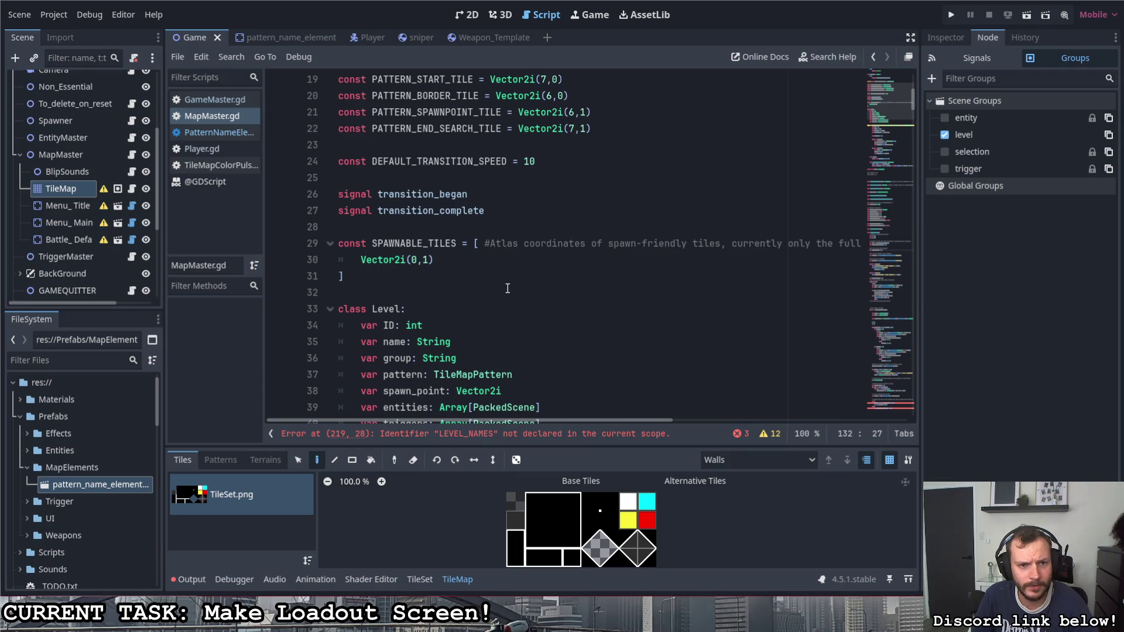
{"action": "scroll", "coordinate": [507, 284], "scroll_direction": "down", "scroll_amount": 8}
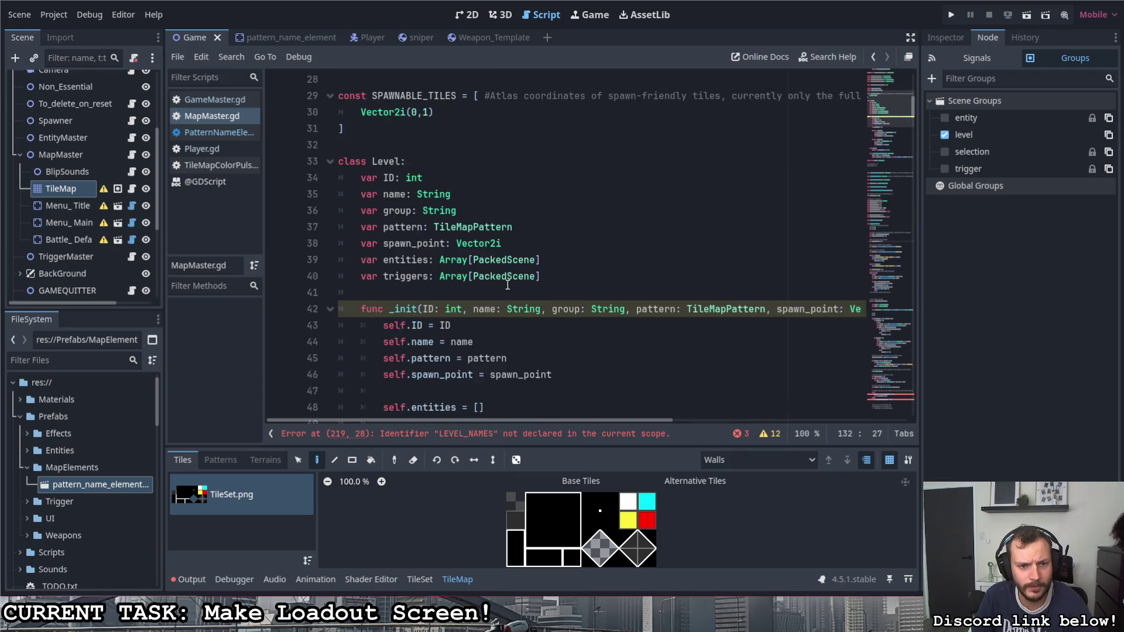
{"action": "scroll", "coordinate": [503, 283], "scroll_direction": "up", "scroll_amount": 5}
{"action": "left_click", "coordinate": [329, 161]}
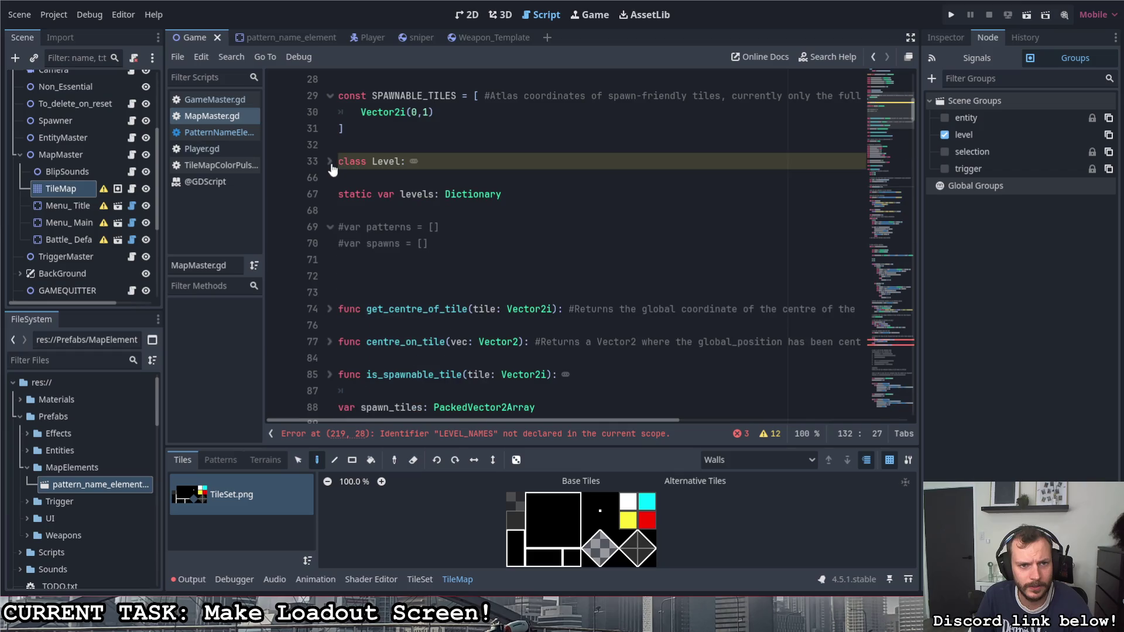
Step: Expand class Level, remove the 'static var levels: Dictionary' line at 67, and return to the class header
{"action": "left_click_drag", "start_coordinate": [400, 194], "coordinate": [428, 197]}
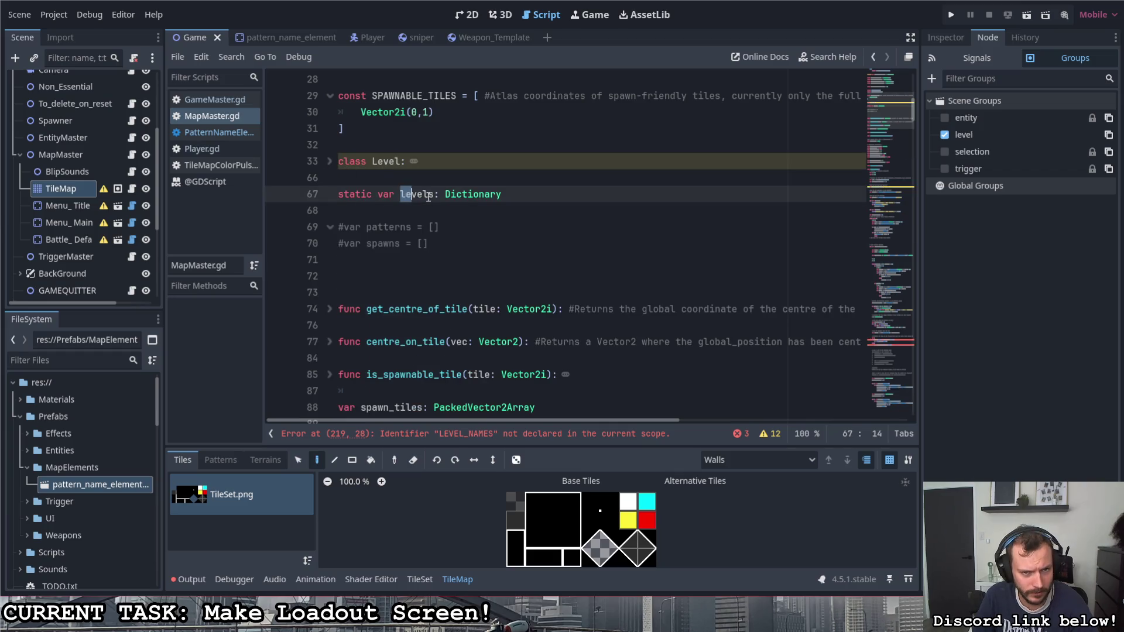
{"action": "left_click", "coordinate": [331, 162]}
{"action": "scroll", "coordinate": [422, 223], "scroll_direction": "down", "scroll_amount": 10}
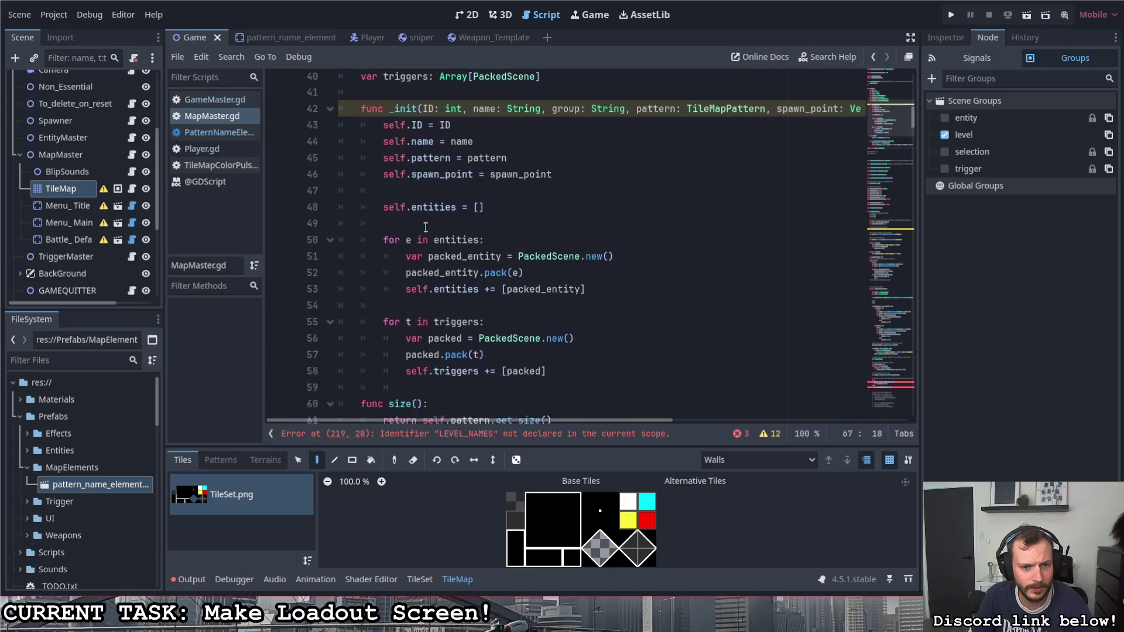
{"action": "scroll", "coordinate": [441, 229], "scroll_direction": "up", "scroll_amount": 1}
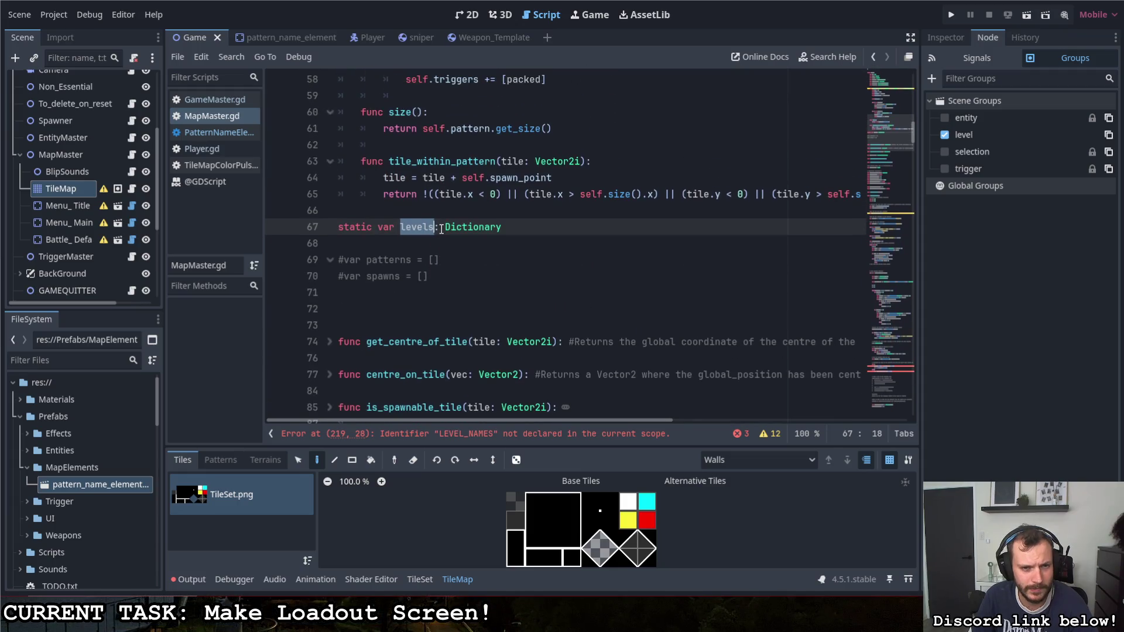
{"action": "left_click_drag", "start_coordinate": [508, 228], "coordinate": [445, 227]}
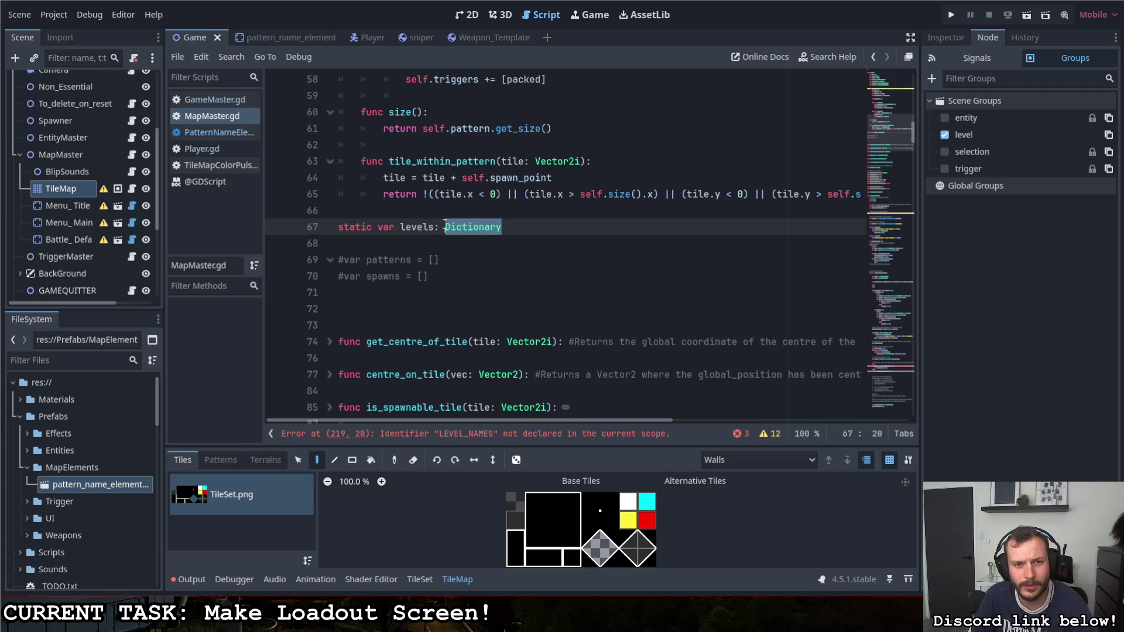
{"action": "left_click", "coordinate": [548, 228]}
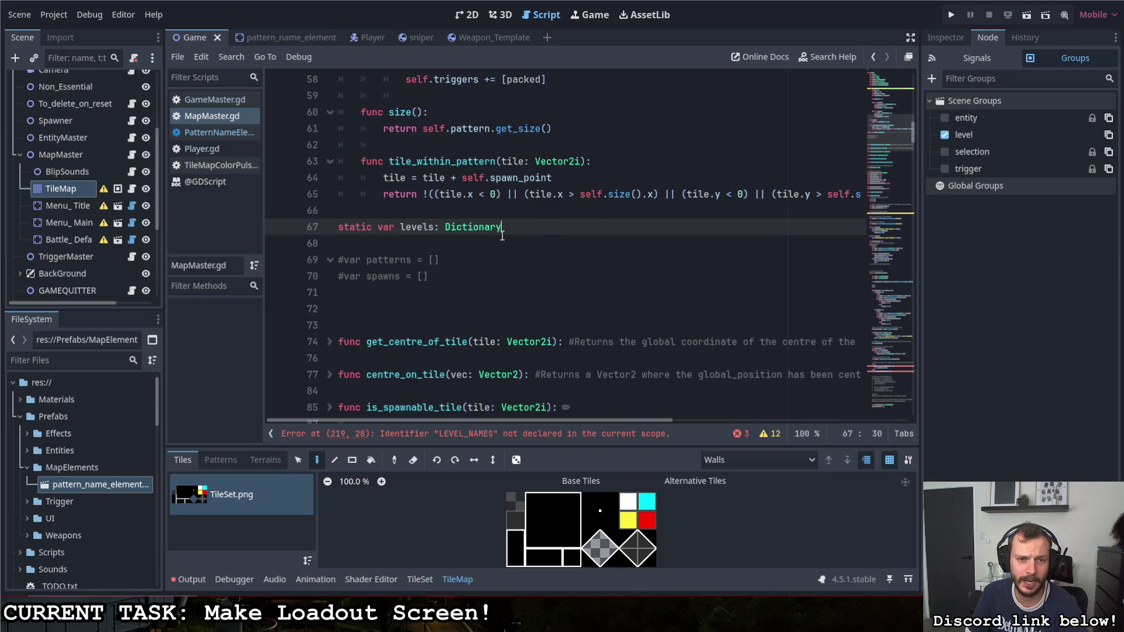
{"action": "key", "text": "shift+Home"}
{"action": "key", "text": "ctrl+c"}
{"action": "key", "text": "BackSpace"}
{"action": "scroll", "coordinate": [470, 273], "scroll_direction": "up", "scroll_amount": 10}
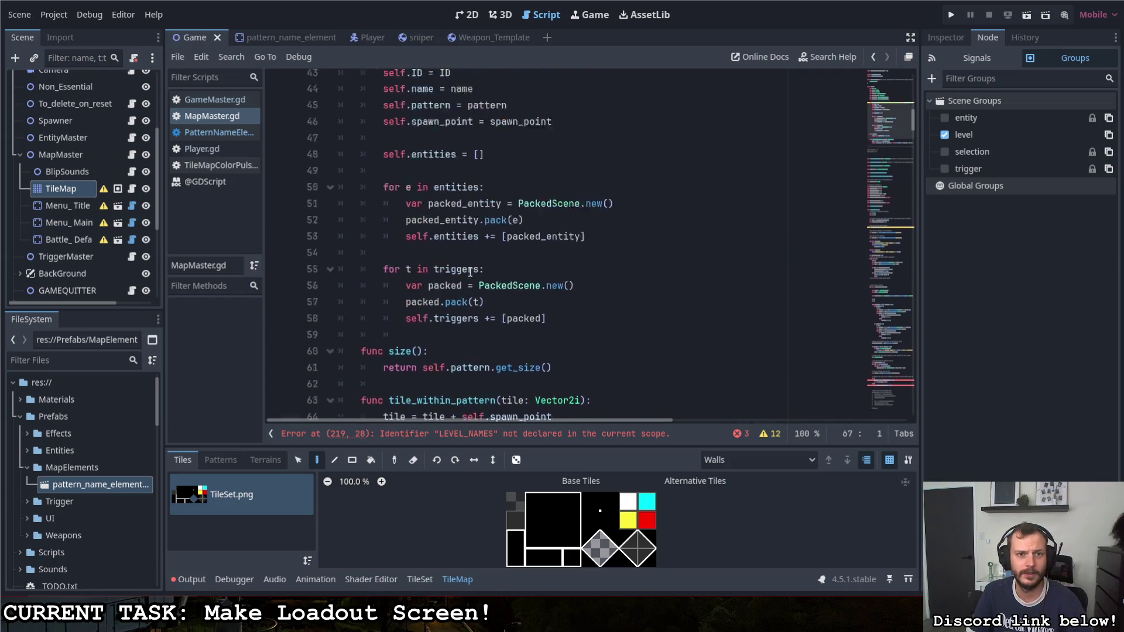
{"action": "left_click", "coordinate": [435, 212]}
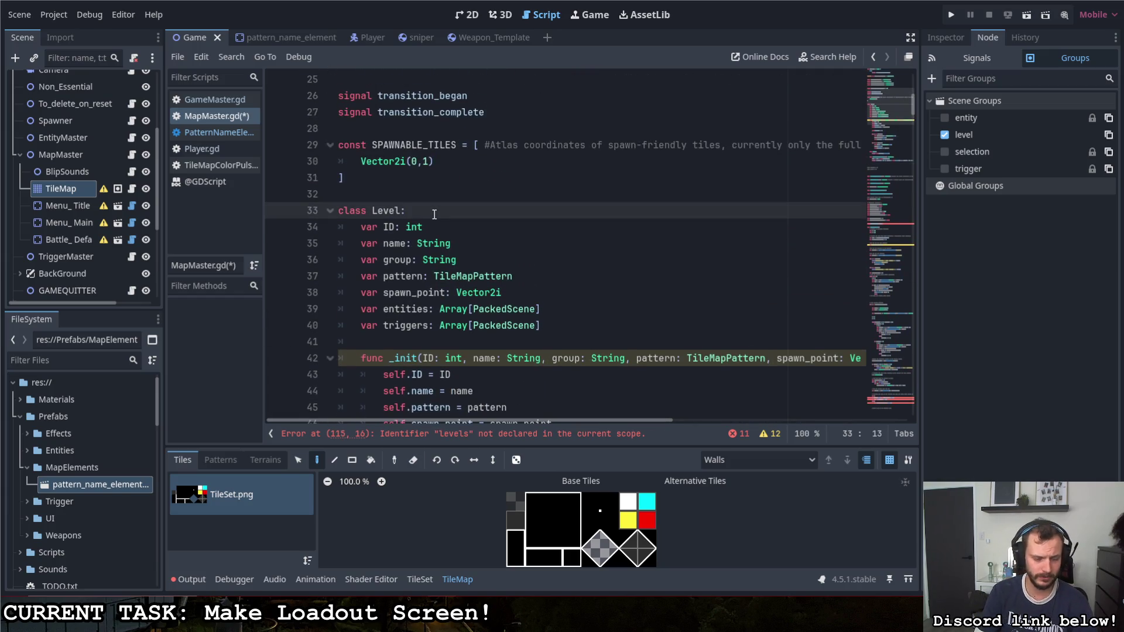
Step: Paste the levels declaration under class Level and start a 'static var' line below it
{"action": "key", "text": "Return"}
{"action": "key", "text": "ctrl+v"}
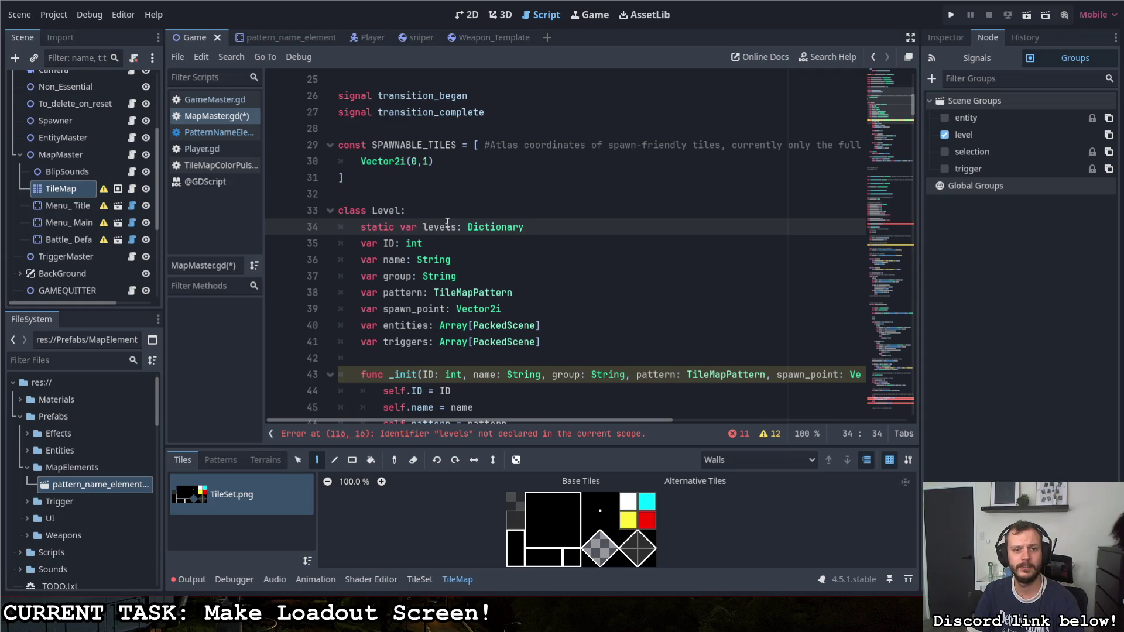
{"action": "key", "text": "Return"}
{"action": "left_click", "coordinate": [540, 230]}
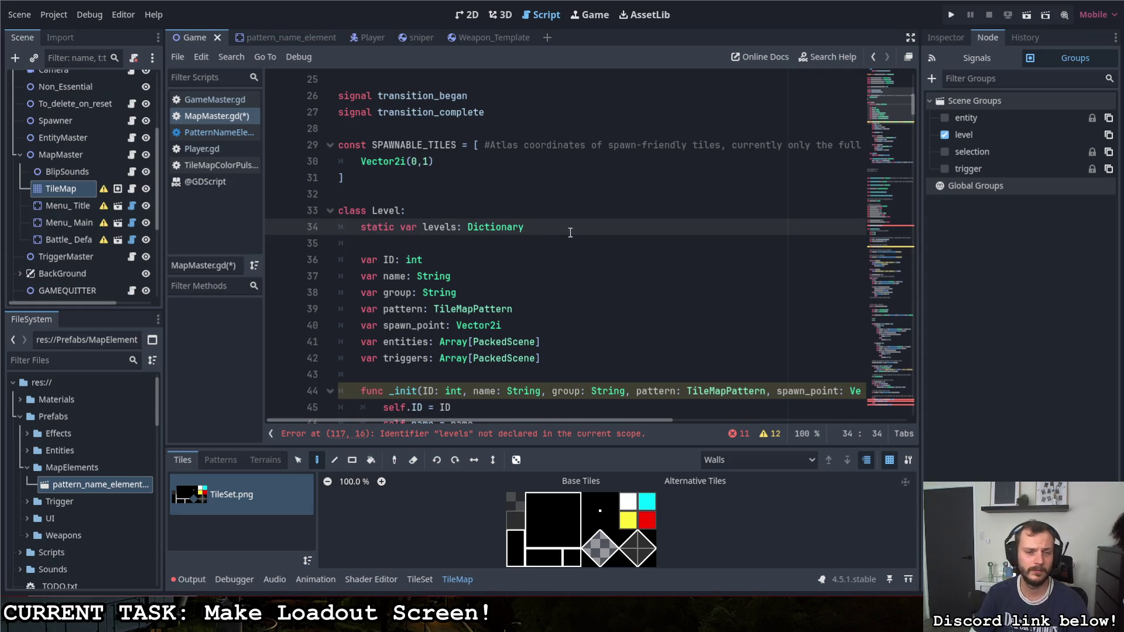
{"action": "key", "text": "Return"}
{"action": "type", "text": "static var"}
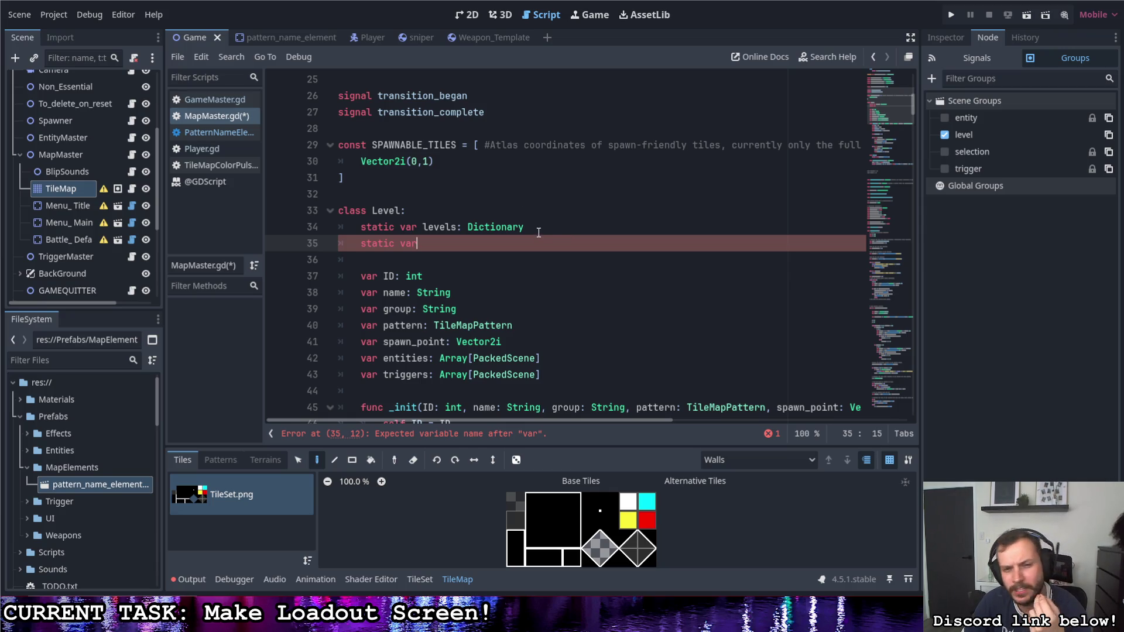
Step: Change the levels type from Dictionary to Array[Level] and save
{"action": "left_click_drag", "start_coordinate": [542, 227], "coordinate": [469, 227]}
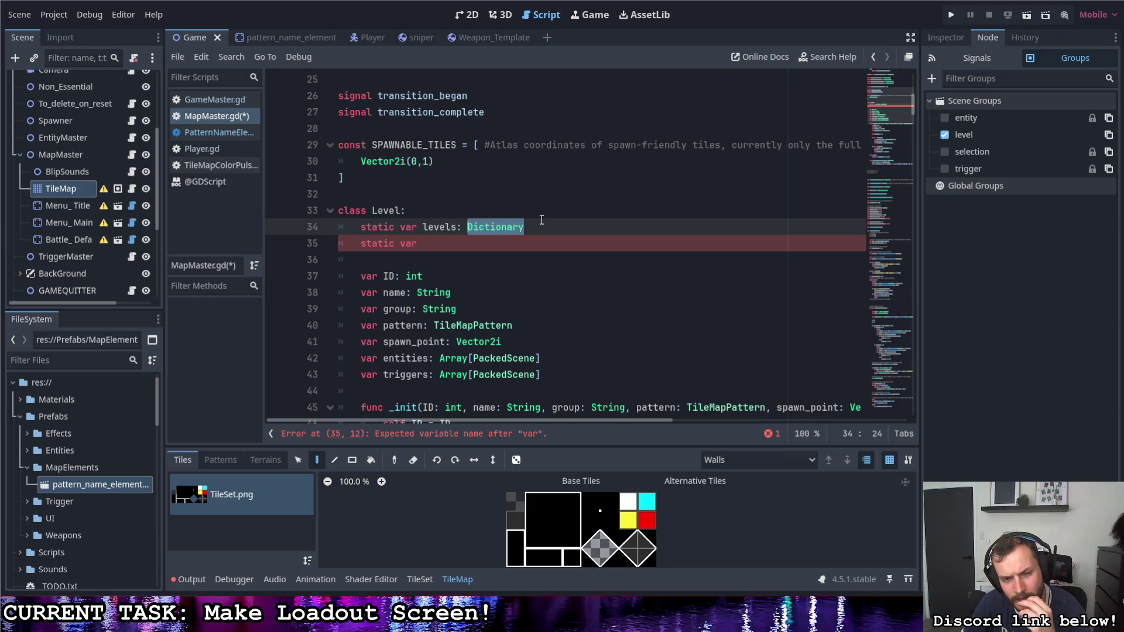
{"action": "type", "text": "Array"}
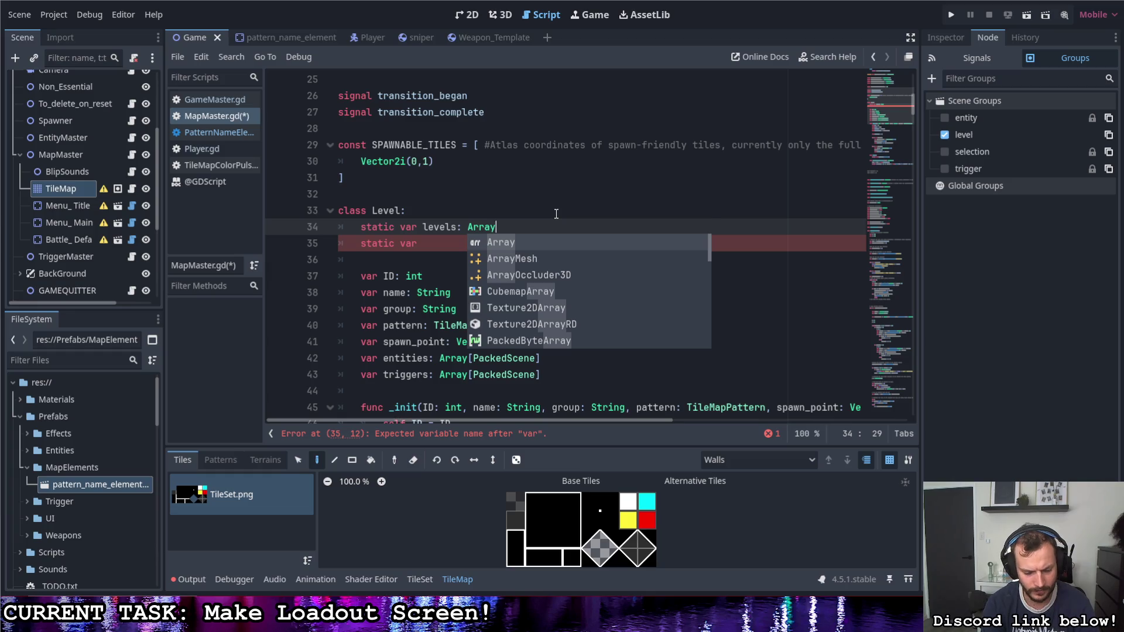
{"action": "type", "text": "[Level"}
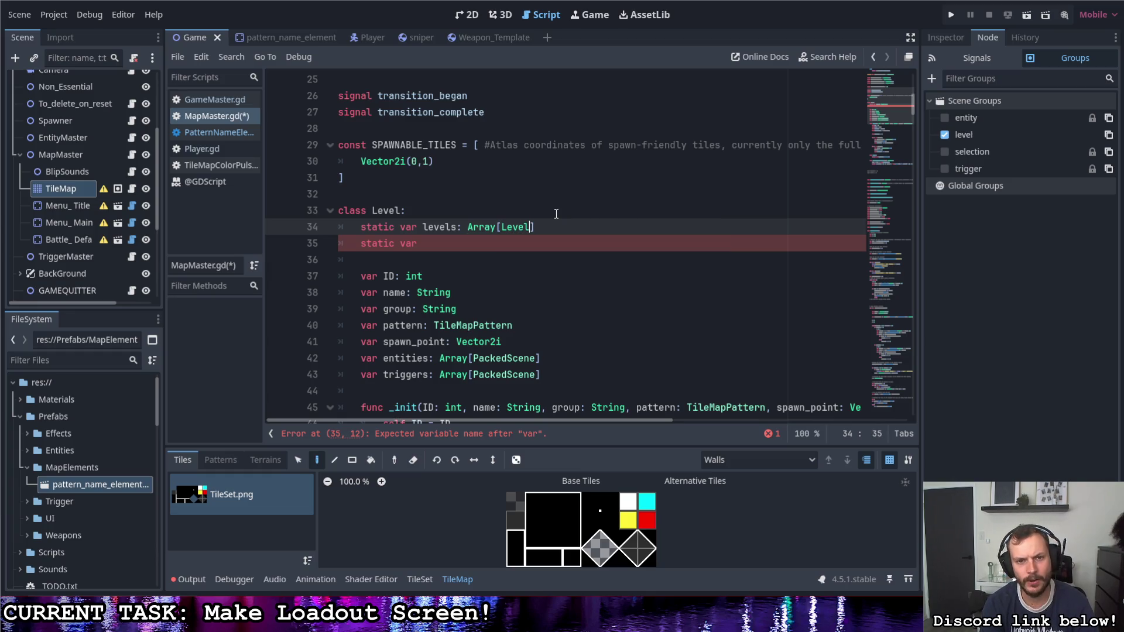
{"action": "key", "text": "ctrl+s"}
{"action": "scroll", "coordinate": [545, 262], "scroll_direction": "down", "scroll_amount": 5}
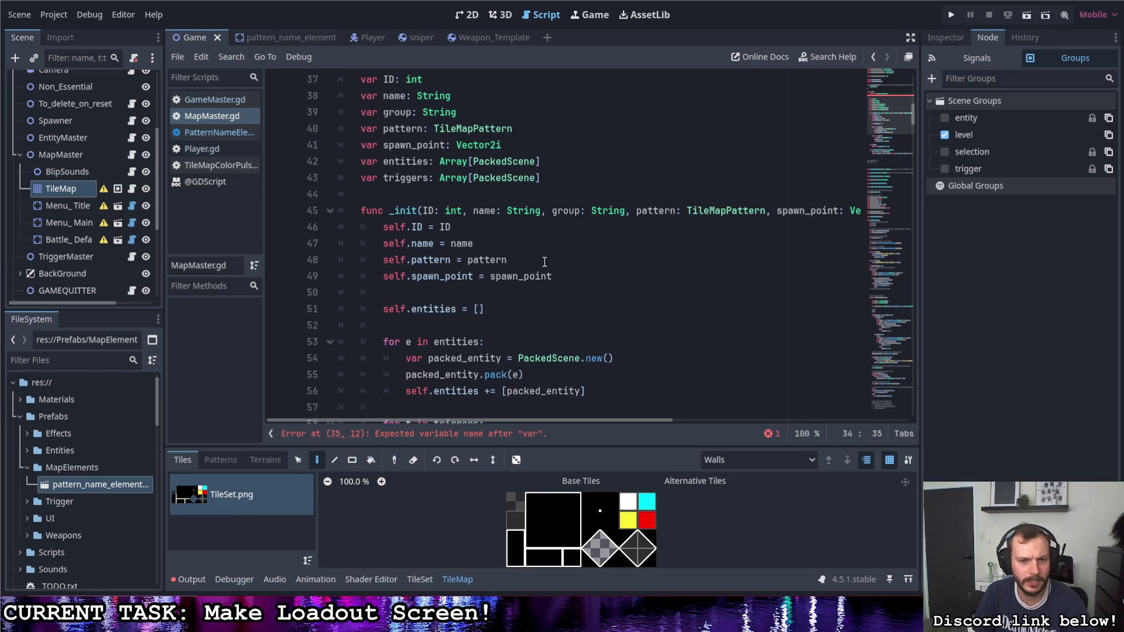
Step: Add 'self.group = group' after 'self.name = name' in Level's _init and save
{"action": "scroll", "coordinate": [540, 258], "scroll_direction": "down", "scroll_amount": 1}
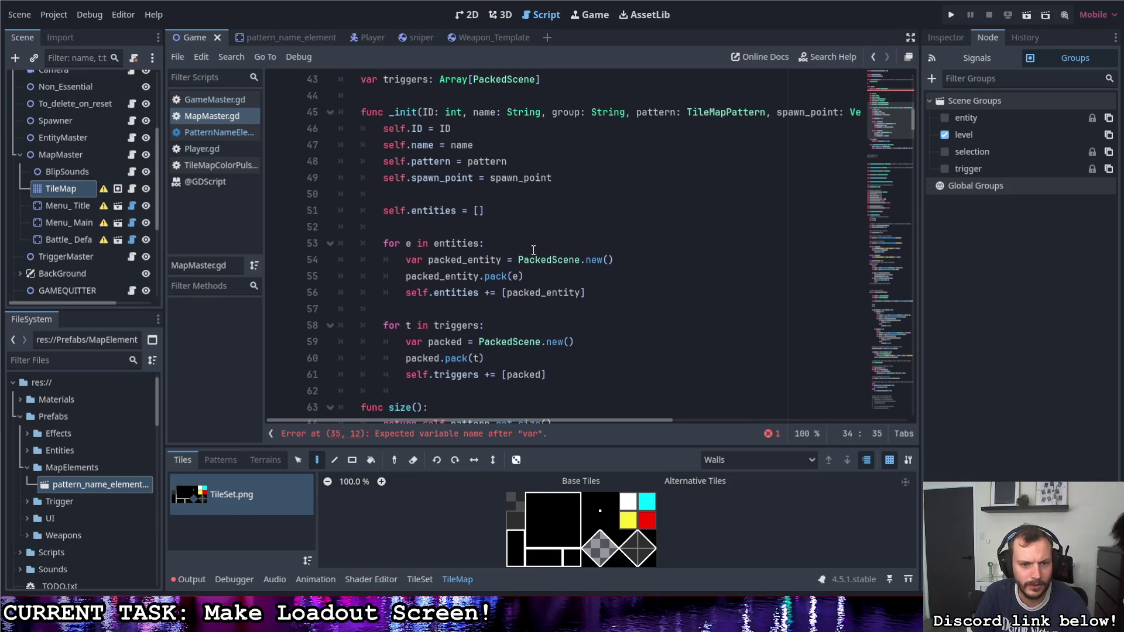
{"action": "scroll", "coordinate": [534, 249], "scroll_direction": "down", "scroll_amount": 1}
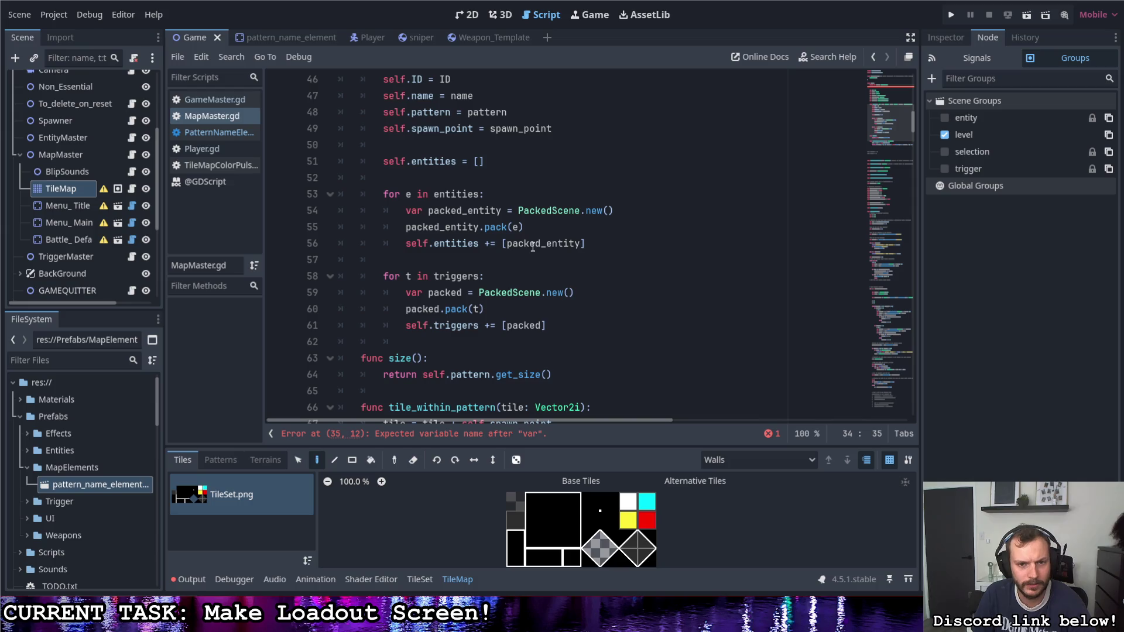
{"action": "scroll", "coordinate": [533, 246], "scroll_direction": "up", "scroll_amount": 2}
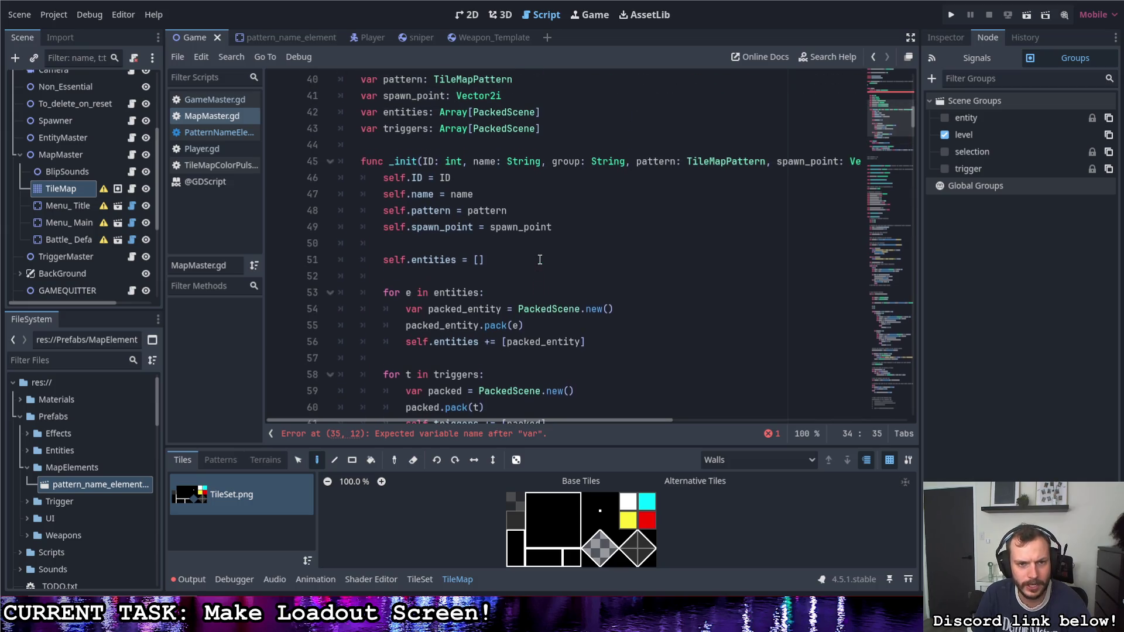
{"action": "left_click", "coordinate": [487, 196]}
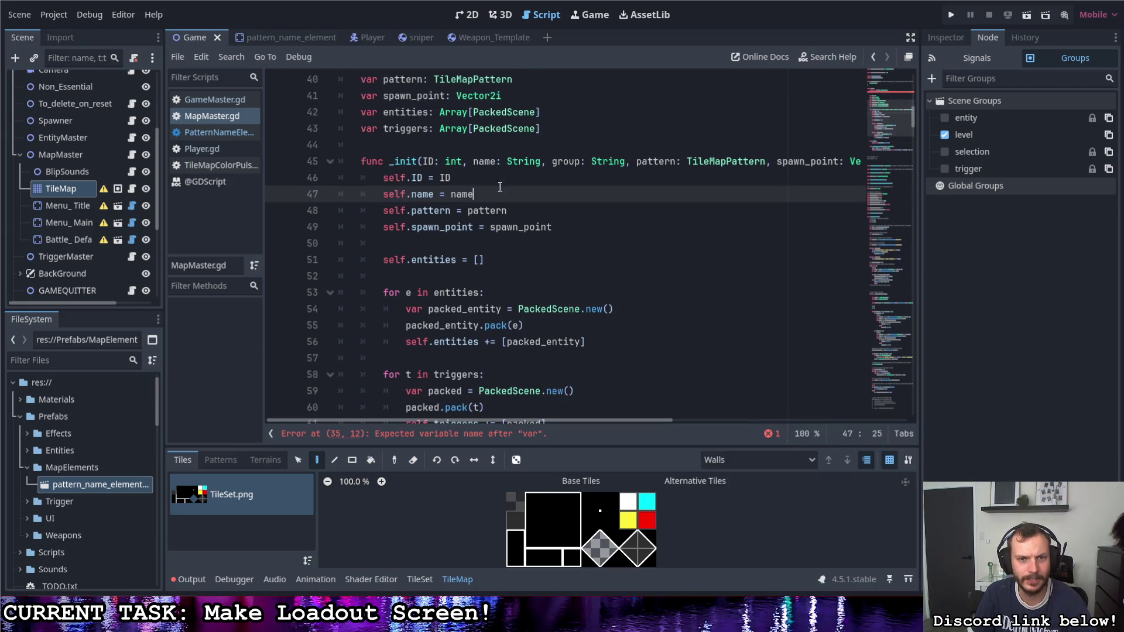
{"action": "key", "text": "Return"}
{"action": "type", "text": "self."}
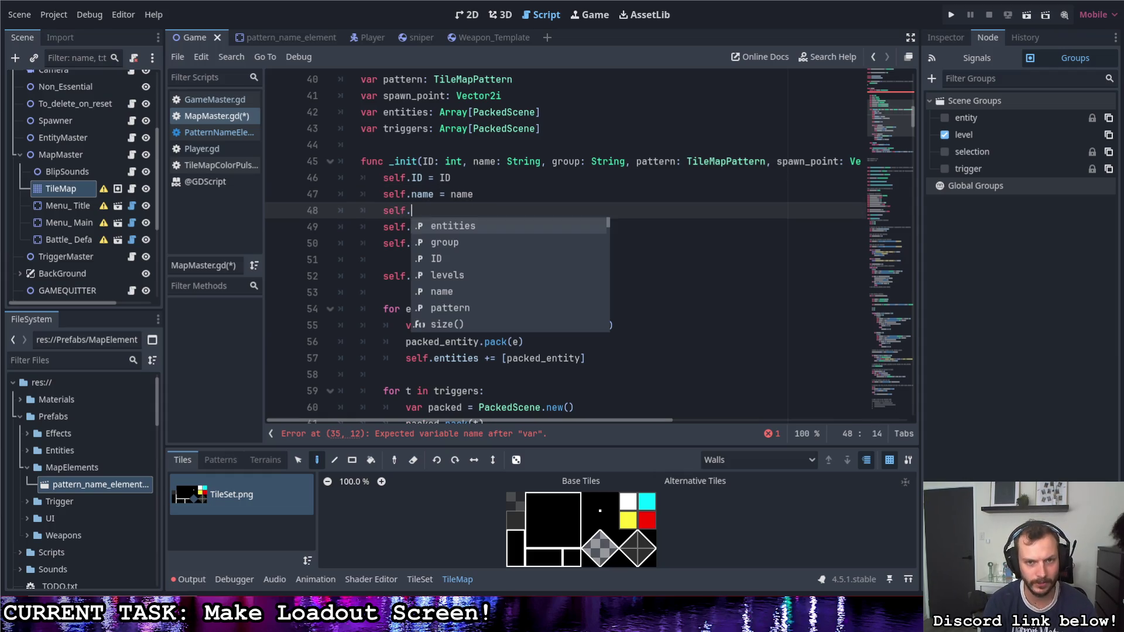
{"action": "type", "text": "group = group"}
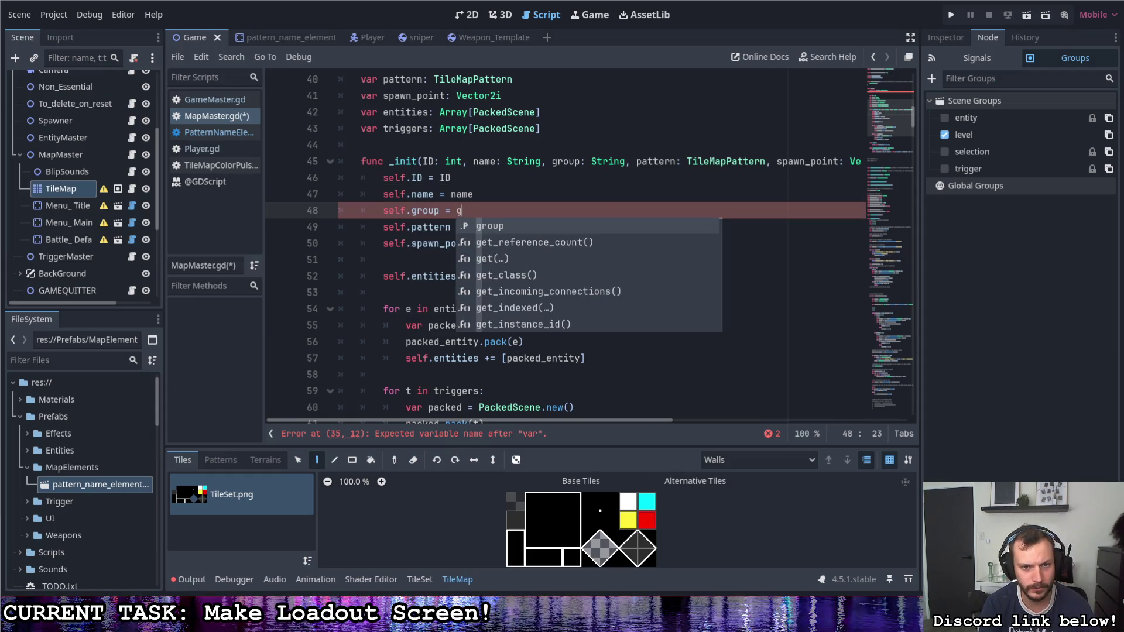
{"action": "key", "text": "ctrl+s"}
{"action": "left_click", "coordinate": [509, 187]}
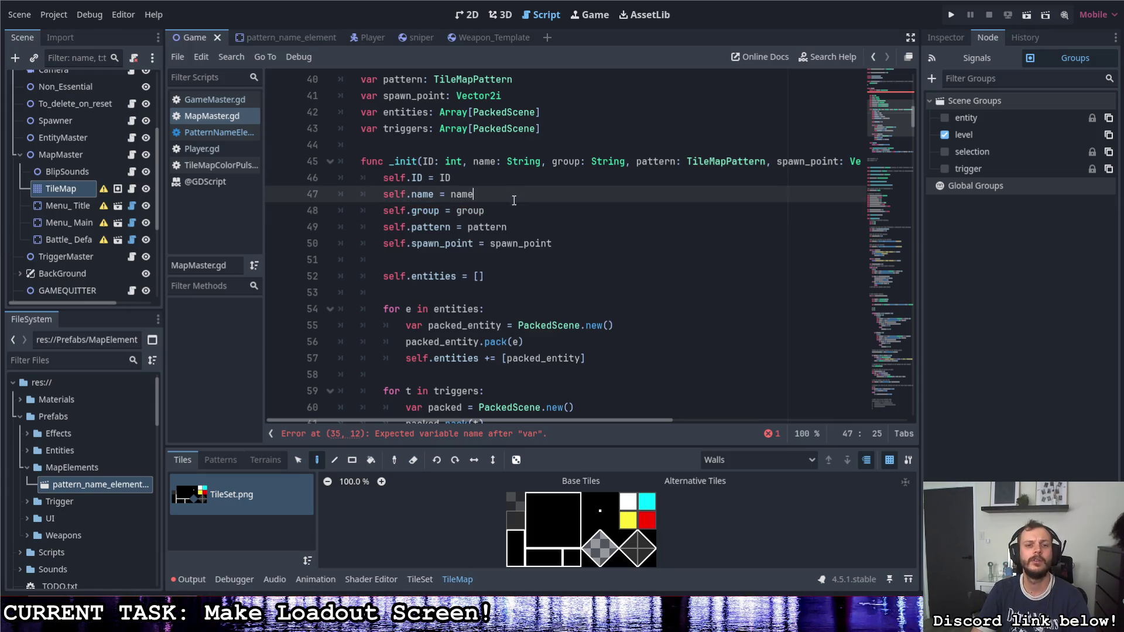
{"action": "scroll", "coordinate": [508, 187], "scroll_direction": "down", "scroll_amount": 1}
{"action": "scroll", "coordinate": [508, 194], "scroll_direction": "up", "scroll_amount": 4}
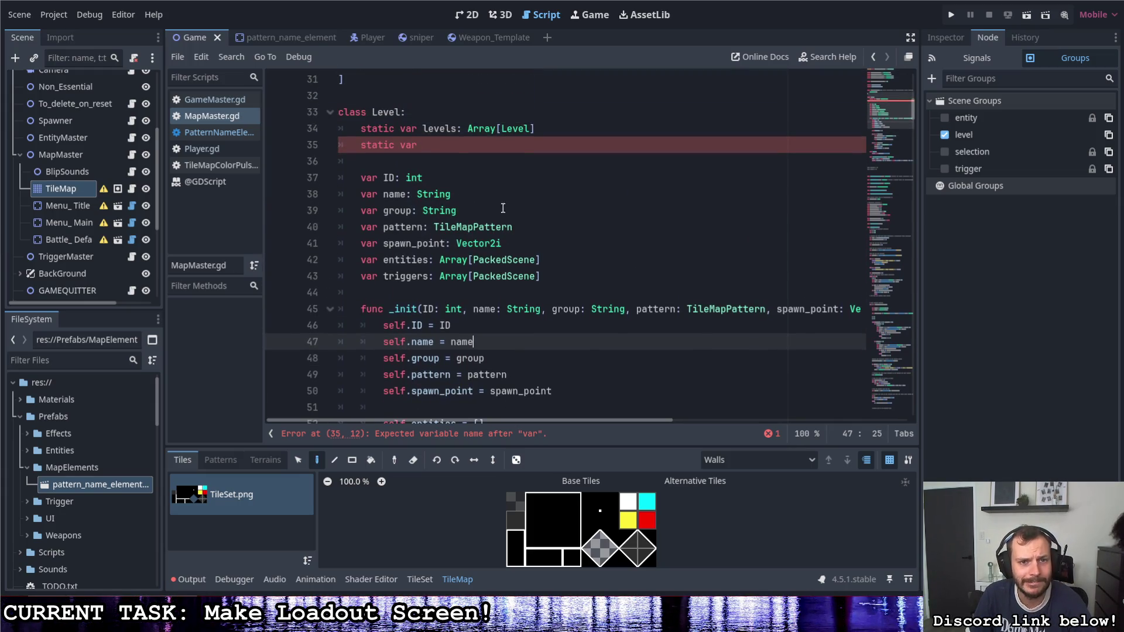
Step: Delete the unfinished 'static var' line below the levels declaration
{"action": "left_click", "coordinate": [459, 146]}
{"action": "left_click_drag", "start_coordinate": [460, 146], "coordinate": [360, 147]}
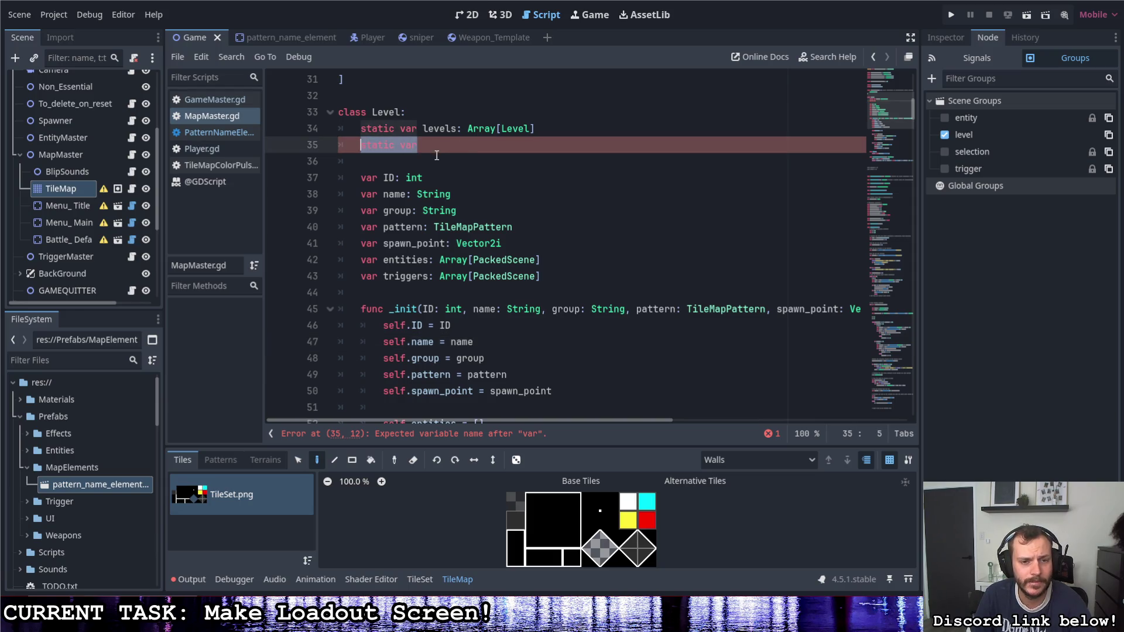
{"action": "key", "text": "BackSpace"}
{"action": "key", "text": "BackSpace"}
{"action": "key", "text": "BackSpace"}
{"action": "scroll", "coordinate": [461, 151], "scroll_direction": "down", "scroll_amount": 5}
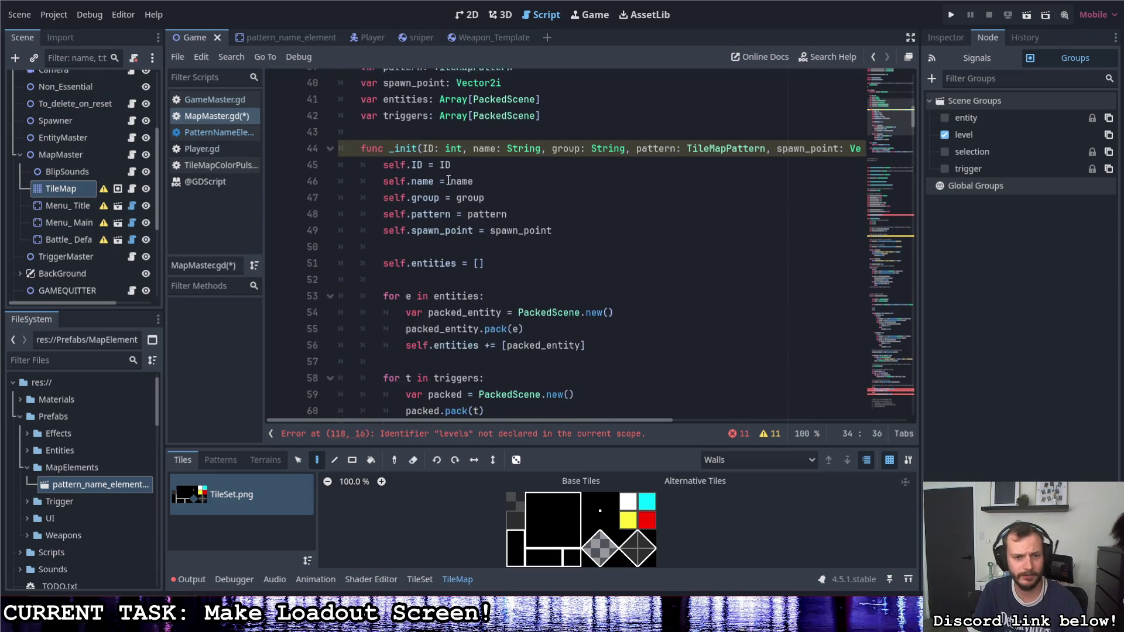
{"action": "scroll", "coordinate": [461, 151], "scroll_direction": "up", "scroll_amount": 5}
Step: Write the header 'static func get_level_by_name(name)' in the Level class
{"action": "key", "text": "Return"}
{"action": "key", "text": "Return"}
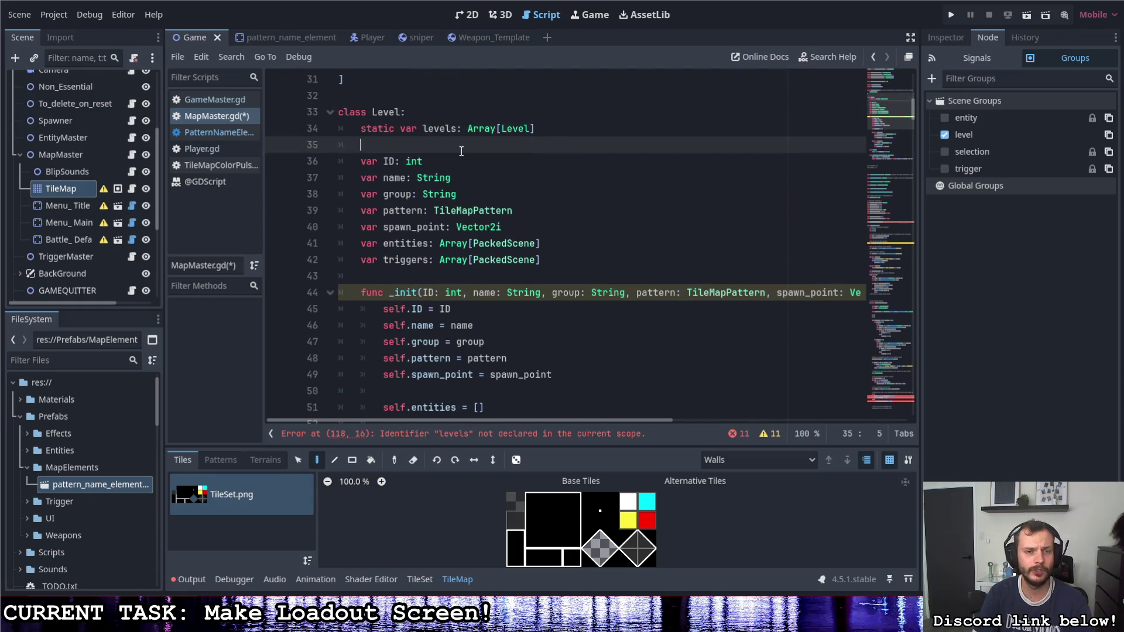
{"action": "type", "text": "static func get_level_by_"}
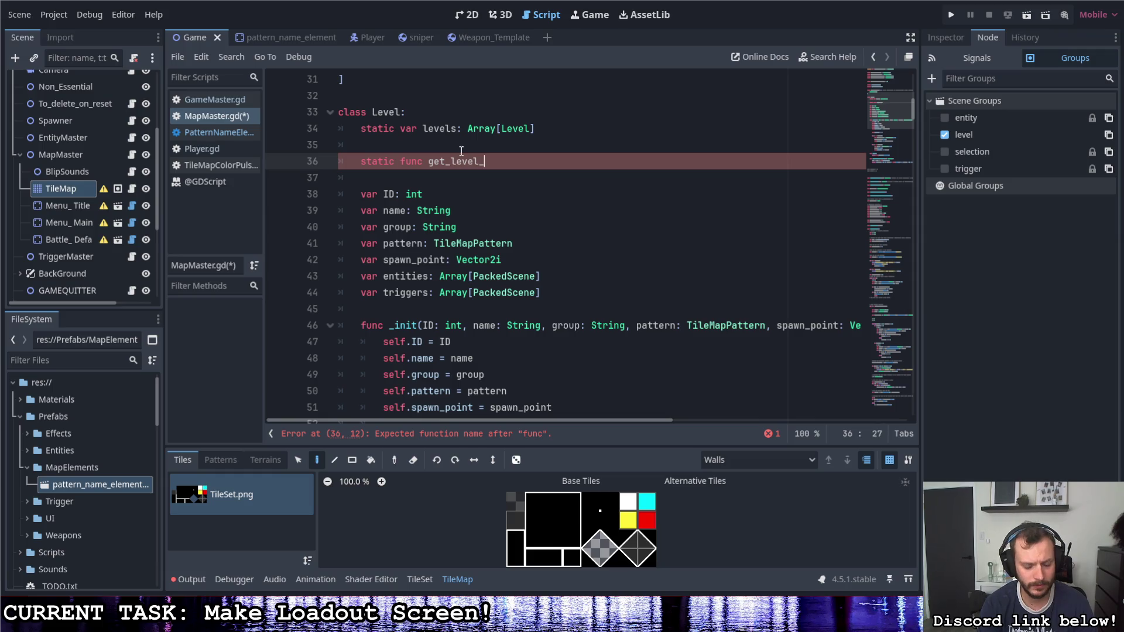
{"action": "type", "text": "name:"}
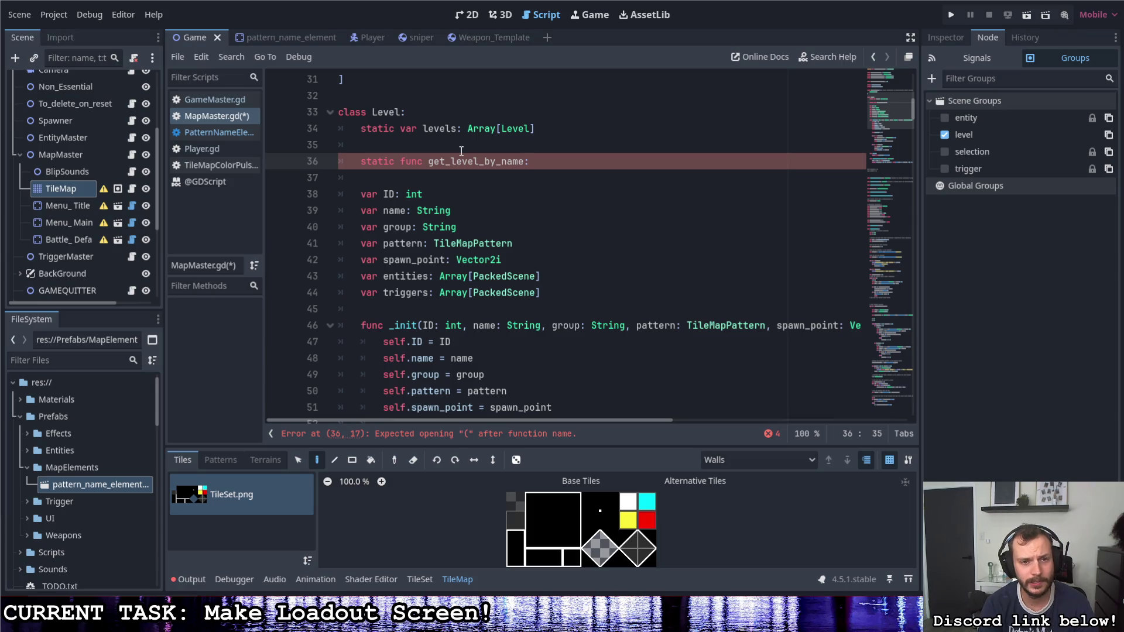
{"action": "key", "text": "BackSpace"}
{"action": "type", "text": "(name)"}
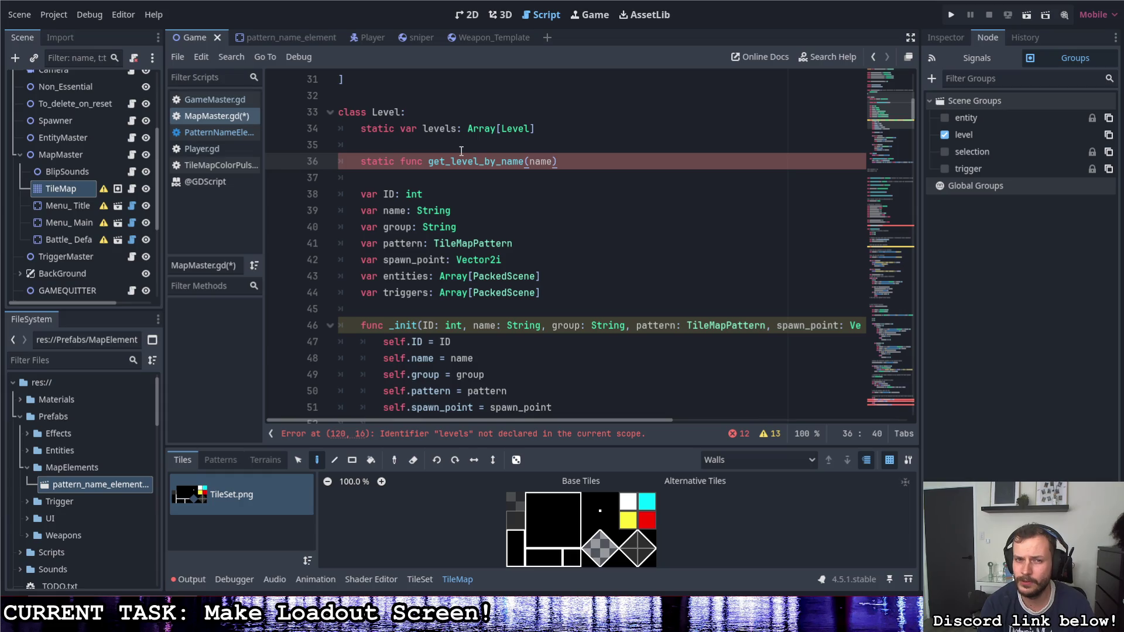
{"action": "key", "text": "Left"}
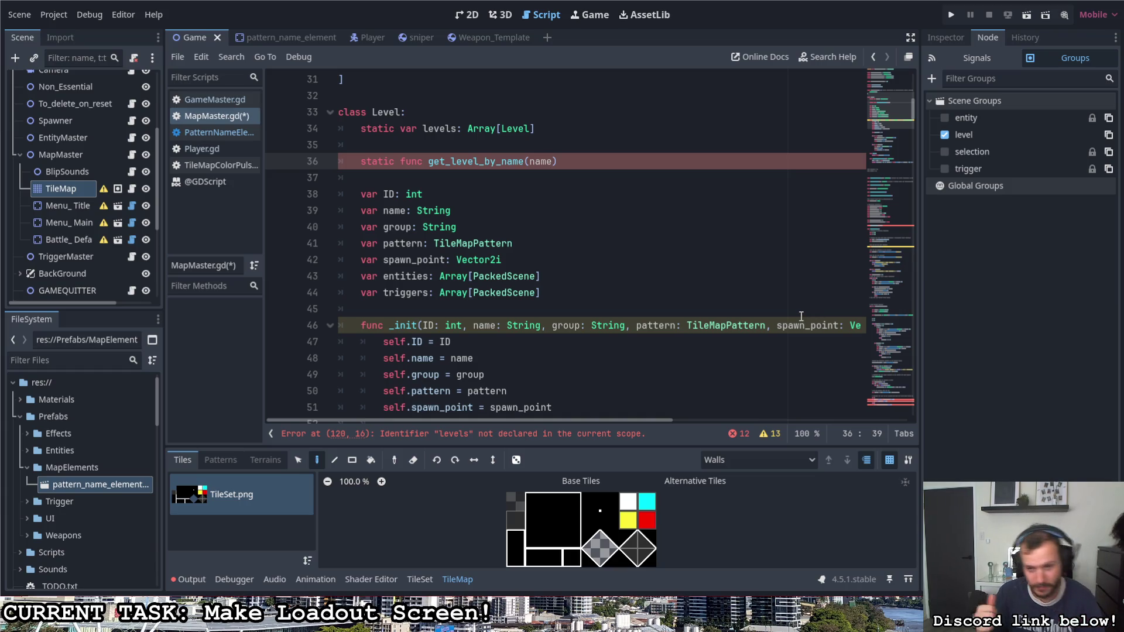
{"action": "type", "text": ":"}
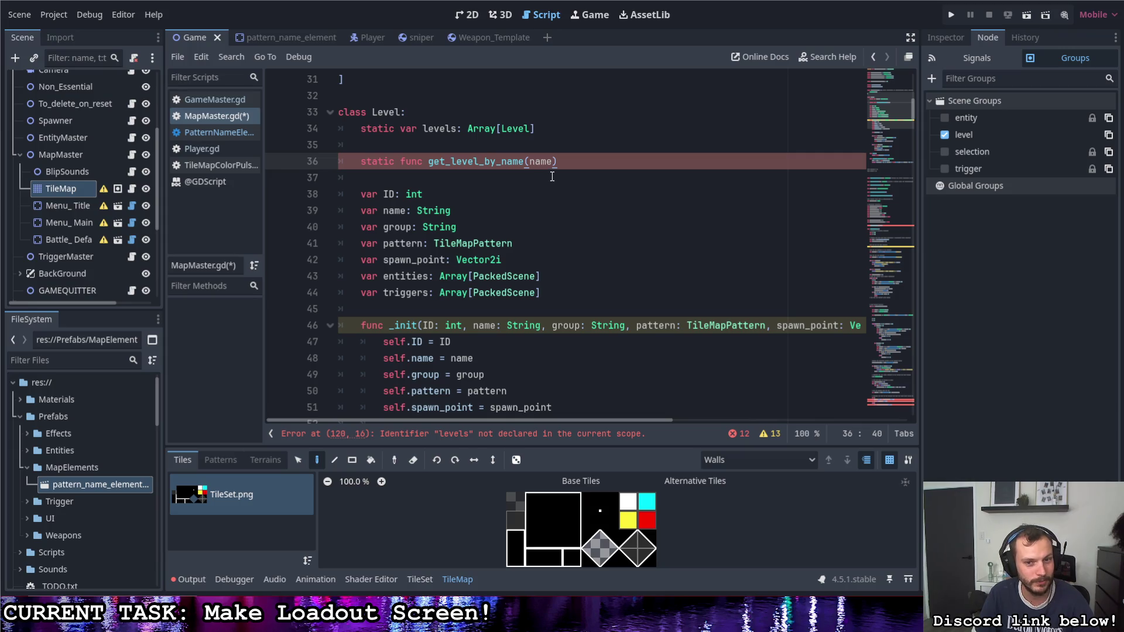
Step: Shorten the function name to get_level by deleting '_by_name'
{"action": "key", "text": "Left"}
{"action": "left_click_drag", "start_coordinate": [524, 162], "coordinate": [481, 163]}
{"action": "key", "text": "BackSpace"}
Step: Replace the name parameter with 'group: Strubg', a misspelled String type hint
{"action": "left_click", "coordinate": [507, 162]}
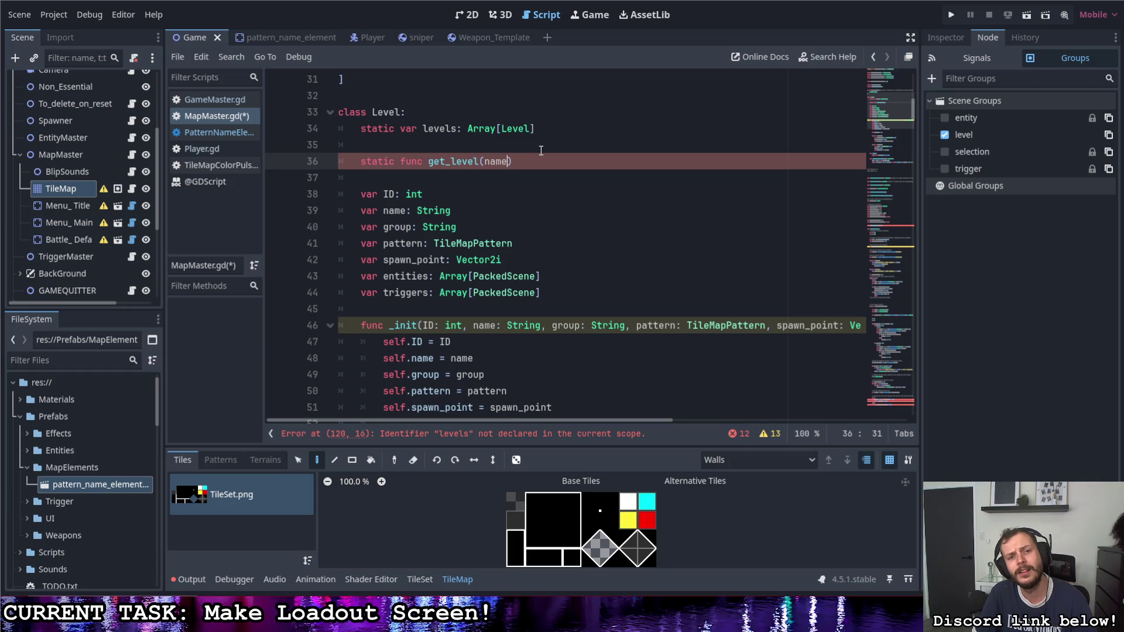
{"action": "key", "text": "BackSpace"}
{"action": "key", "text": "BackSpace"}
{"action": "key", "text": "BackSpace"}
{"action": "type", "text": "grouo"}
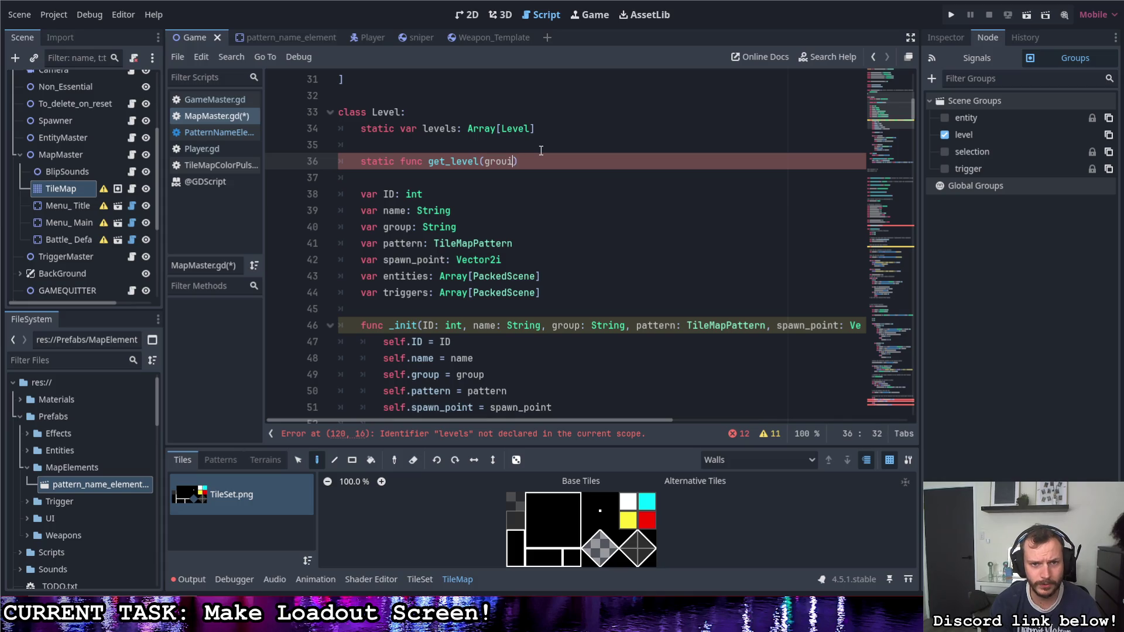
{"action": "key", "text": "BackSpace"}
{"action": "type", "text": "p: Sr"}
{"action": "key", "text": "BackSpace"}
{"action": "type", "text": "trubg"}
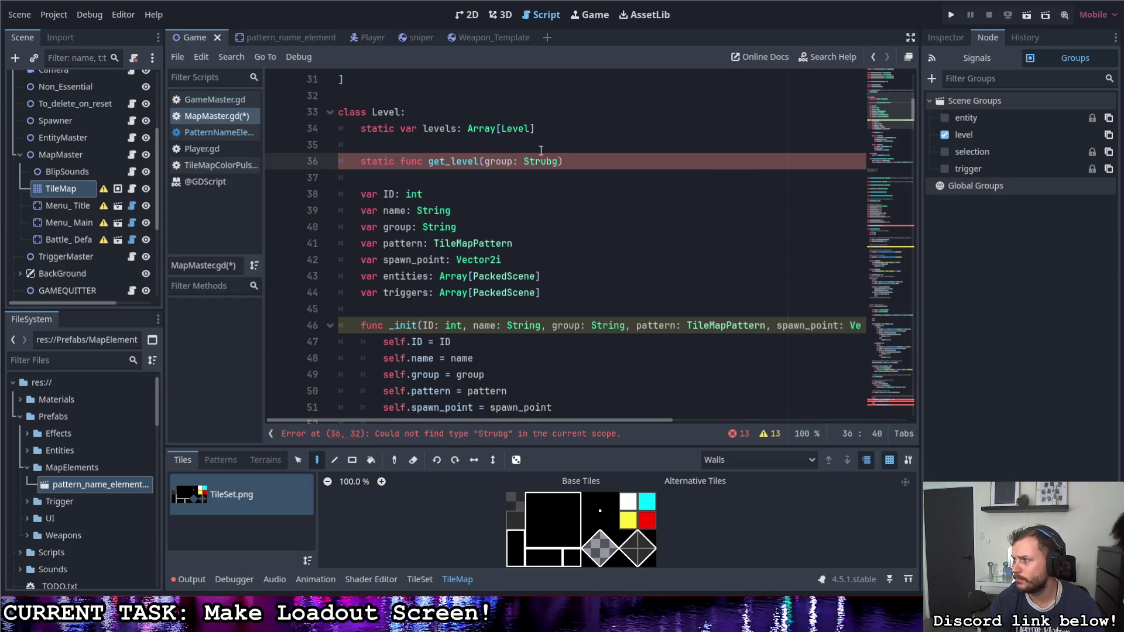
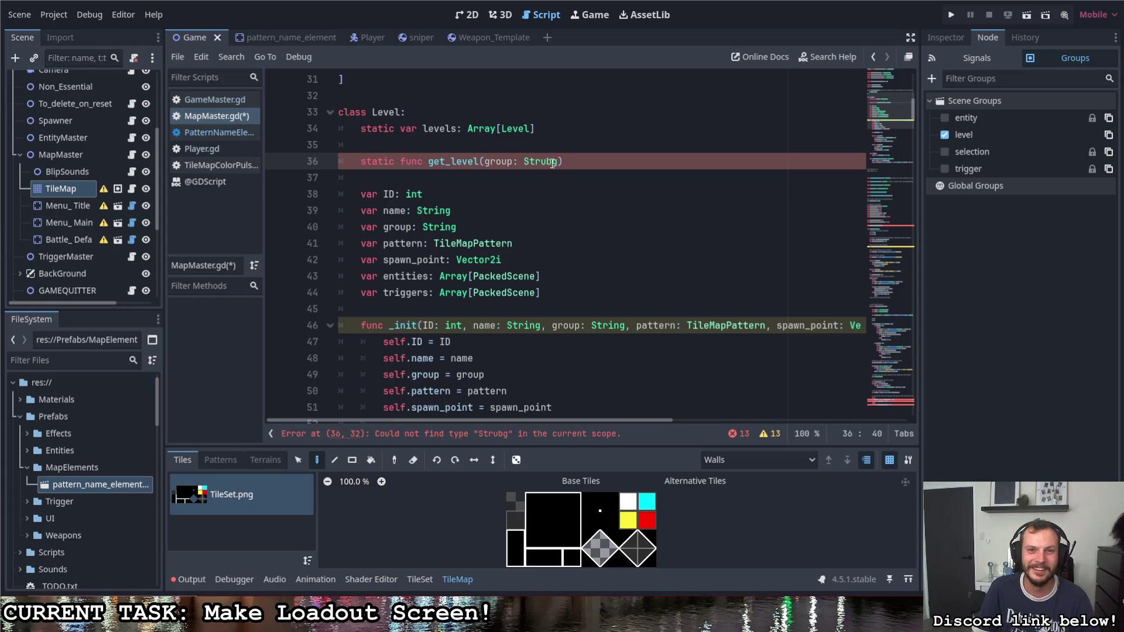
Step: Correct the type to String and add a second parameter name: String to get_level, leaving a blank line above it
{"action": "key", "text": "BackSpace"}
{"action": "key", "text": "BackSpace"}
{"action": "key", "text": "BackSpace"}
{"action": "type", "text": "i"}
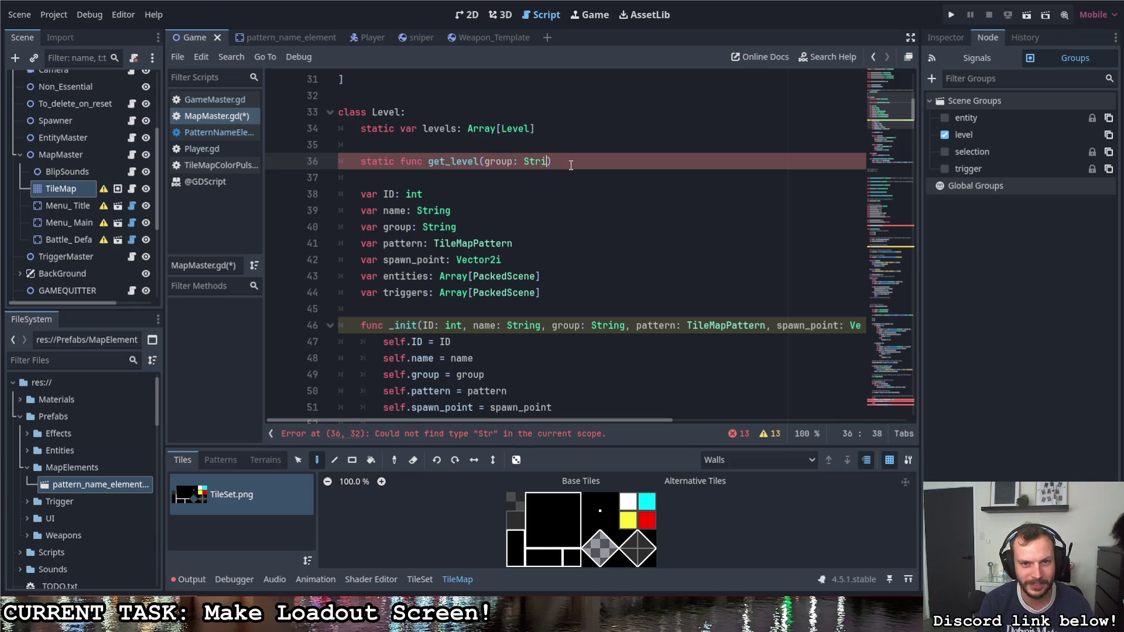
{"action": "type", "text": "ng"}
{"action": "type", "text": ", name"}
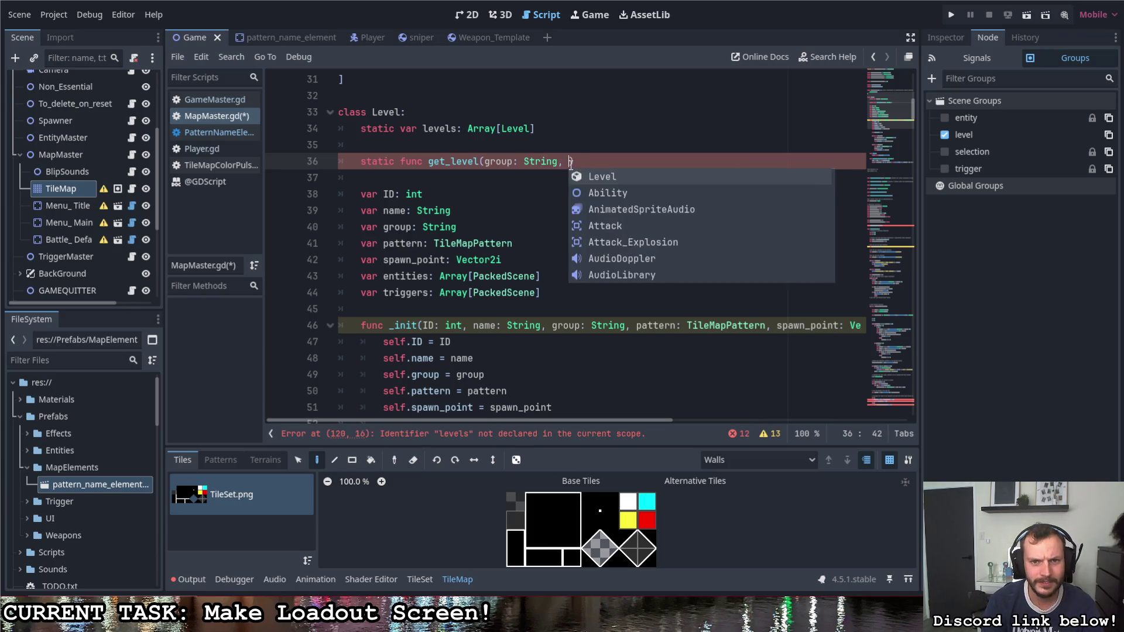
{"action": "type", "text": ": St"}
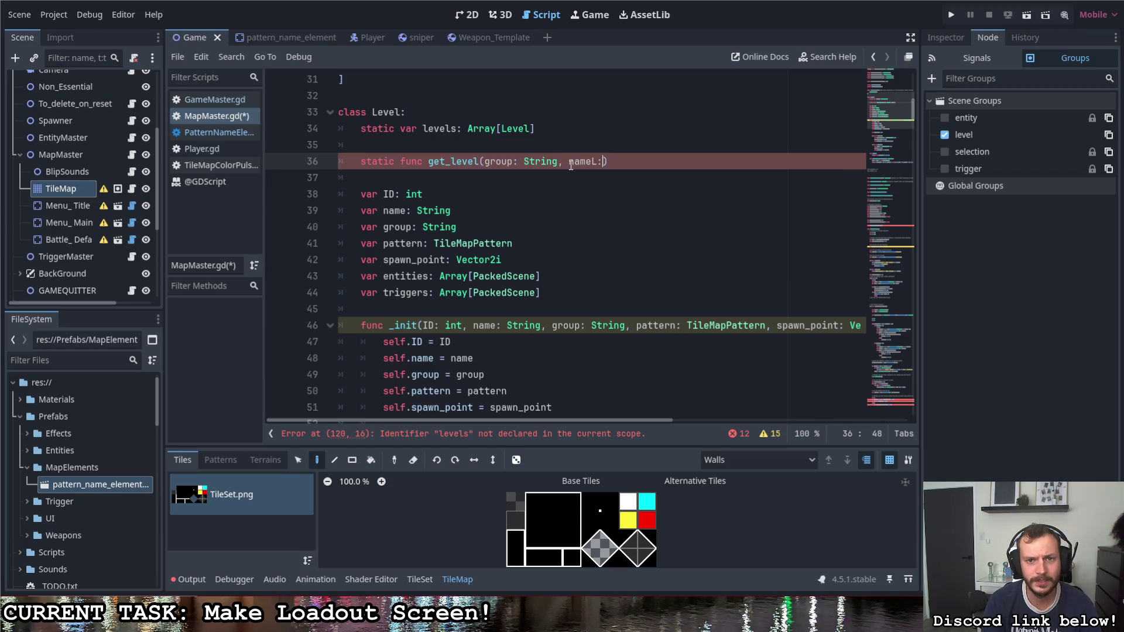
{"action": "type", "text": "ring"}
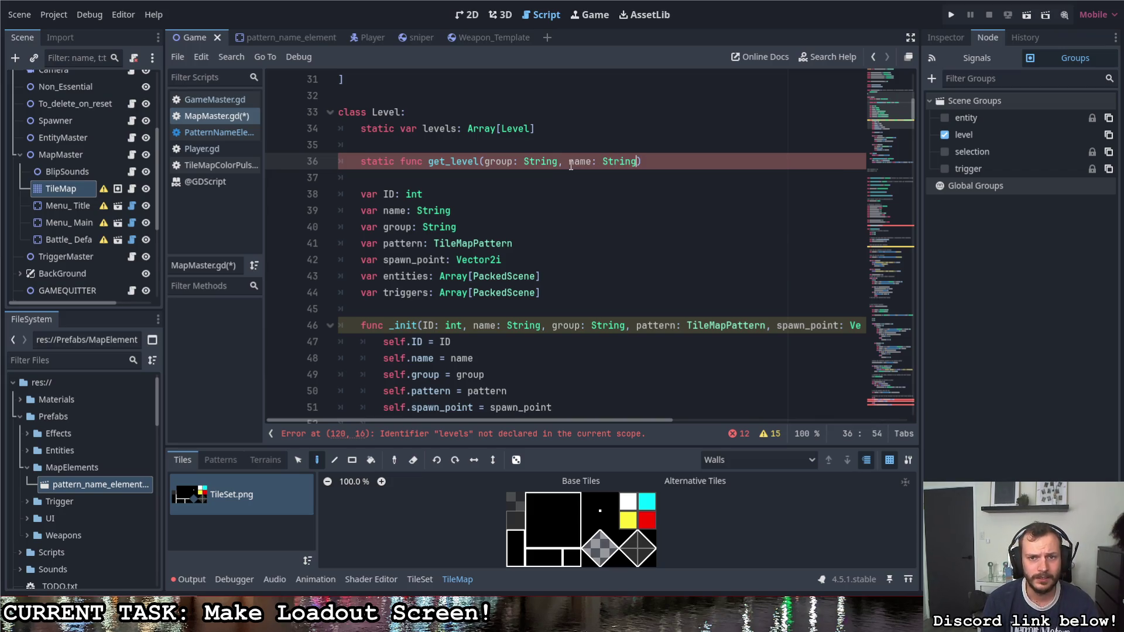
{"action": "type", "text": ")"}
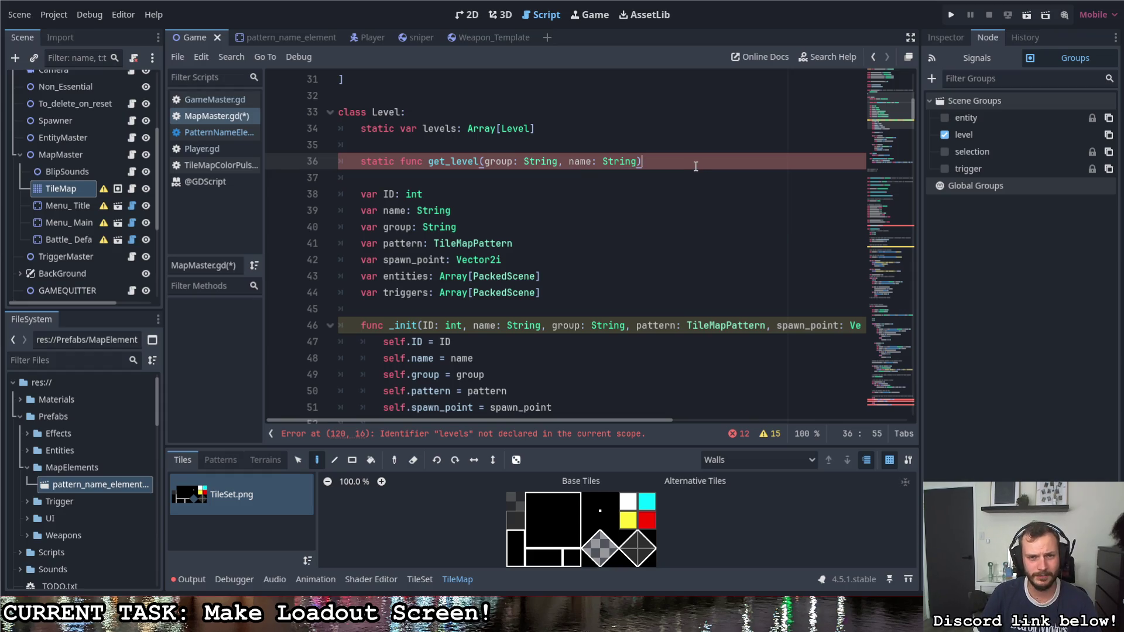
{"action": "type", "text": ":"}
{"action": "key", "text": "Return"}
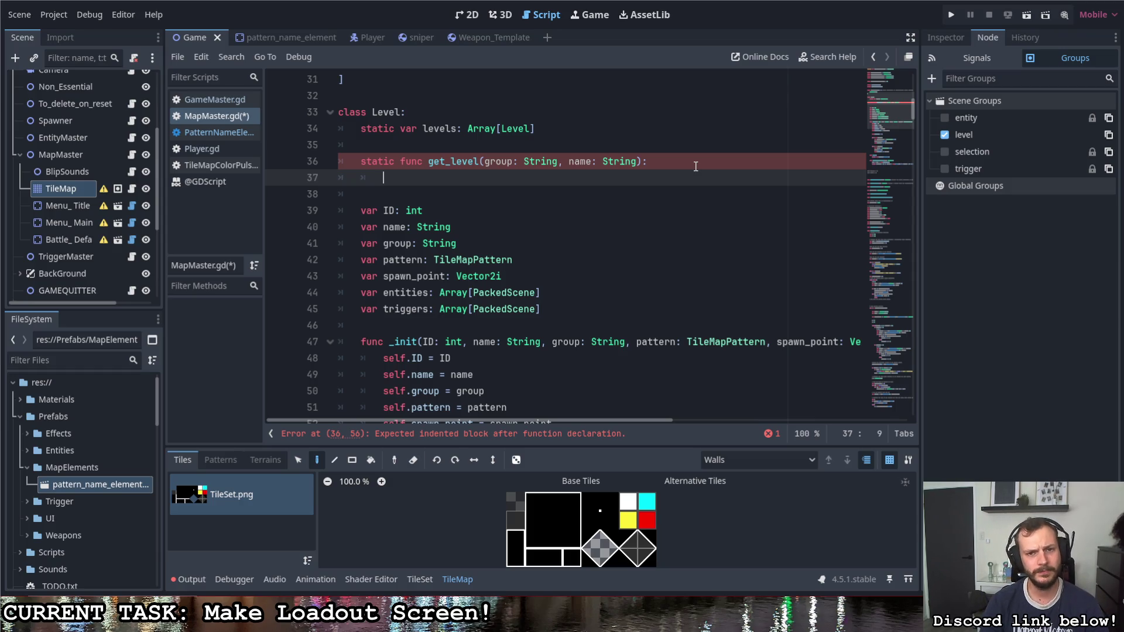
{"action": "key", "text": "ctrl+shift+Return"}
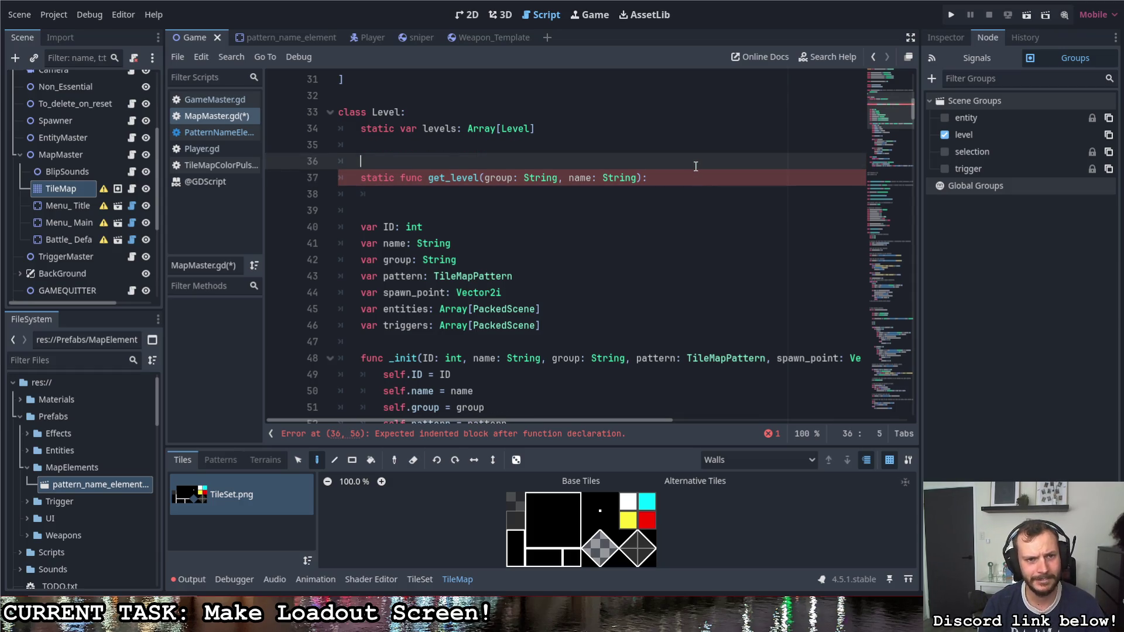
Step: Above get_level, add static func get_levels_in_group(group: String) with a 'var ret' body line
{"action": "key", "text": "ctrl+shift+Return"}
{"action": "type", "text": "static "}
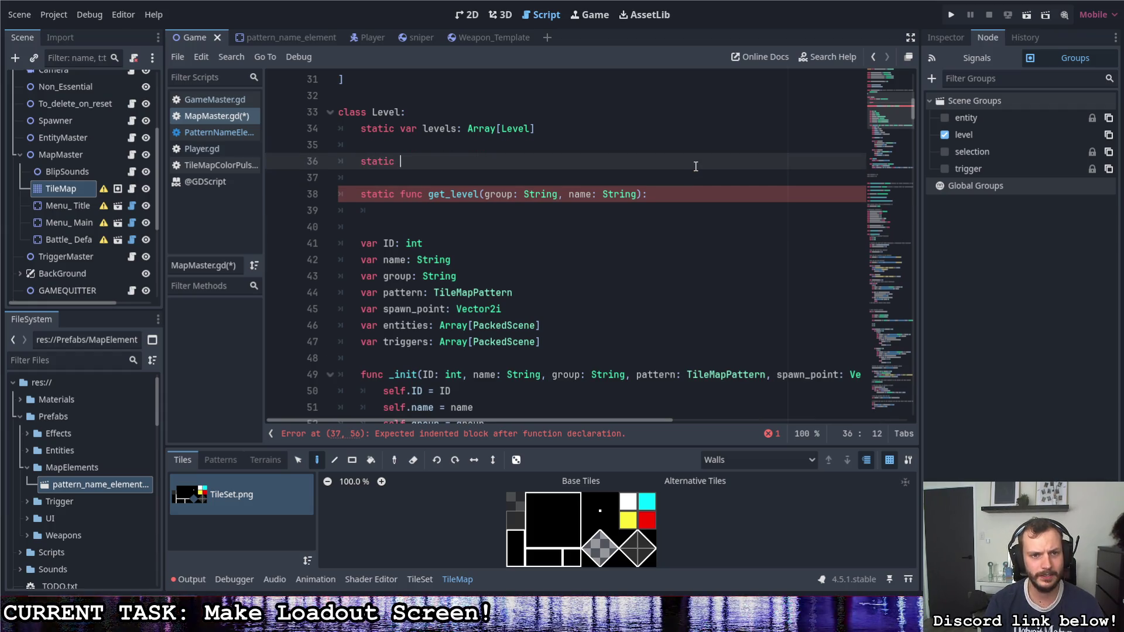
{"action": "type", "text": "func get"}
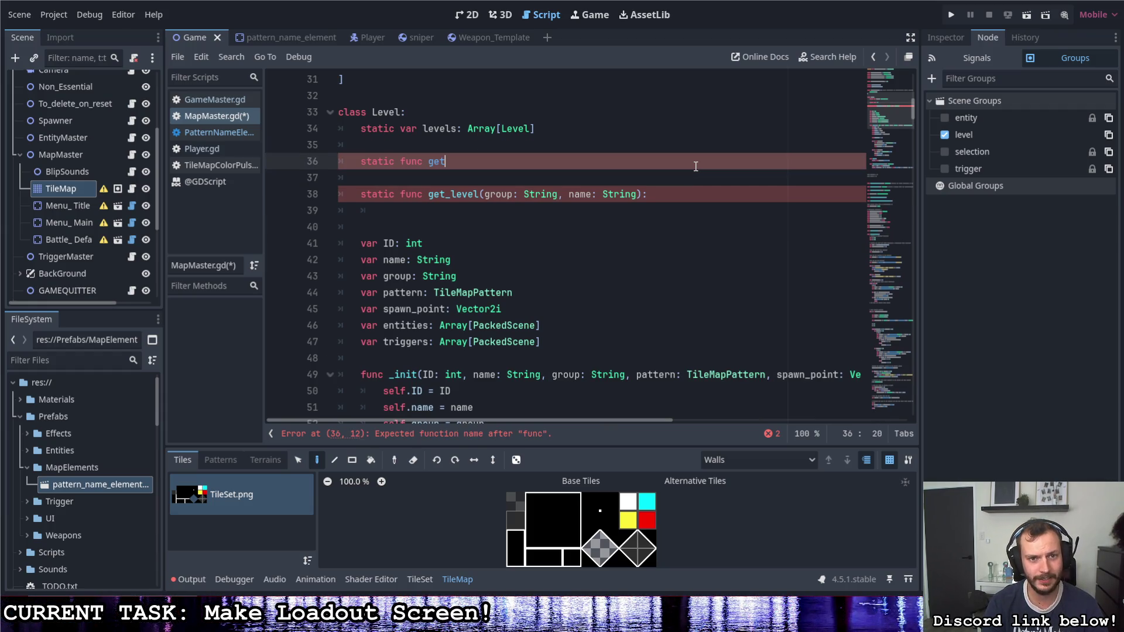
{"action": "type", "text": "_level"}
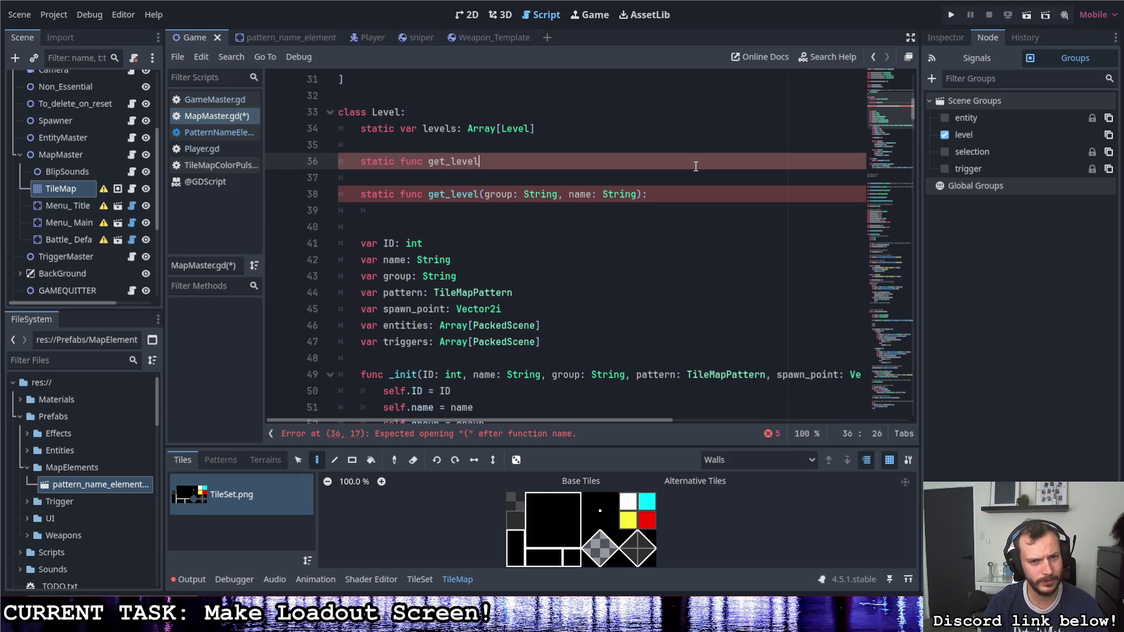
{"action": "type", "text": "s_in_group"}
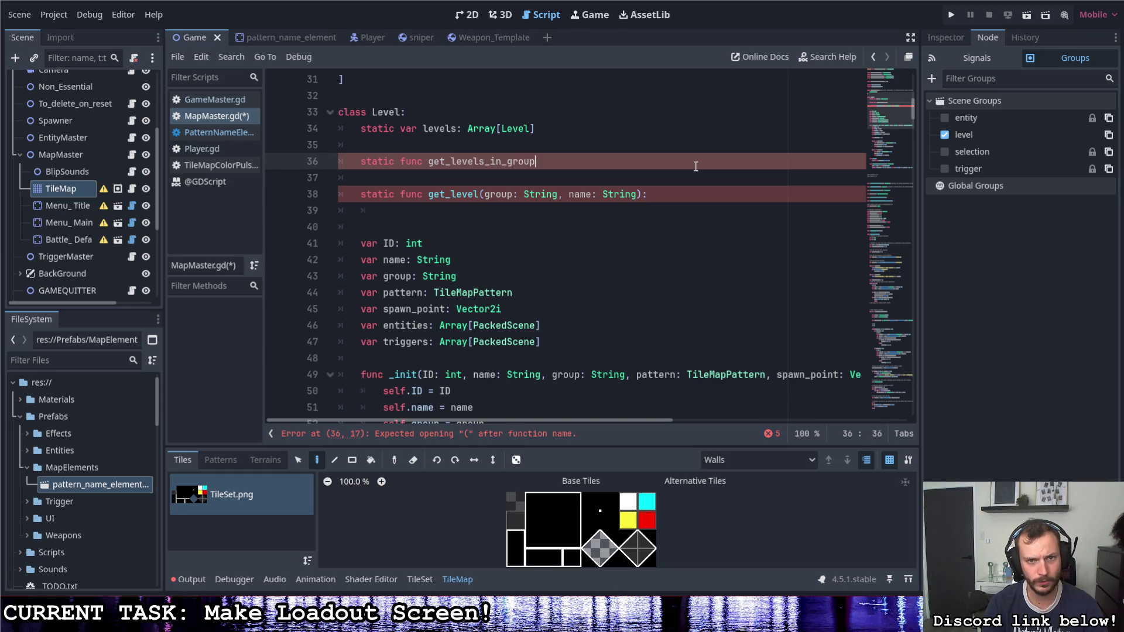
{"action": "type", "text": "(group)"}
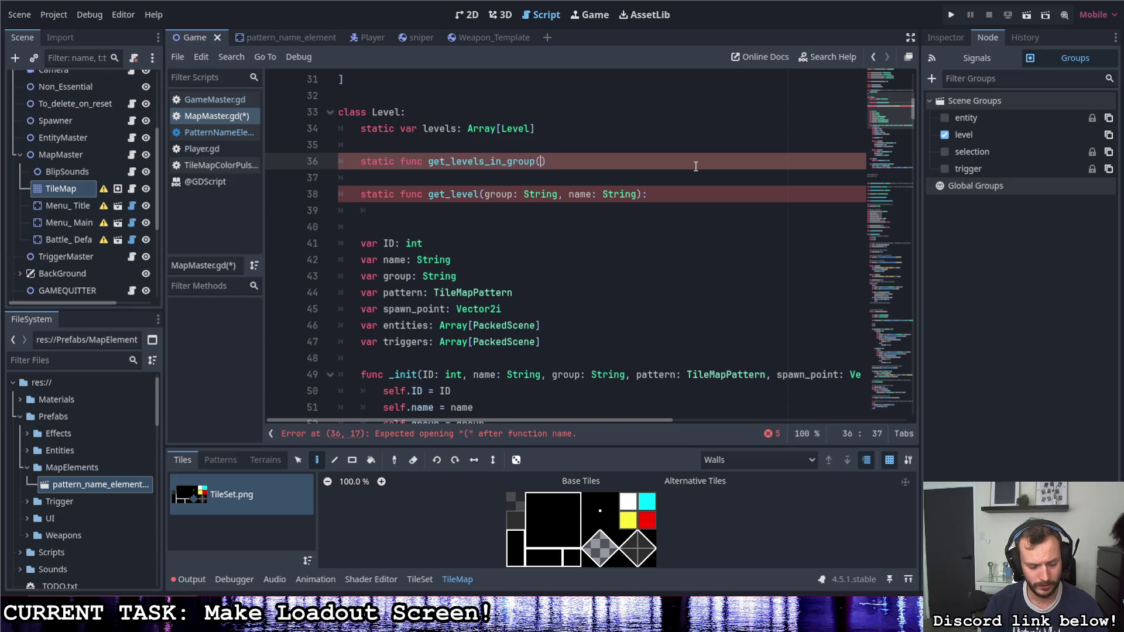
{"action": "key", "text": "Left"}
{"action": "type", "text": ": String"}
{"action": "key", "text": "End"}
{"action": "type", "text": ":"}
{"action": "key", "text": "Return"}
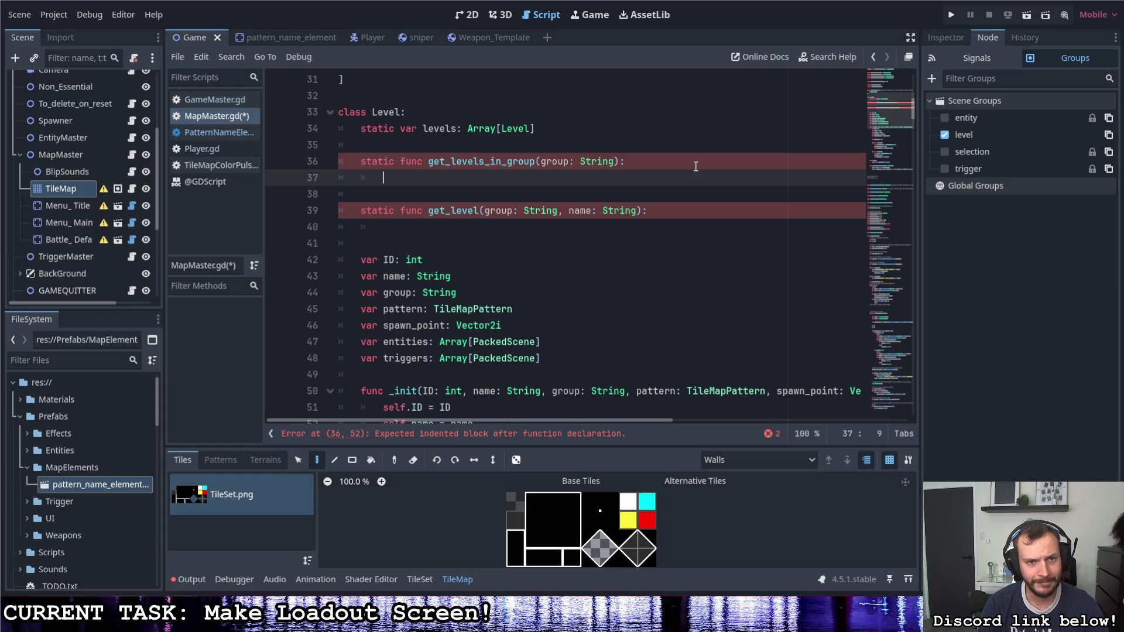
{"action": "type", "text": "var ret"}
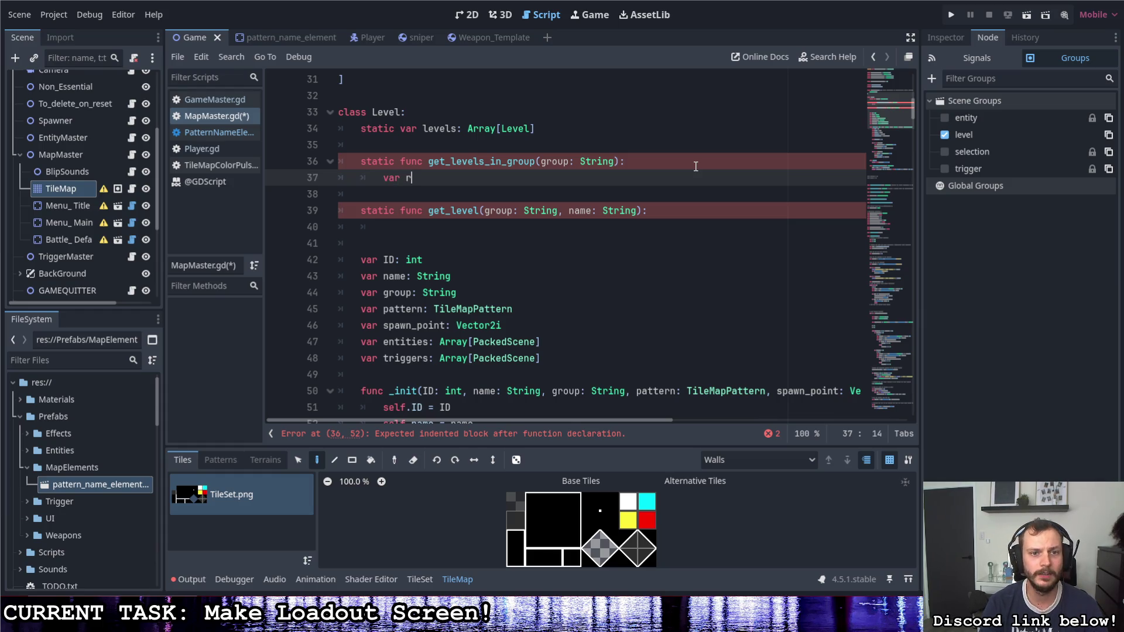
Step: Give get_levels_in_group the return type -> Array[Level]
{"action": "left_click", "coordinate": [634, 162]}
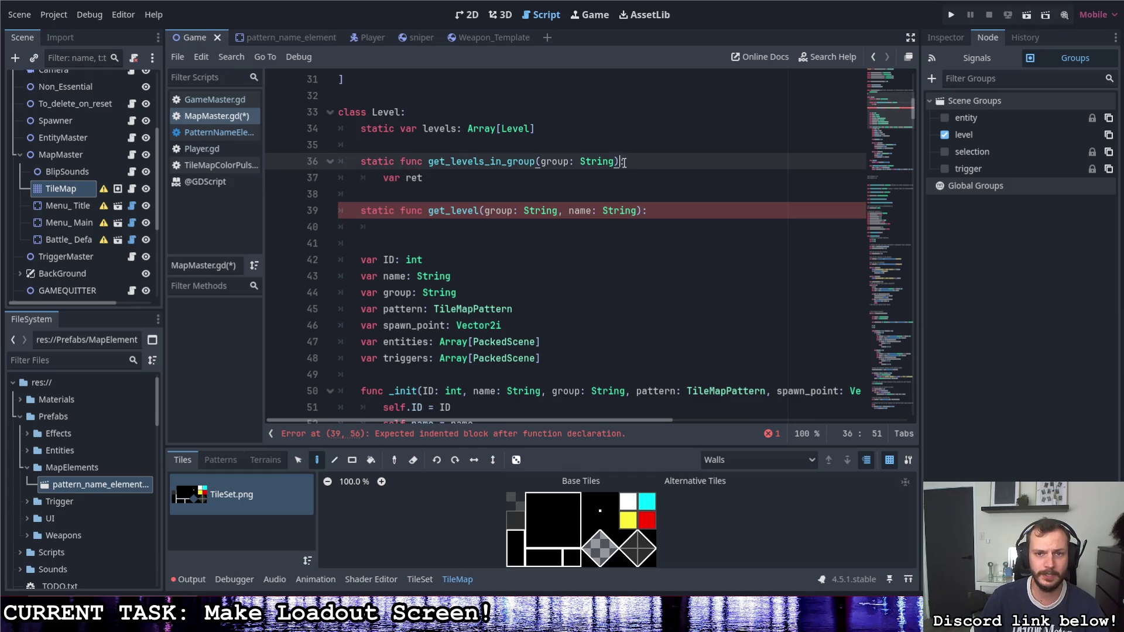
{"action": "type", "text": " -> Array*"}
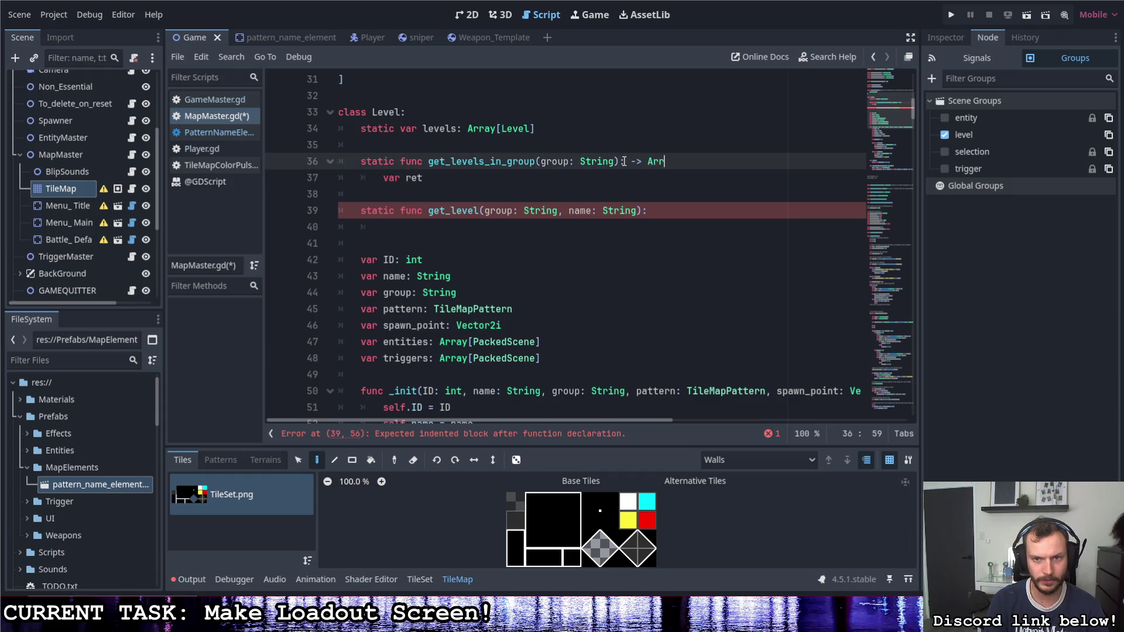
{"action": "key", "text": "BackSpace"}
{"action": "type", "text": "[Level"}
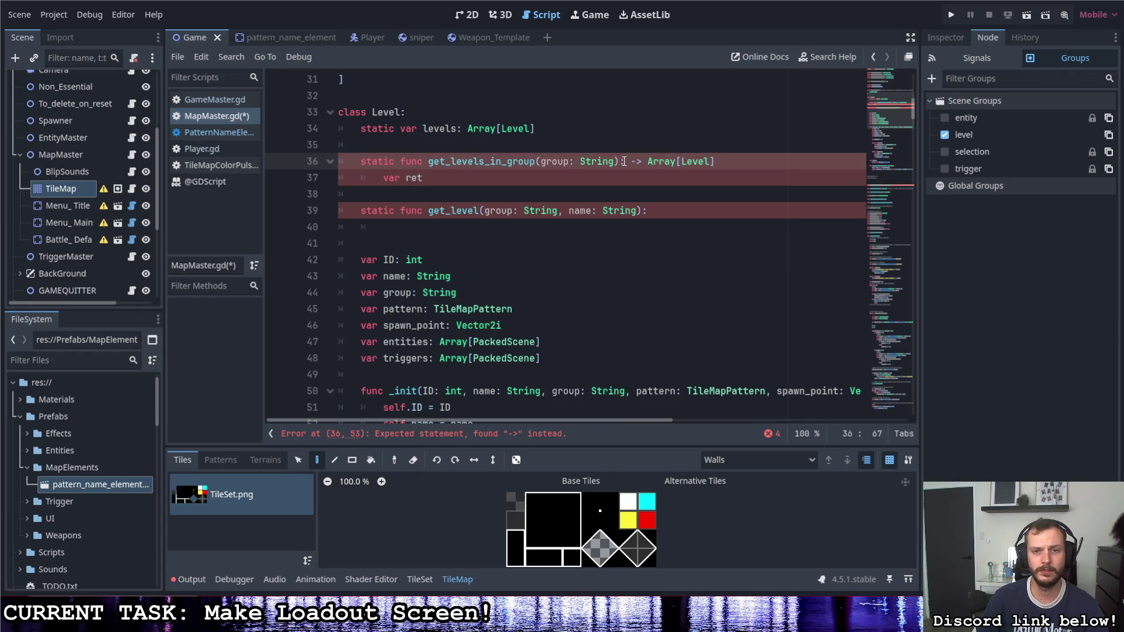
{"action": "key", "text": "Down"}
{"action": "left_click", "coordinate": [625, 162]}
{"action": "key", "text": "BackSpace"}
{"action": "key", "text": "End"}
{"action": "type", "text": ":"}
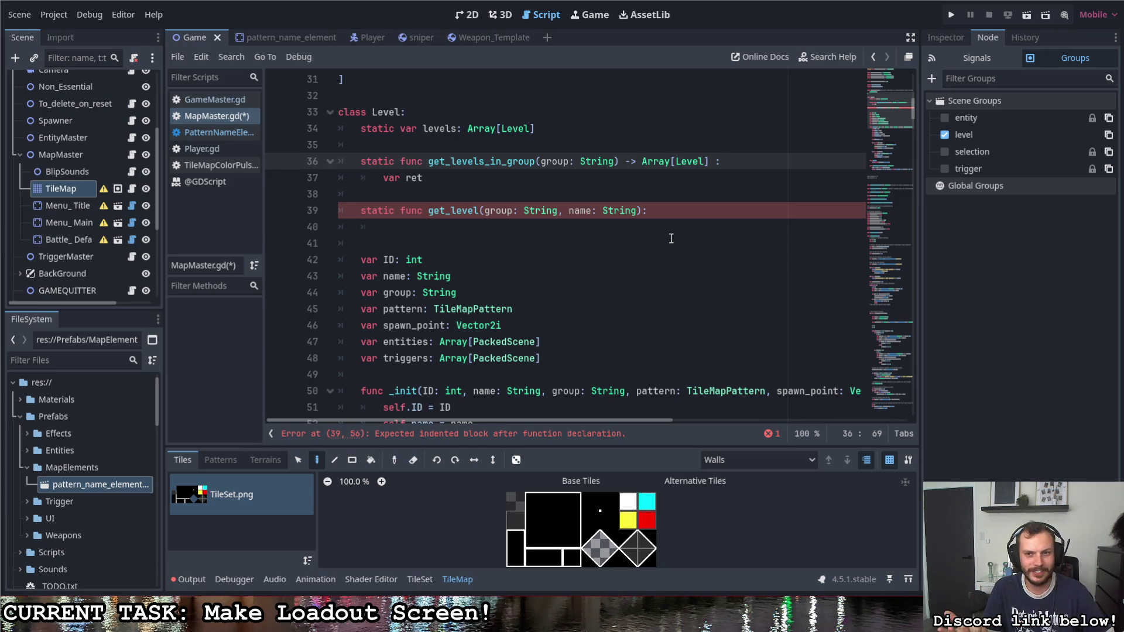
Step: Remove the space before the colon and give get_level a -> Level return type
{"action": "key", "text": "BackSpace"}
{"action": "key", "text": "Down"}
{"action": "key", "text": "Down"}
{"action": "key", "text": "Down"}
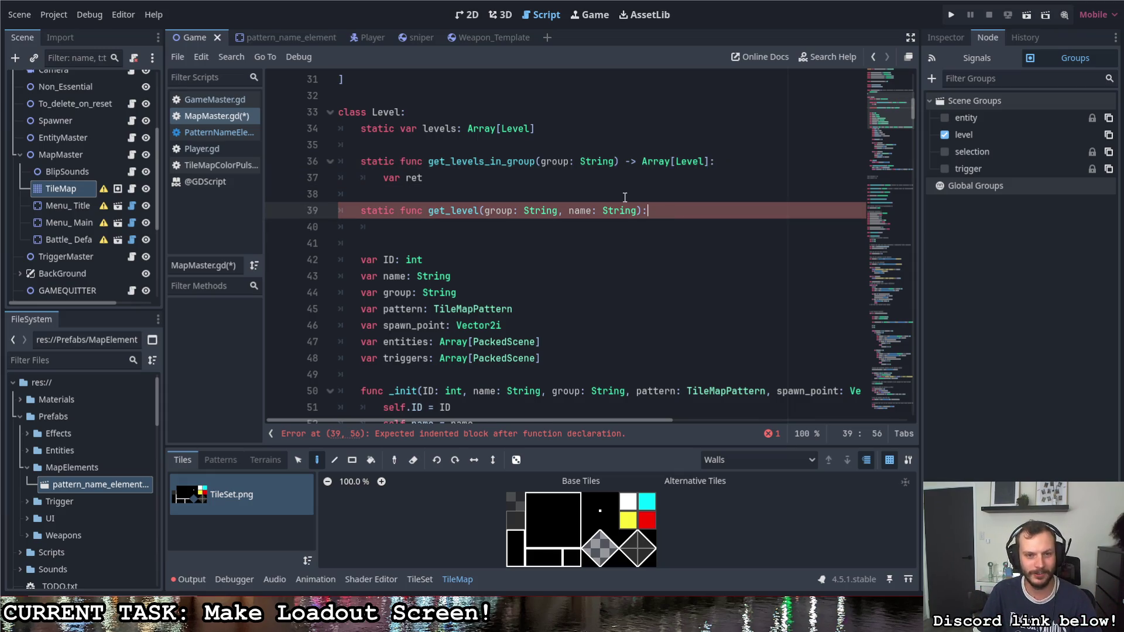
{"action": "left_click", "coordinate": [643, 212]}
{"action": "type", "text": "-> Arr"}
{"action": "key", "text": "BackSpace"}
{"action": "key", "text": "BackSpace"}
{"action": "key", "text": "BackSpace"}
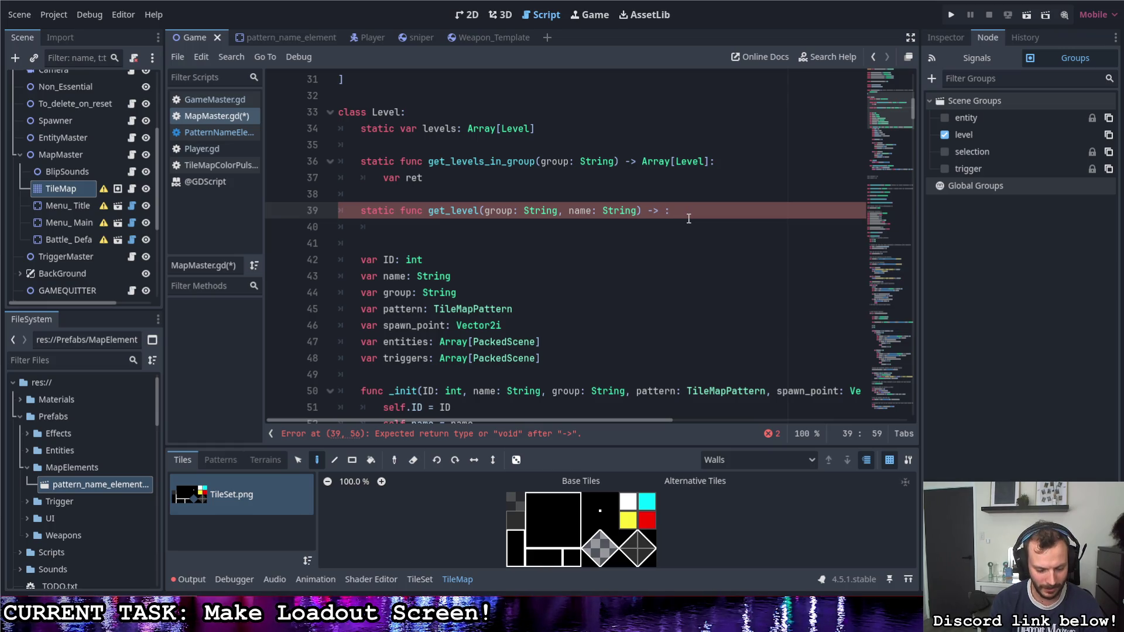
{"action": "type", "text": "Level"}
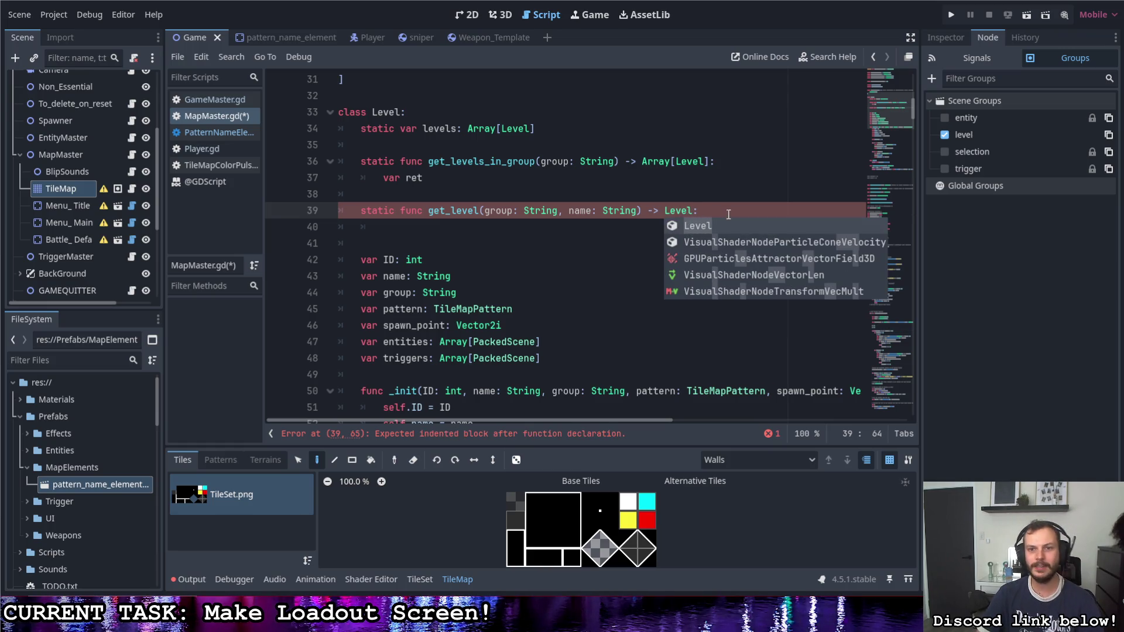
{"action": "key", "text": "Escape"}
{"action": "left_click", "coordinate": [664, 232]}
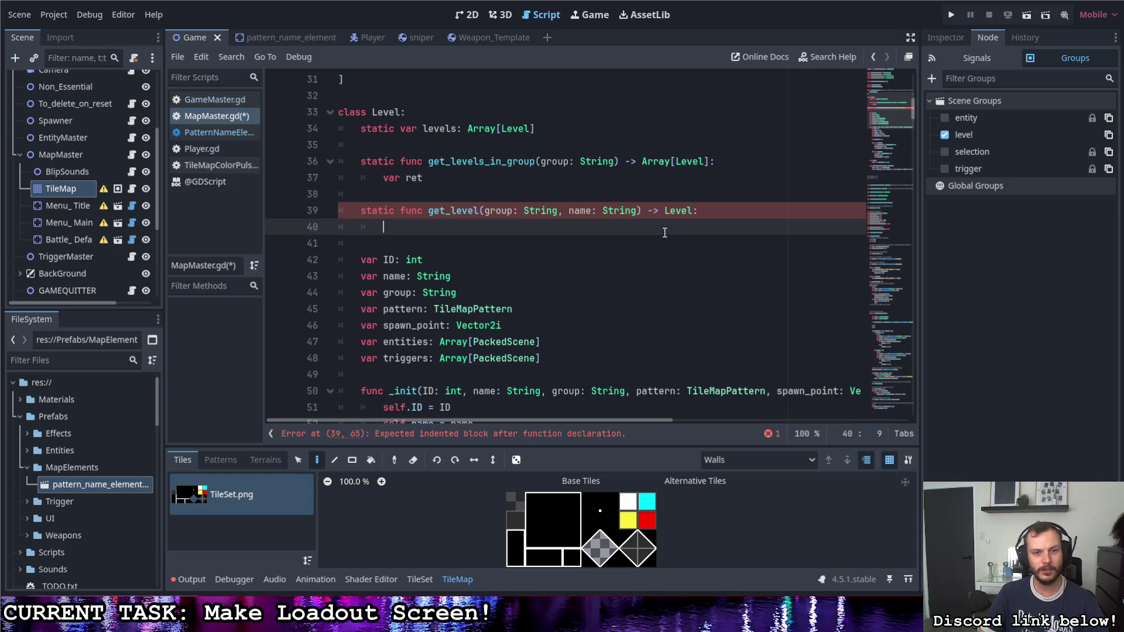
Step: Add a 'return ret' line below var ret in get_levels_in_group
{"action": "left_click", "coordinate": [595, 182]}
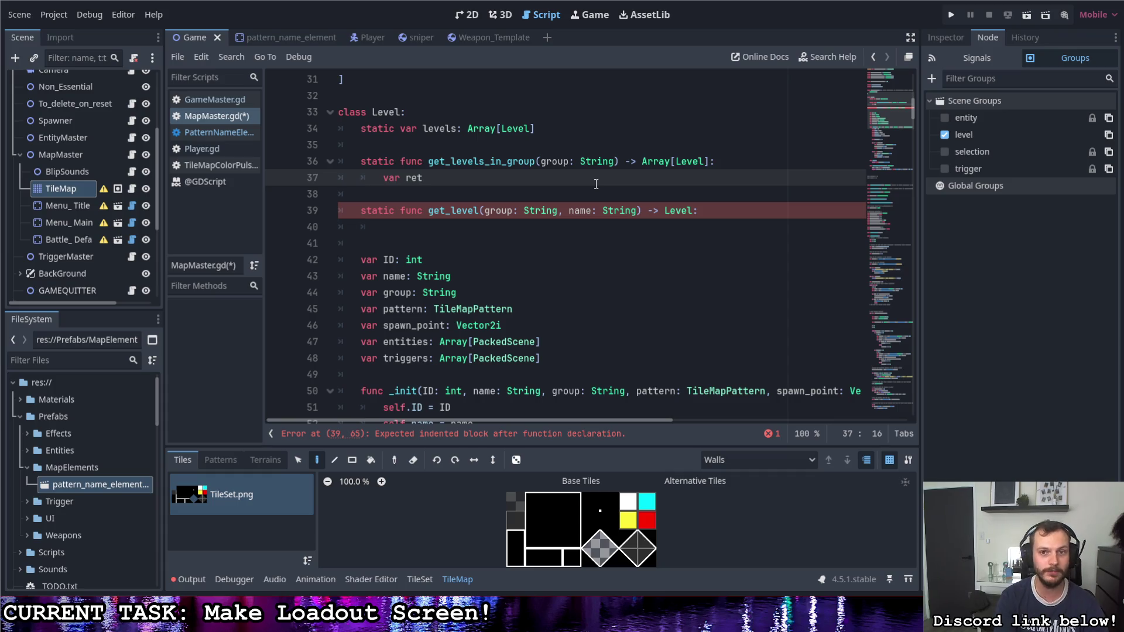
{"action": "key", "text": "Return"}
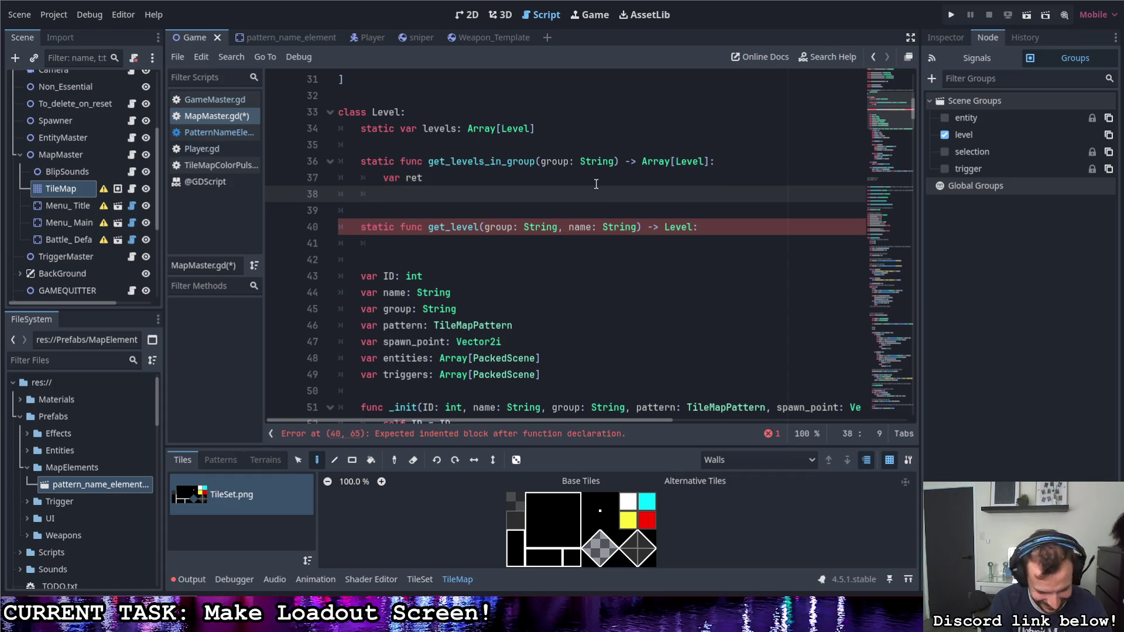
{"action": "key", "text": "Return"}
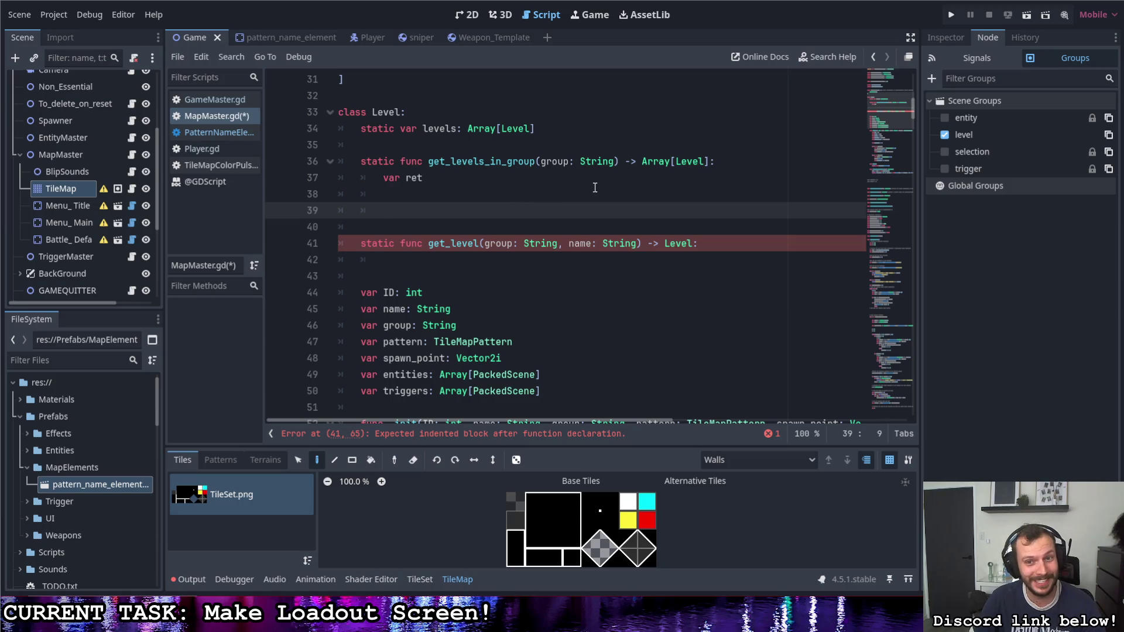
{"action": "left_click", "coordinate": [509, 270]}
{"action": "left_click", "coordinate": [518, 262]}
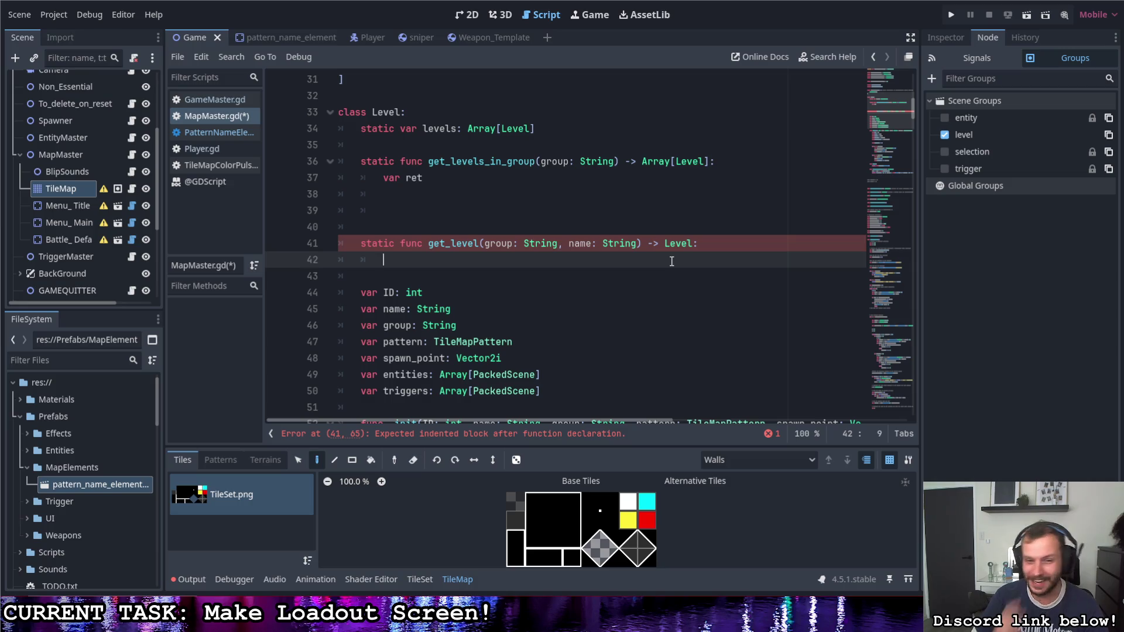
{"action": "left_click", "coordinate": [498, 195]}
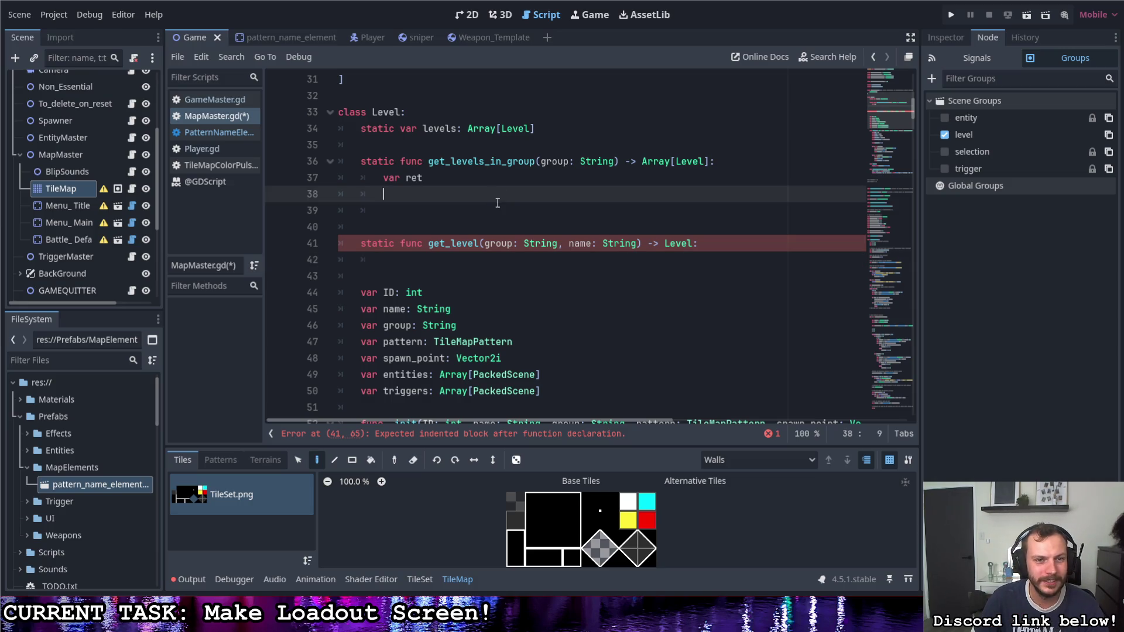
{"action": "left_click", "coordinate": [500, 203]}
{"action": "type", "text": "eturn ret"}
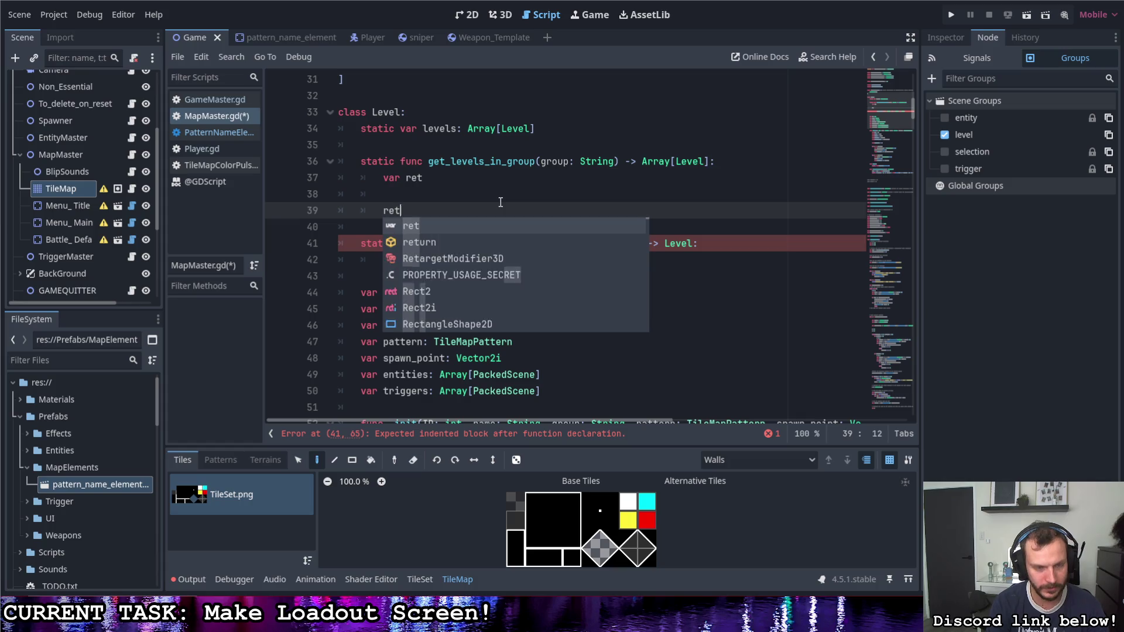
Step: Declare ret as Array[Level] and indent the empty line before return ret
{"action": "left_click", "coordinate": [494, 180]}
{"action": "type", "text": ": Array[Level{"}
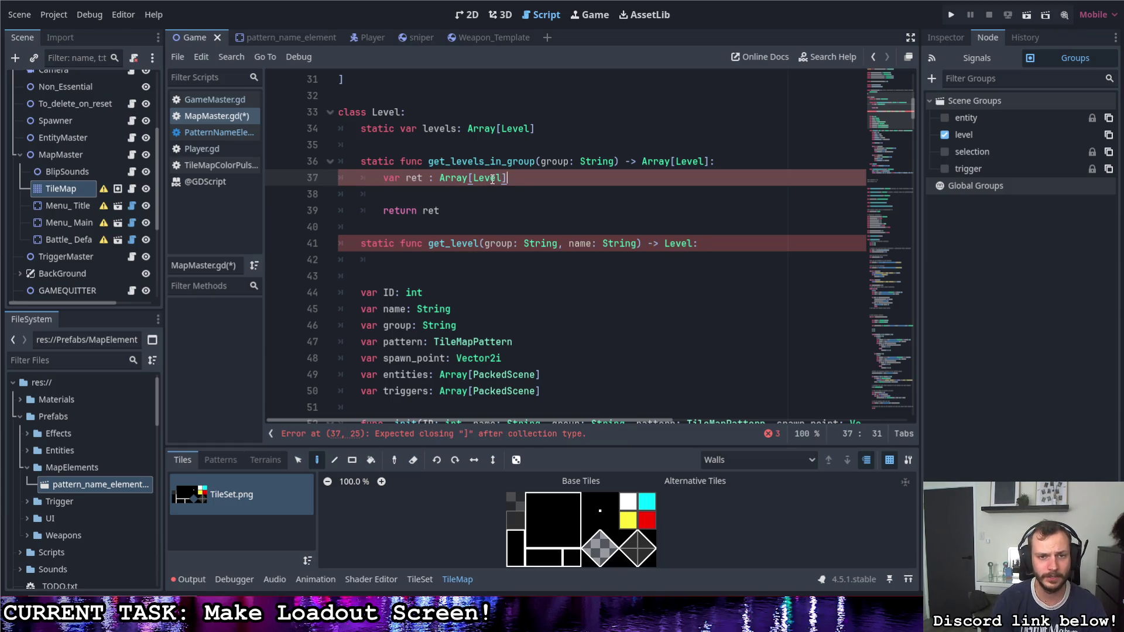
{"action": "key", "text": "BackSpace"}
{"action": "key", "text": "Down"}
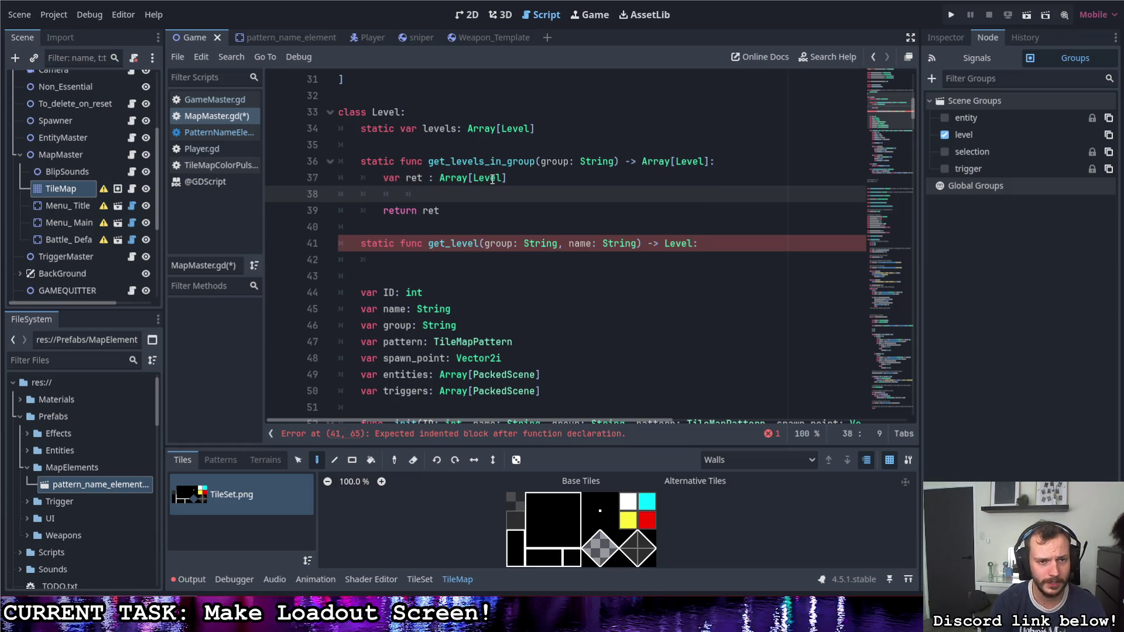
{"action": "key", "text": "Tab"}
{"action": "key", "text": "Tab"}
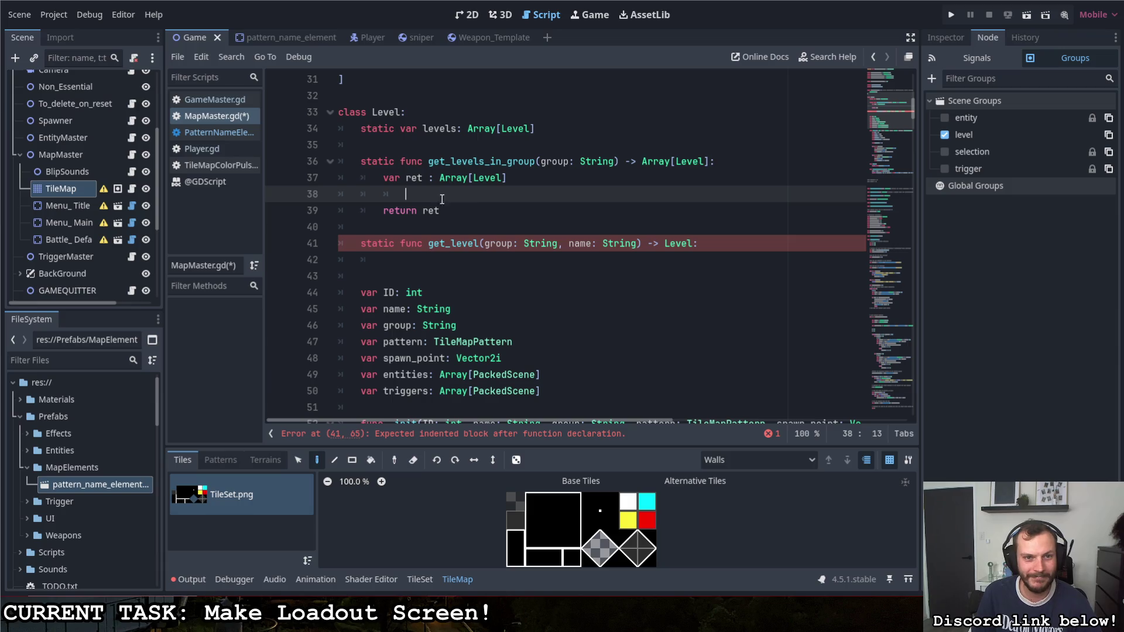
{"action": "left_click", "coordinate": [450, 260]}
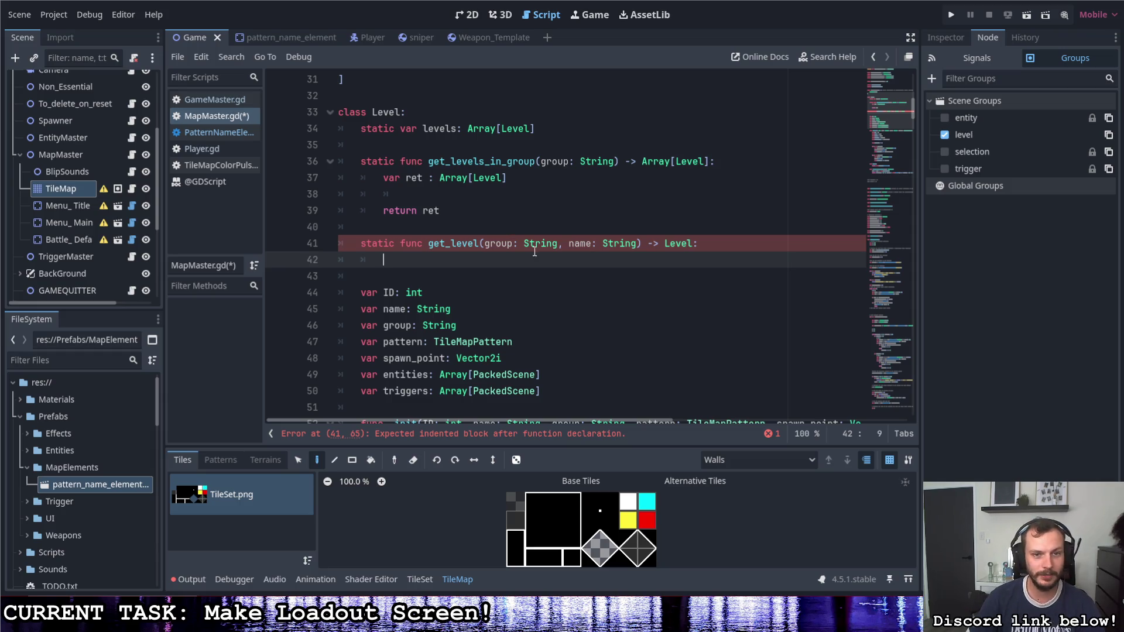
Step: Write 'for l in levels:' with 'if l.group == group:' appending l to ret, then save
{"action": "left_click", "coordinate": [528, 199]}
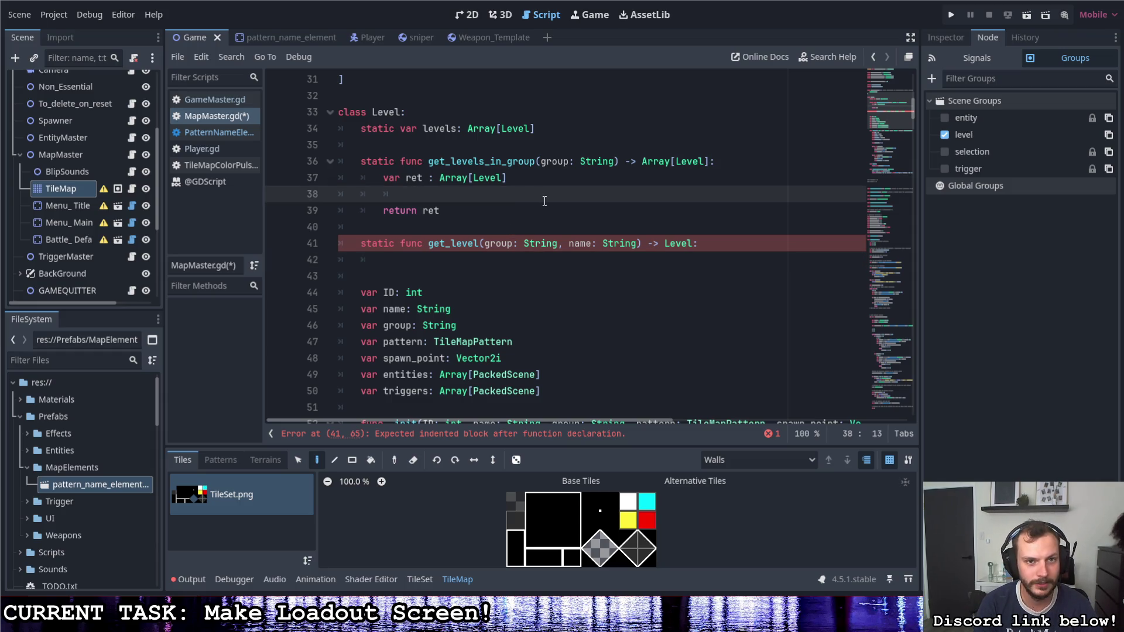
{"action": "type", "text": "for "}
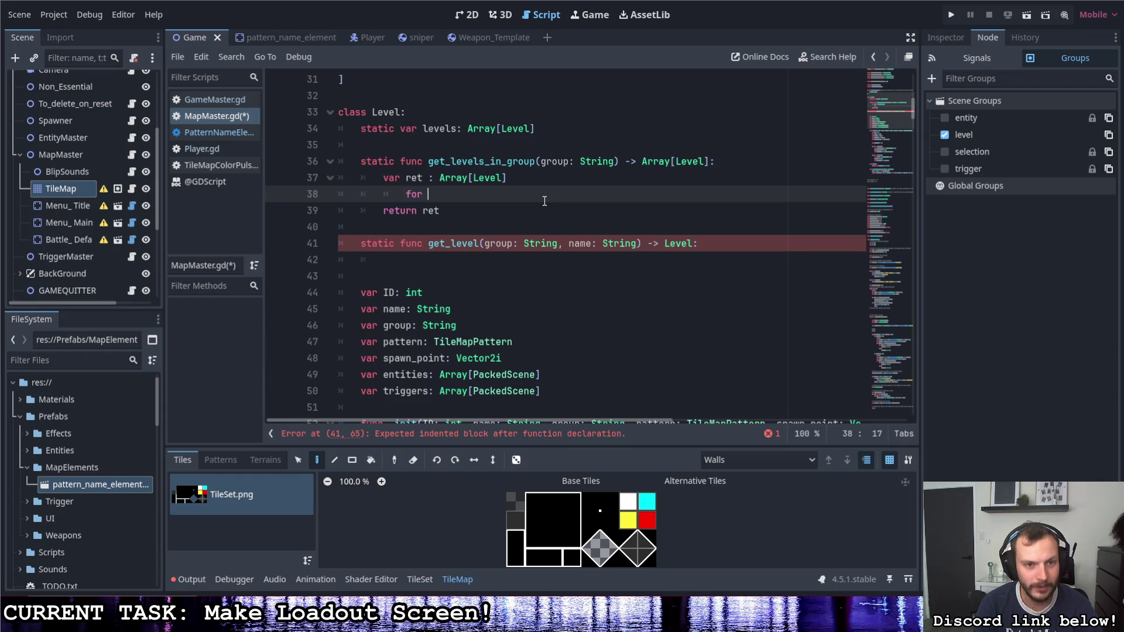
{"action": "type", "text": "l in levels:"}
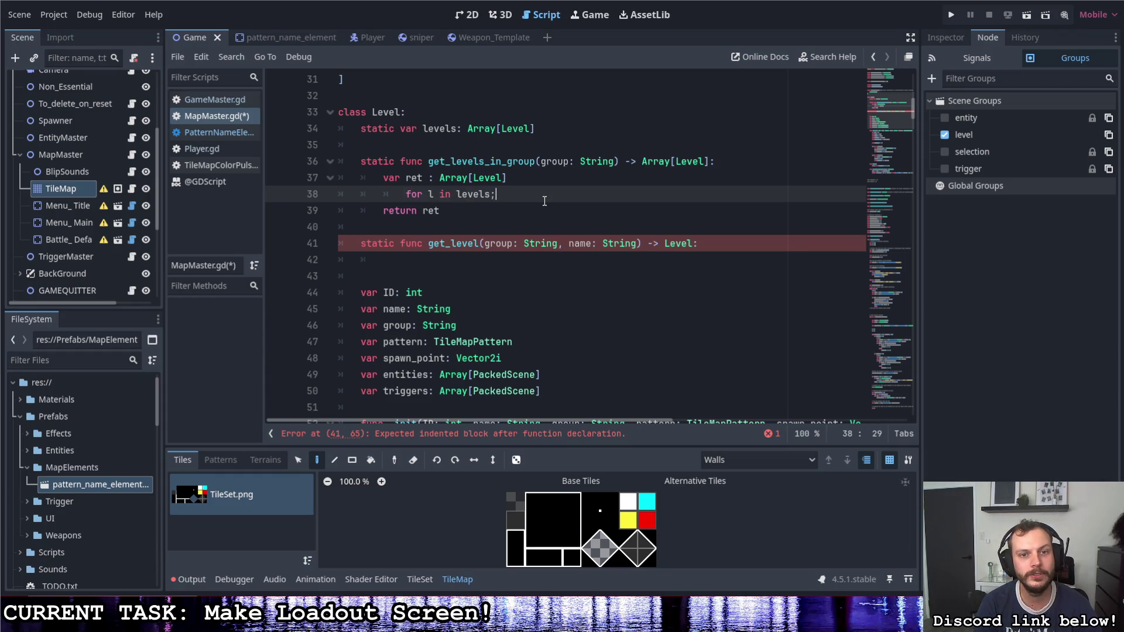
{"action": "key", "text": "Return"}
{"action": "type", "text": "if "}
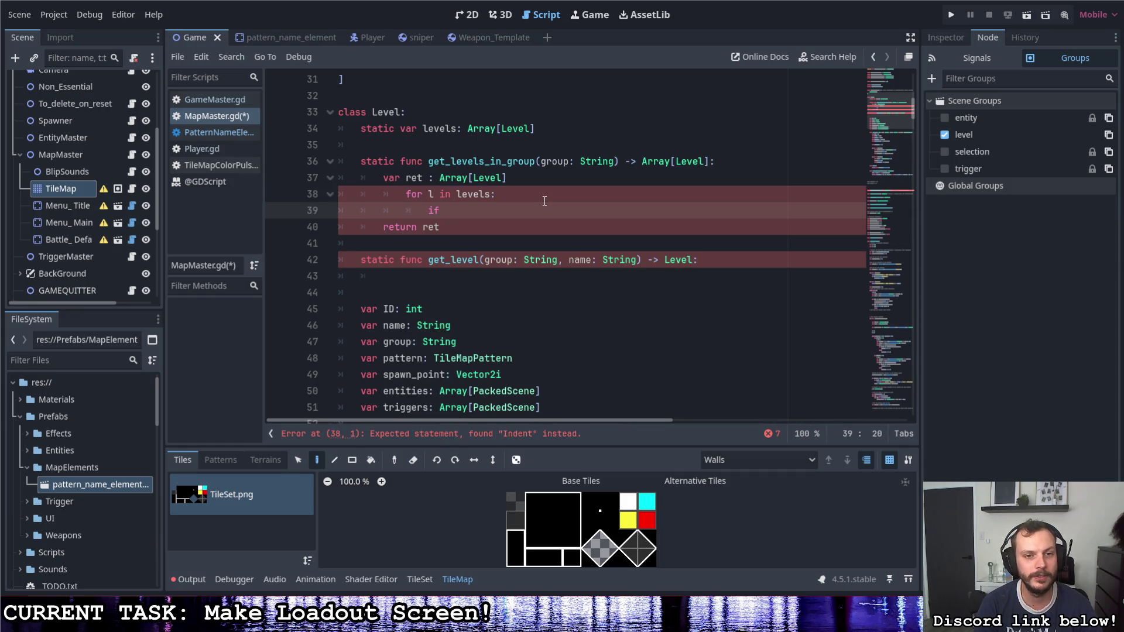
{"action": "type", "text": "l.group"}
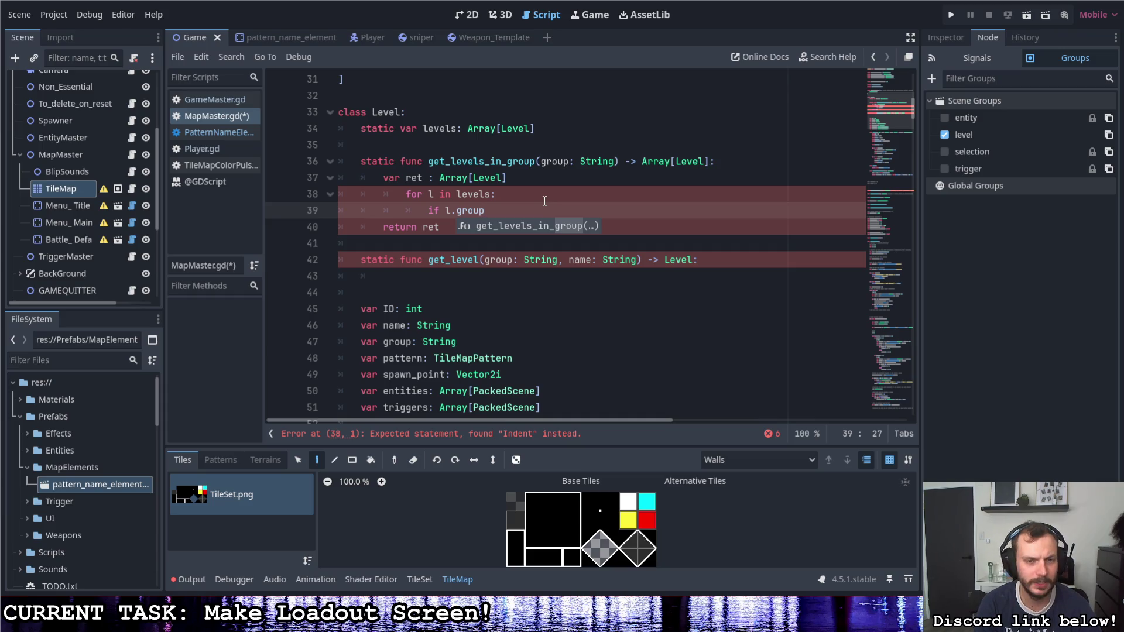
{"action": "type", "text": " == "}
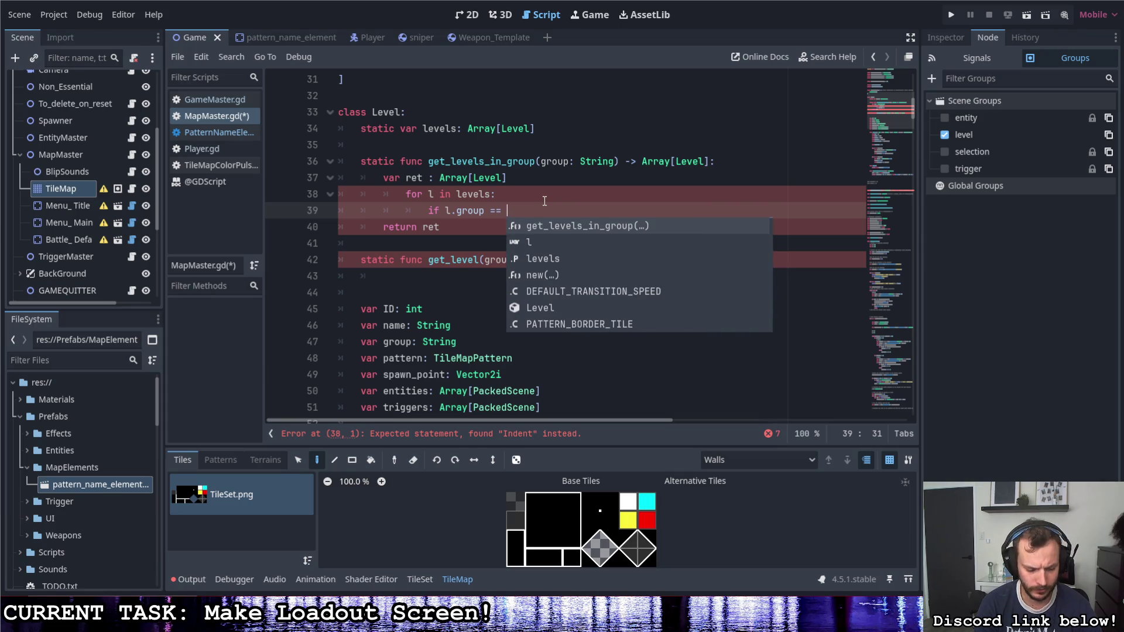
{"action": "type", "text": "group:"}
{"action": "key", "text": "Return"}
{"action": "type", "text": "ret.app"}
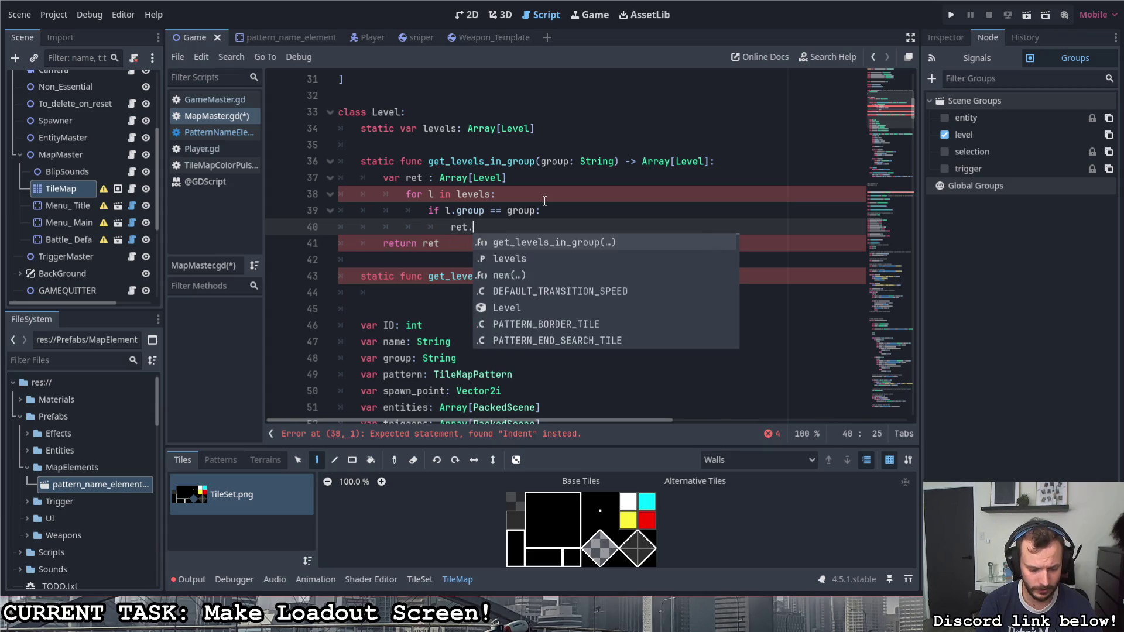
{"action": "type", "text": "e"}
{"action": "key", "text": "Return"}
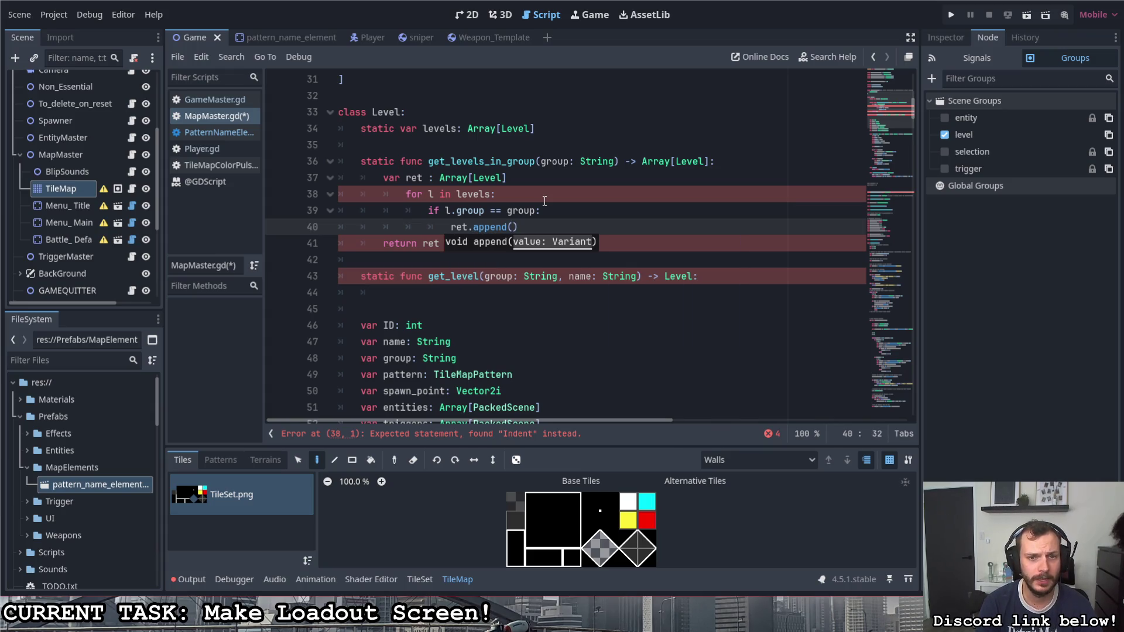
{"action": "type", "text": "l"}
{"action": "left_click", "coordinate": [542, 210]}
{"action": "key", "text": "ctrl+s"}
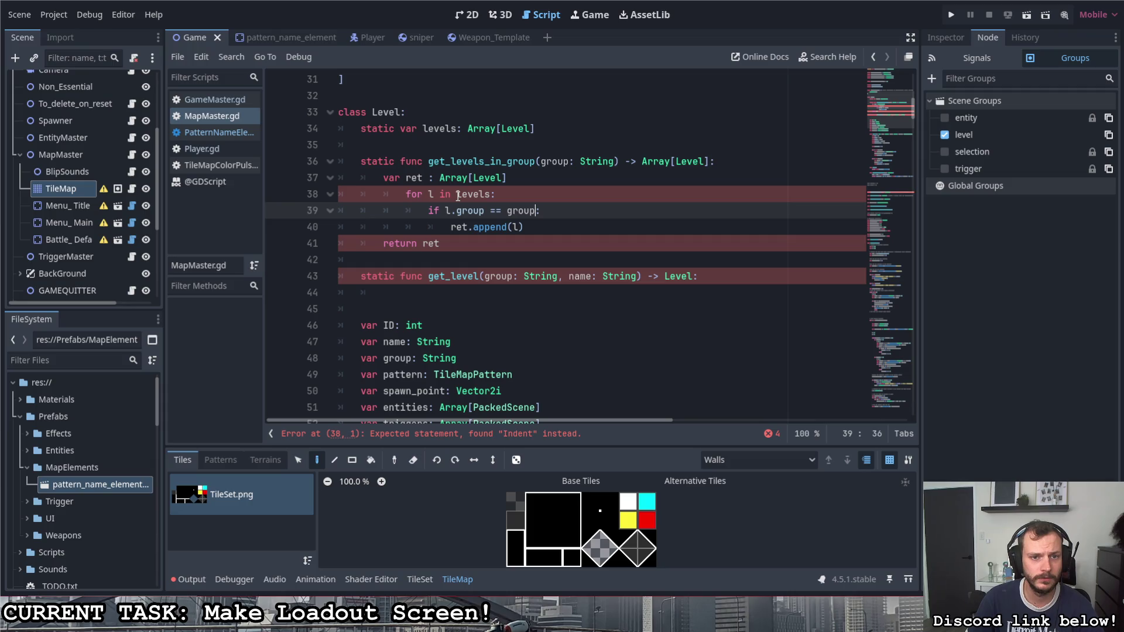
{"action": "mouse_move", "coordinate": [458, 196]}
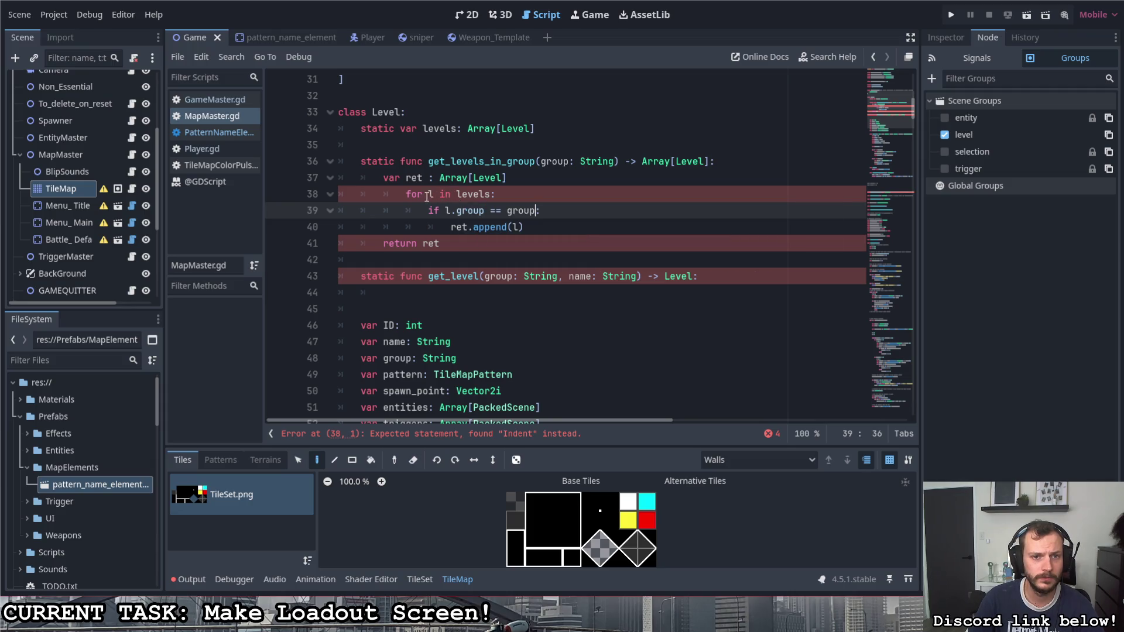
Step: Dedent the for-loop block one level and insert a blank line above it
{"action": "left_click", "coordinate": [405, 194]}
{"action": "mouse_move", "coordinate": [406, 194]}
{"action": "left_mouse_down"}
{"action": "mouse_move", "coordinate": [518, 243]}
{"action": "mouse_move", "coordinate": [539, 231]}
{"action": "left_mouse_up"}
{"action": "key", "text": "shift+Tab"}
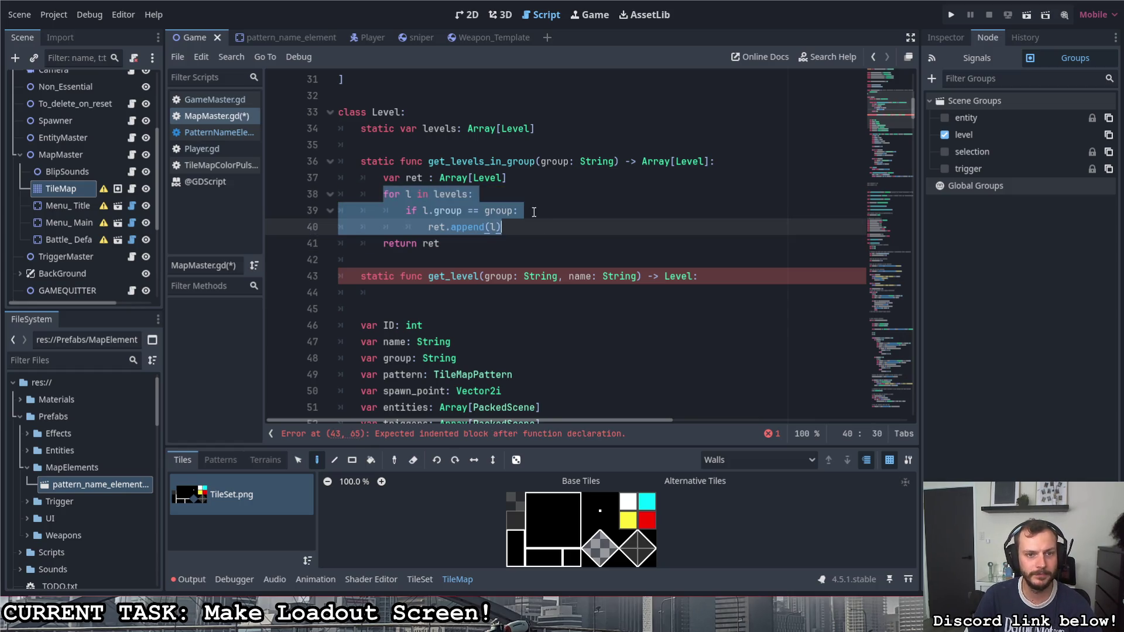
{"action": "left_click", "coordinate": [535, 195]}
{"action": "left_click", "coordinate": [537, 179]}
{"action": "left_click", "coordinate": [529, 199]}
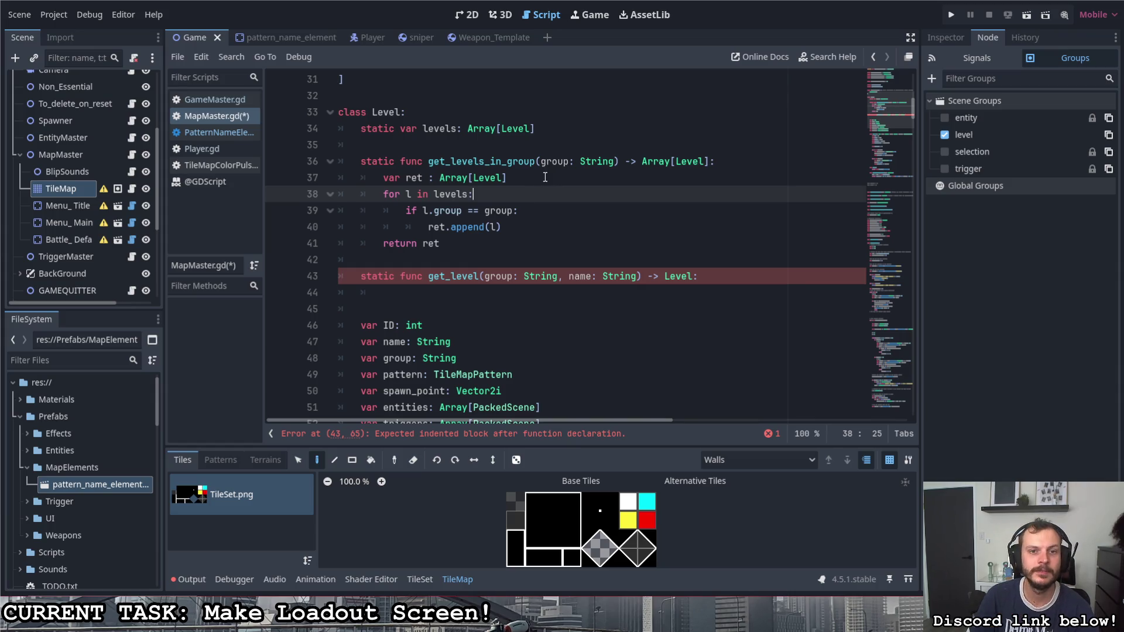
{"action": "left_click", "coordinate": [530, 178]}
{"action": "key", "text": "Return"}
{"action": "left_click", "coordinate": [515, 212]}
{"action": "left_click", "coordinate": [518, 246]}
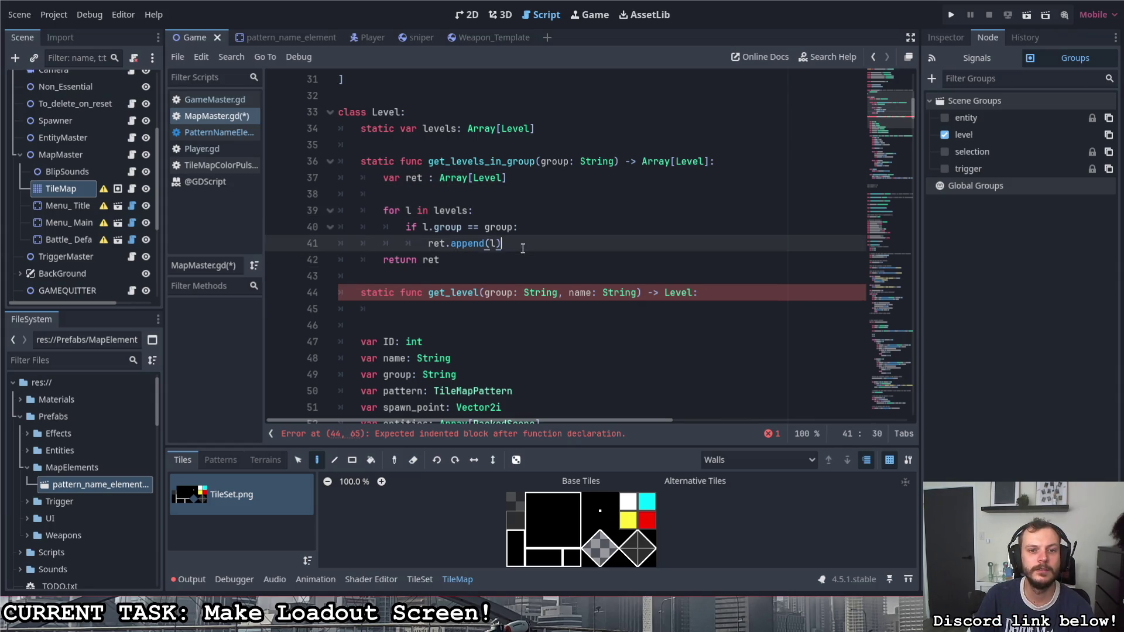
Step: In get_level's body, write 'var g = get_levels_in_group(group)'
{"action": "key", "text": "Return"}
{"action": "left_click", "coordinate": [509, 326]}
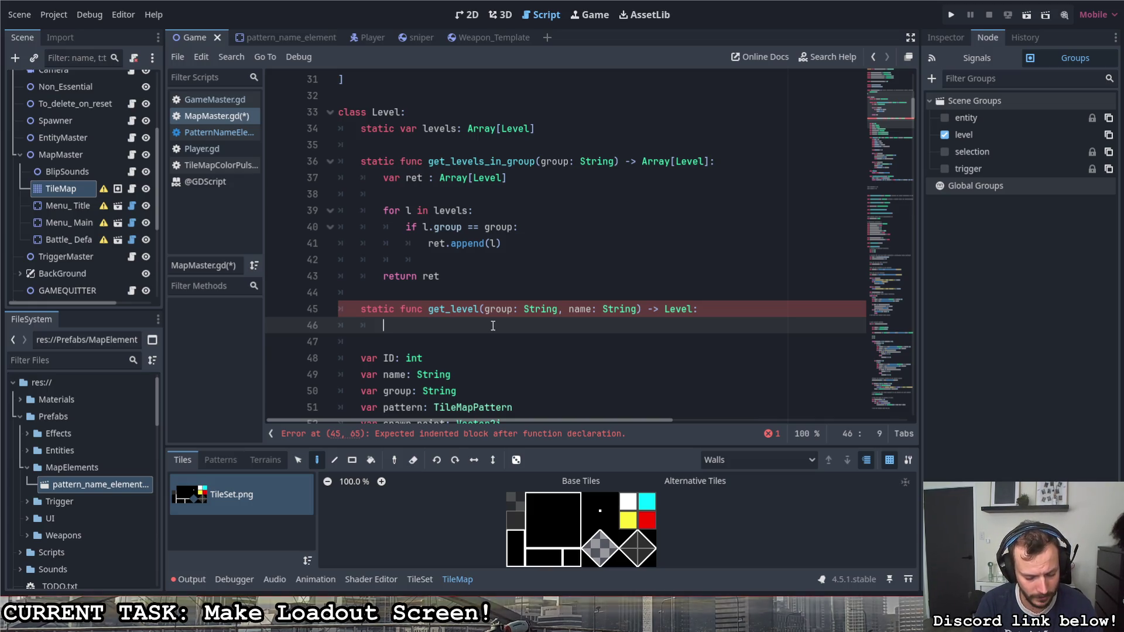
{"action": "type", "text": "gro"}
{"action": "key", "text": "BackSpace"}
{"action": "key", "text": "BackSpace"}
{"action": "key", "text": "BackSpace"}
{"action": "type", "text": "var g = "}
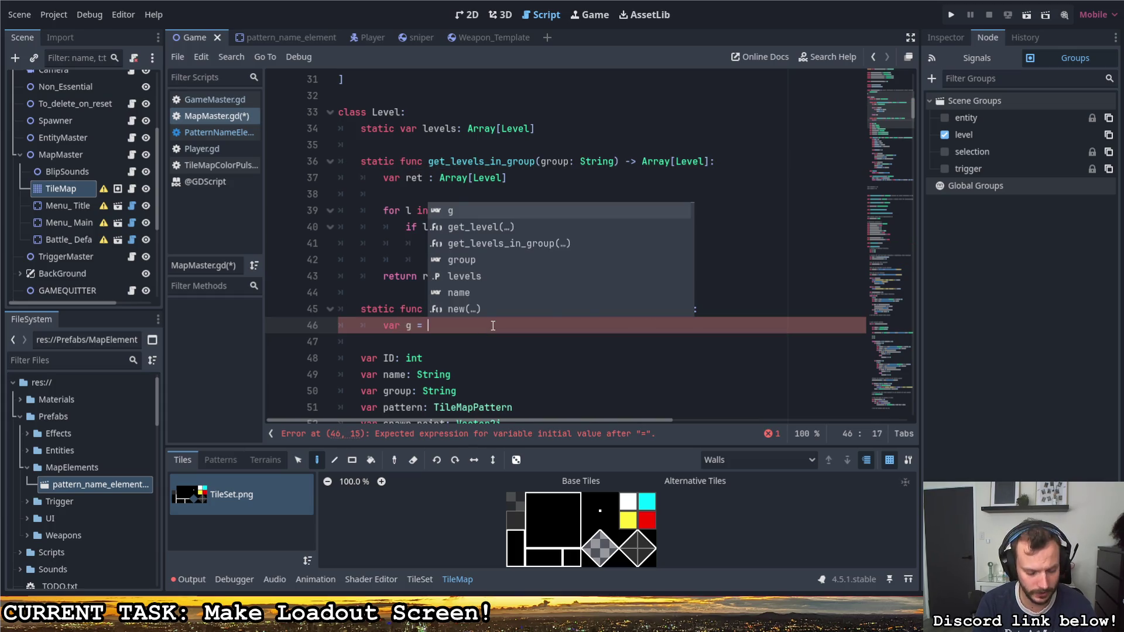
{"action": "type", "text": "get"}
{"action": "key", "text": "Down"}
{"action": "key", "text": "Return"}
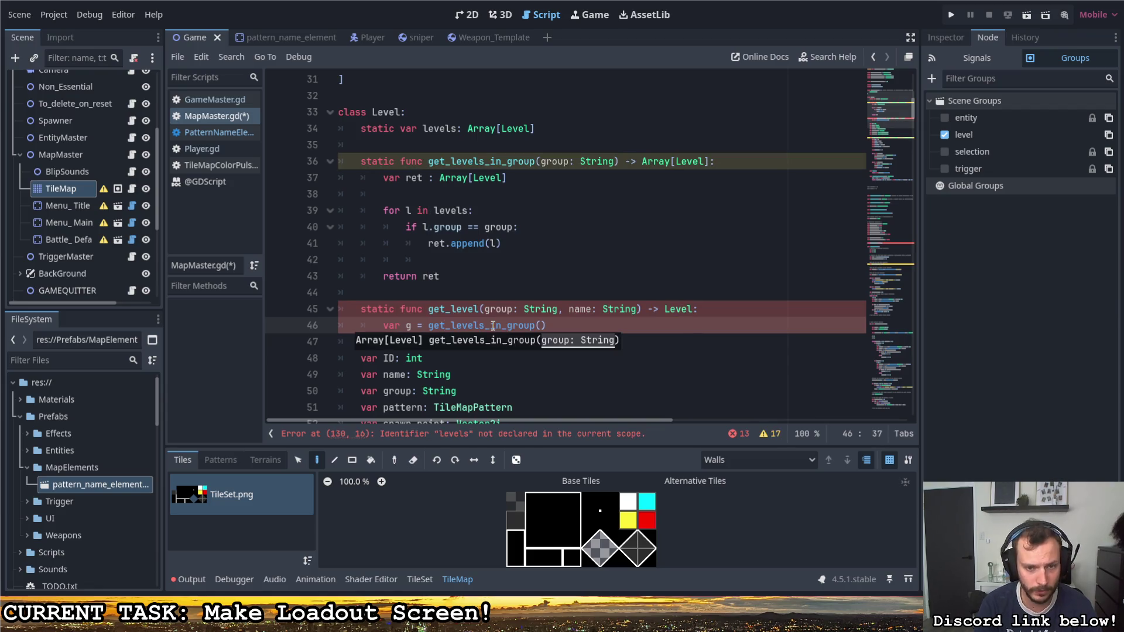
{"action": "type", "text": "group)"}
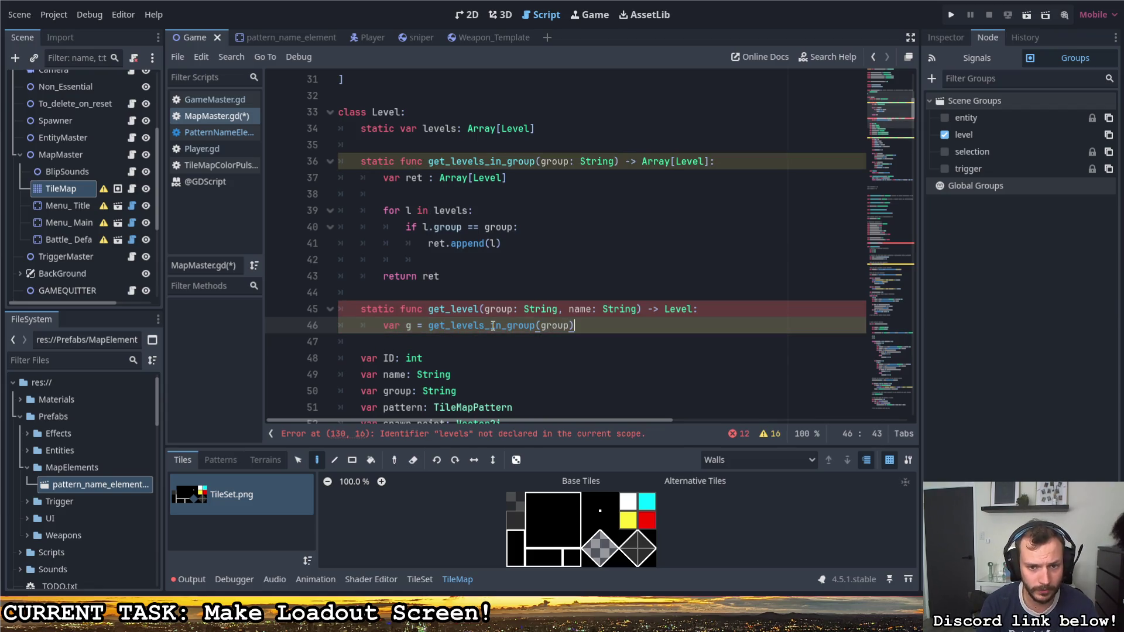
Step: Loop 'for l in g:', returning g when 'g.name = name', and save the script
{"action": "key", "text": "Return"}
{"action": "type", "text": "for l in g:"}
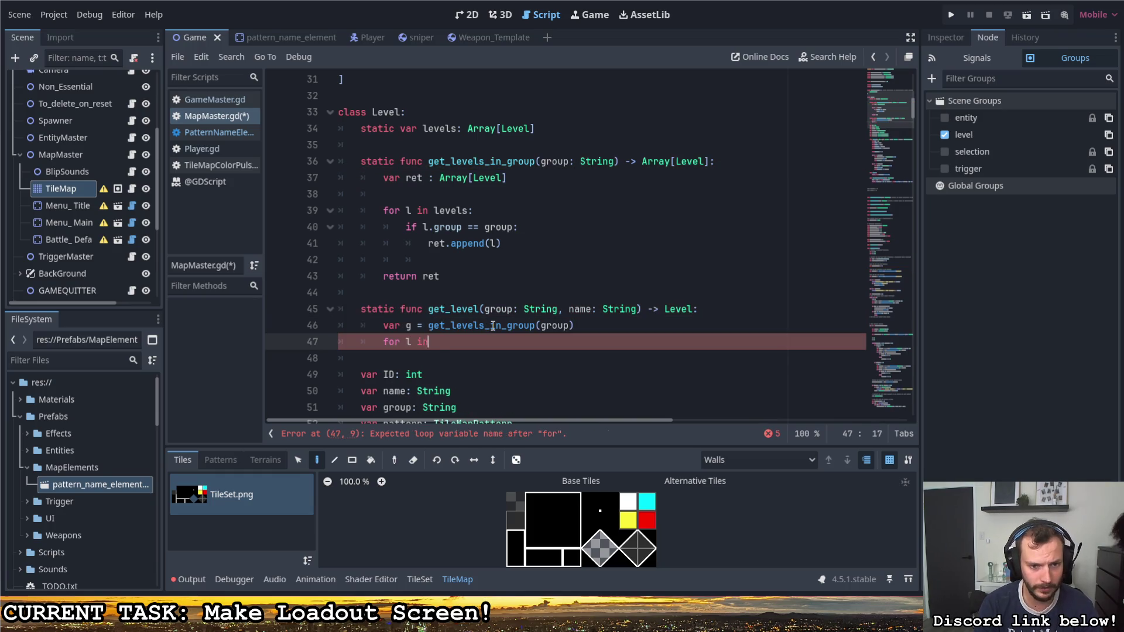
{"action": "key", "text": "Return"}
{"action": "type", "text": "if g ="}
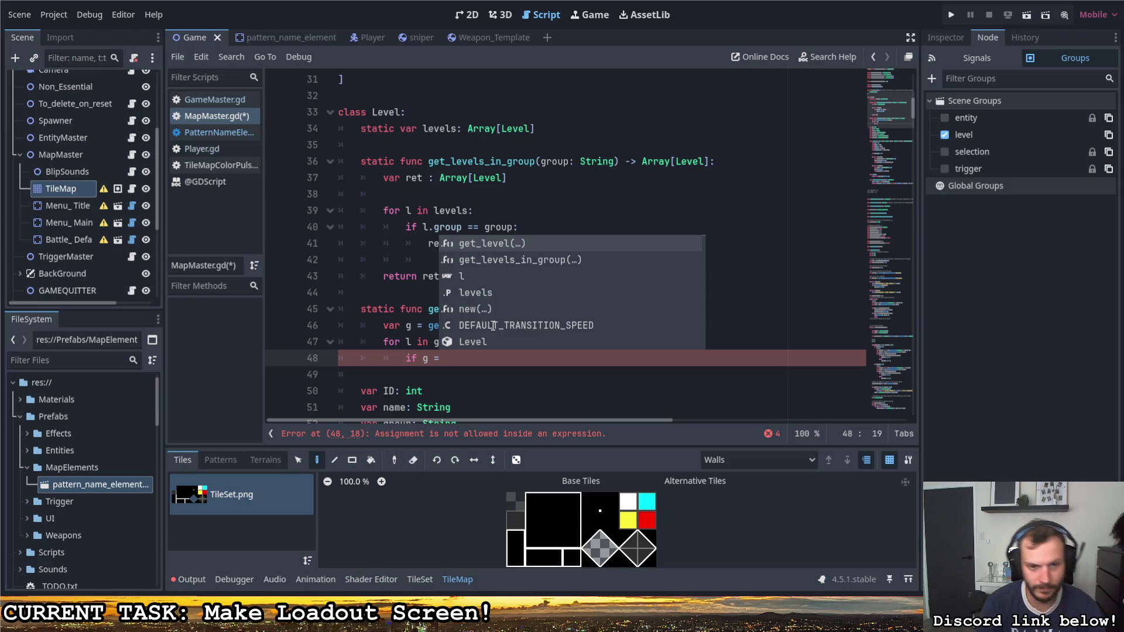
{"action": "key", "text": "BackSpace"}
{"action": "key", "text": "BackSpace"}
{"action": "type", "text": "."}
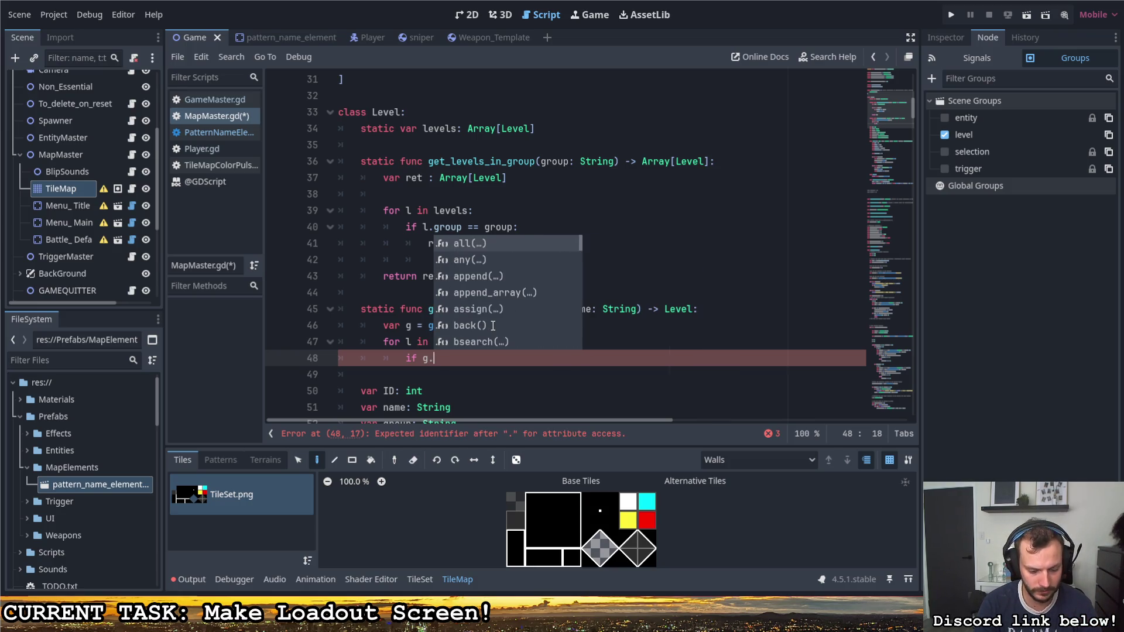
{"action": "type", "text": "name = name:"}
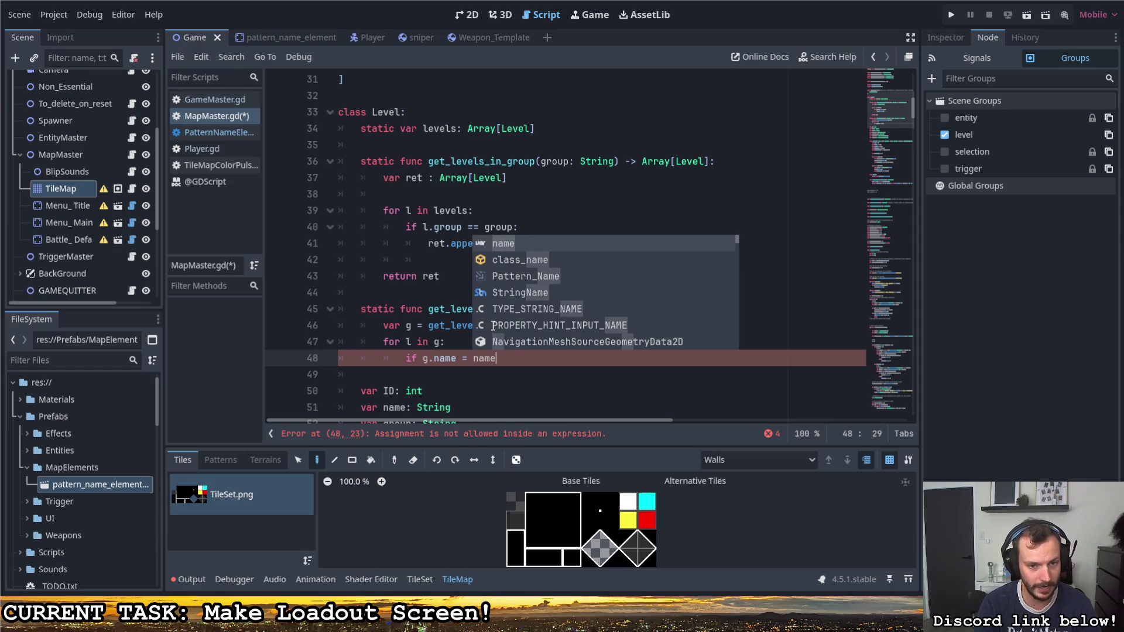
{"action": "key", "text": "Return"}
{"action": "type", "text": "return get_level("}
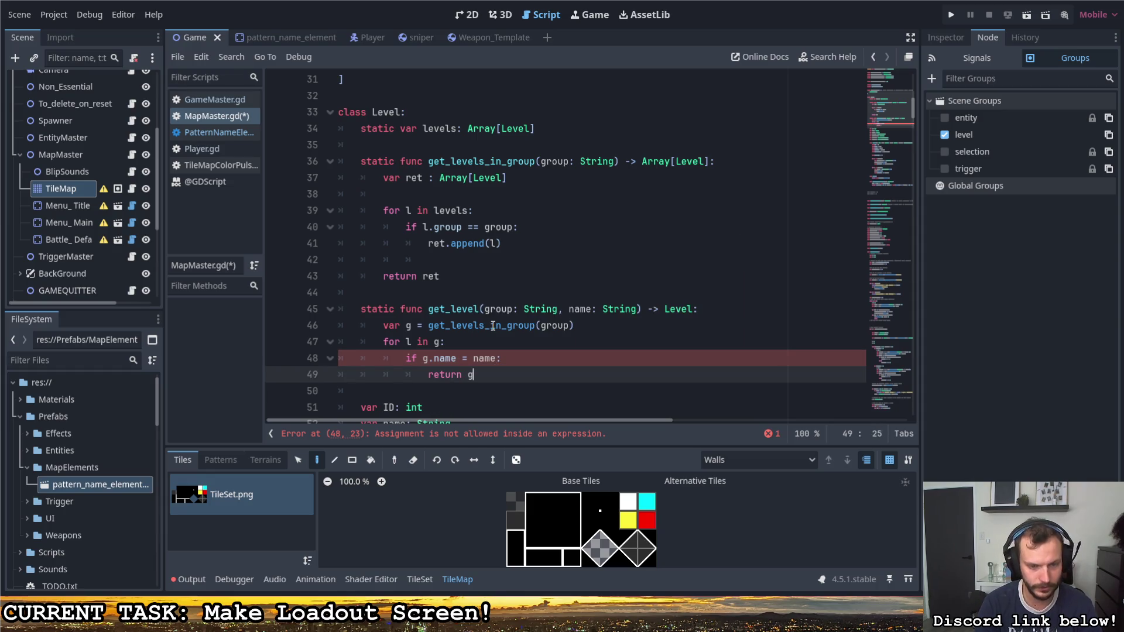
{"action": "key", "text": "BackSpace"}
{"action": "key", "text": "BackSpace"}
{"action": "key", "text": "BackSpace"}
{"action": "key", "text": "ctrl+s"}
{"action": "left_click", "coordinate": [503, 359]}
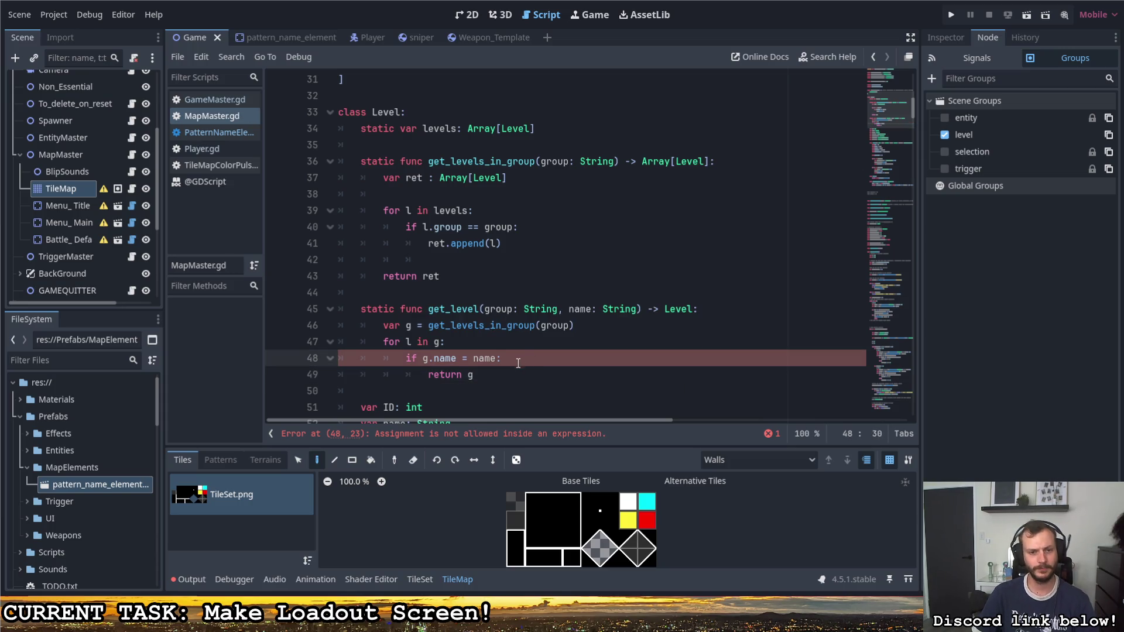
{"action": "left_click", "coordinate": [472, 359]}
Step: Change the name check on line 48 to use '=='
{"action": "type", "text": "="}
{"action": "left_click", "coordinate": [520, 358]}
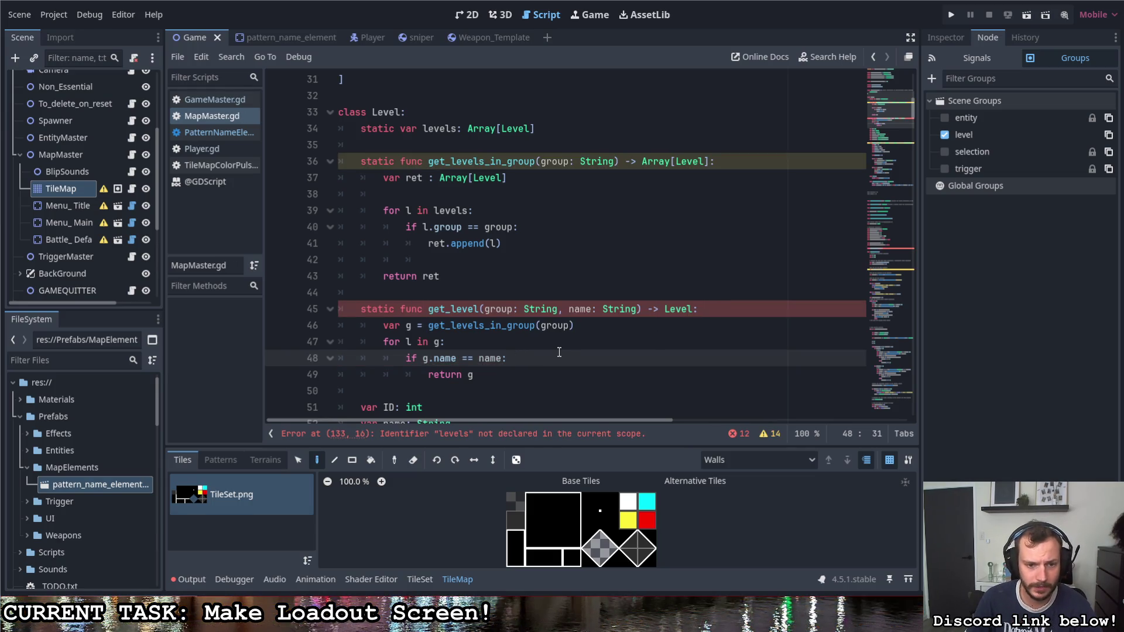
{"action": "scroll", "coordinate": [545, 343], "scroll_direction": "down", "scroll_amount": 1}
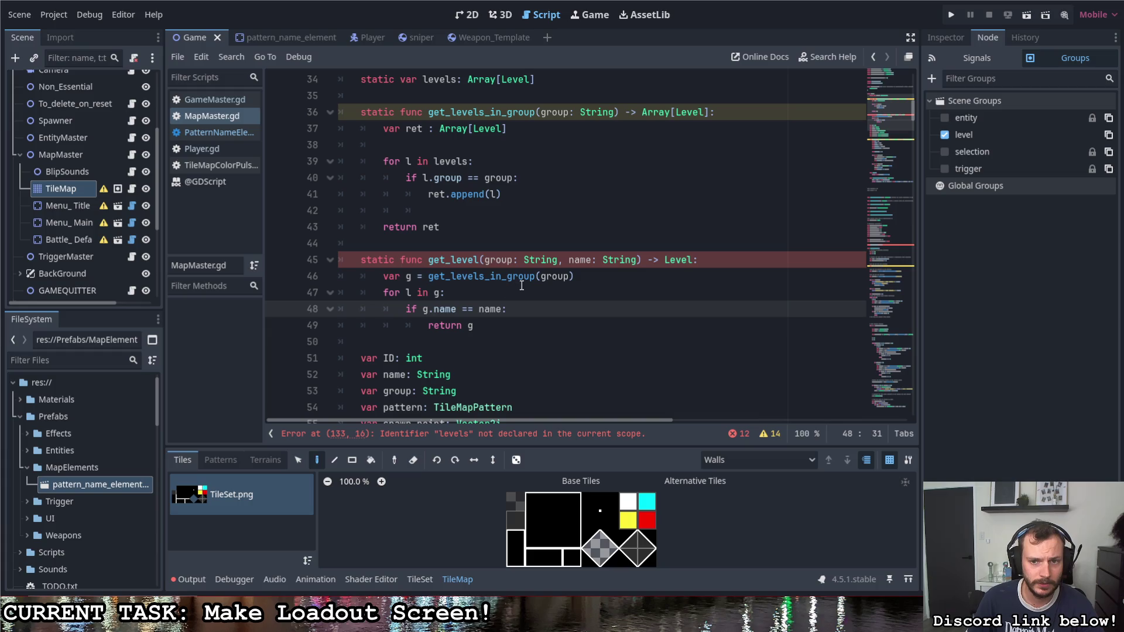
{"action": "scroll", "coordinate": [528, 297], "scroll_direction": "up", "scroll_amount": 1}
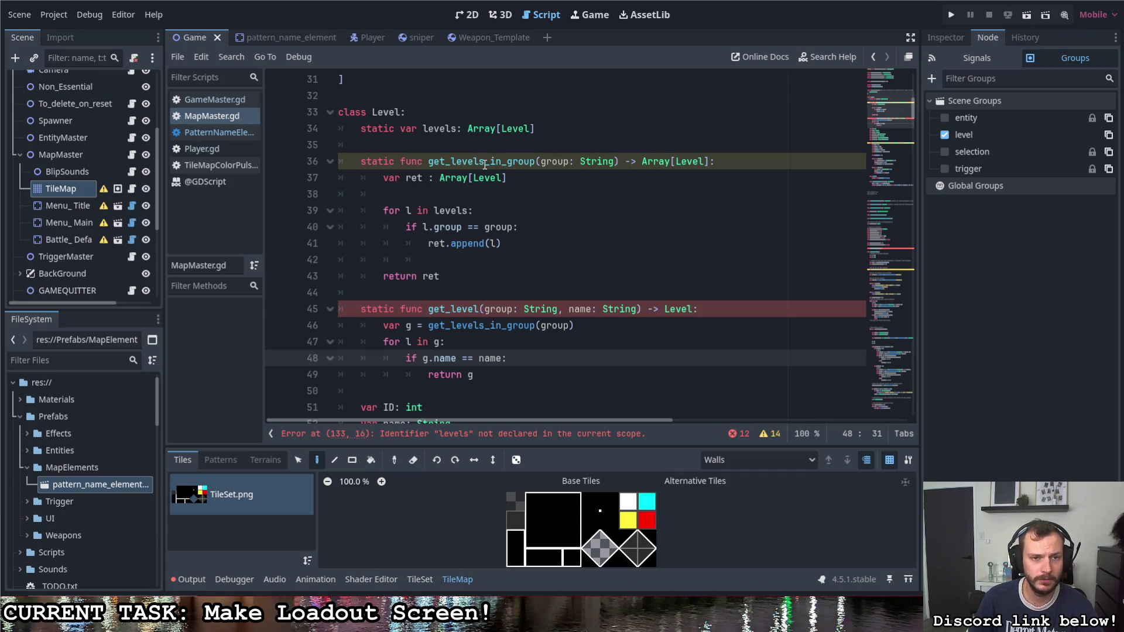
{"action": "left_click", "coordinate": [503, 310]}
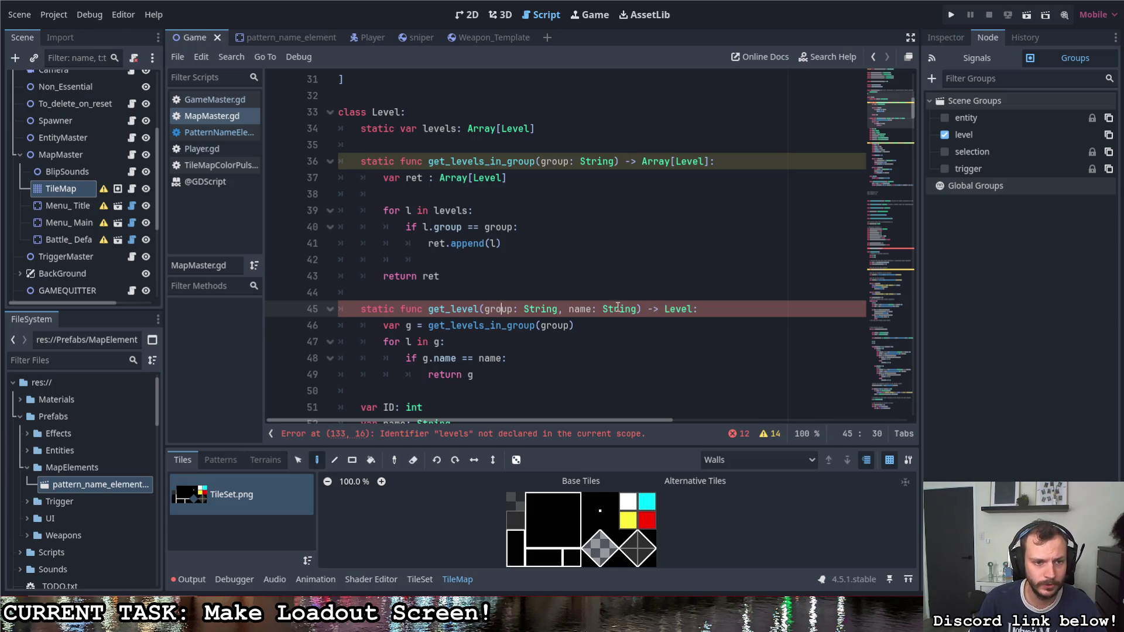
Step: Show the script error list down to the 'not all code paths return a value' entry for line 45
{"action": "left_click", "coordinate": [736, 436]}
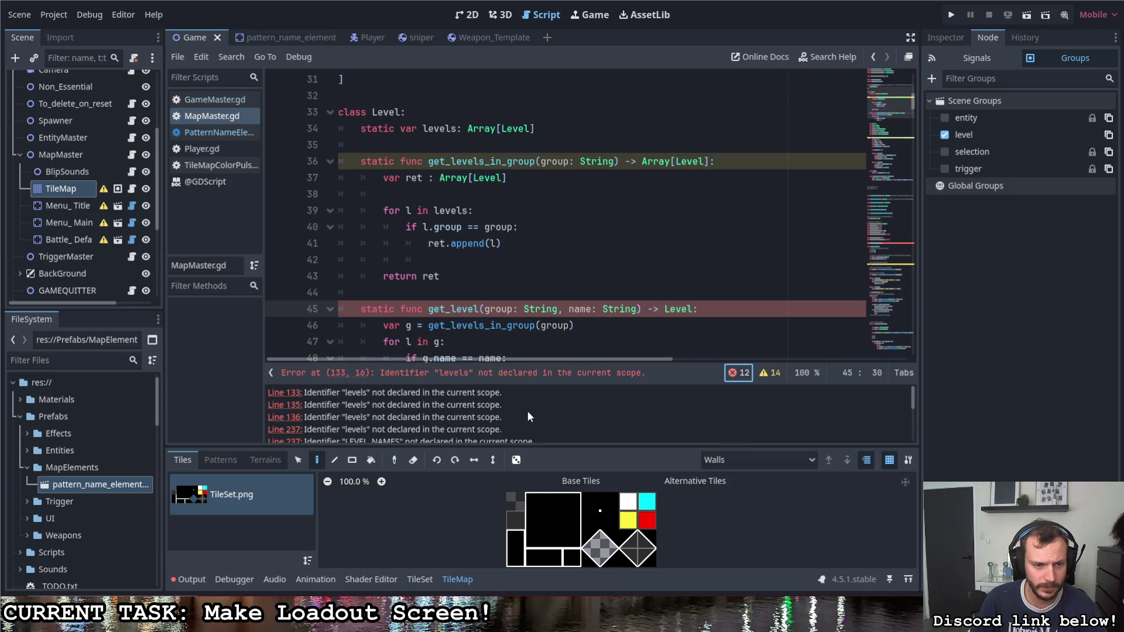
{"action": "left_click", "coordinate": [735, 373]}
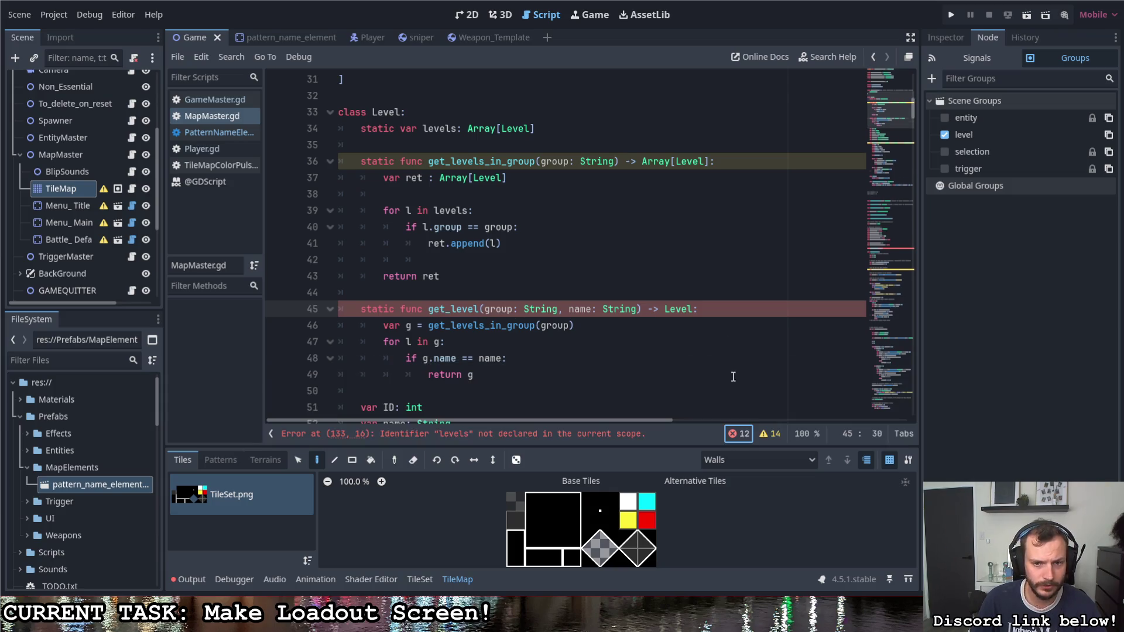
{"action": "scroll", "coordinate": [585, 381], "scroll_direction": "up", "scroll_amount": 7}
{"action": "scroll", "coordinate": [526, 410], "scroll_direction": "down", "scroll_amount": 5}
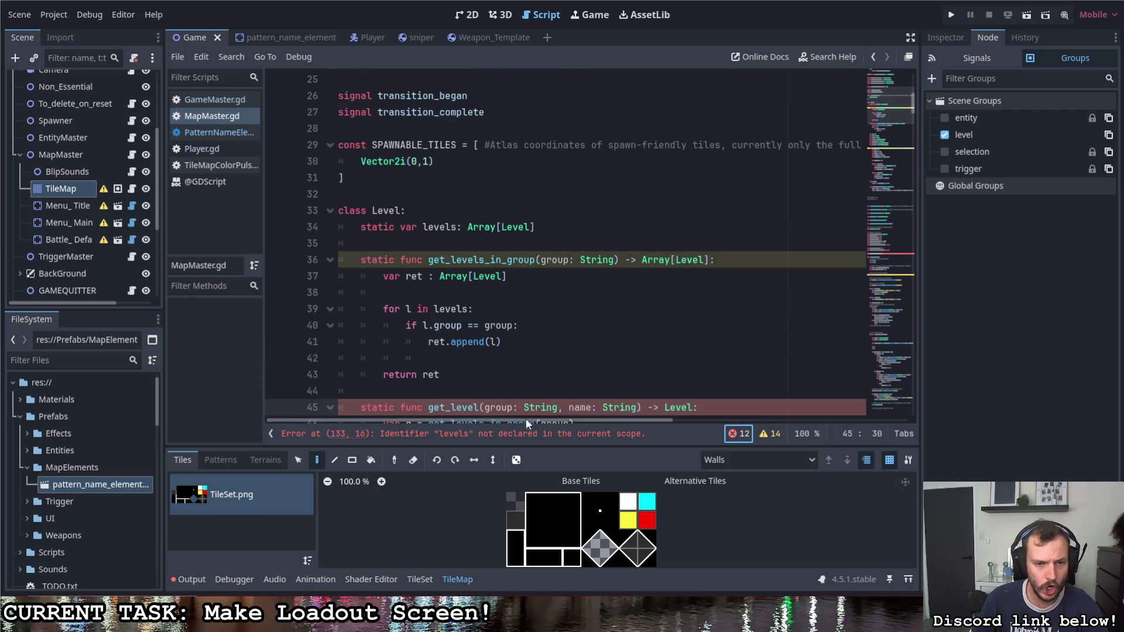
{"action": "scroll", "coordinate": [510, 381], "scroll_direction": "down", "scroll_amount": 2}
{"action": "left_click", "coordinate": [490, 309]}
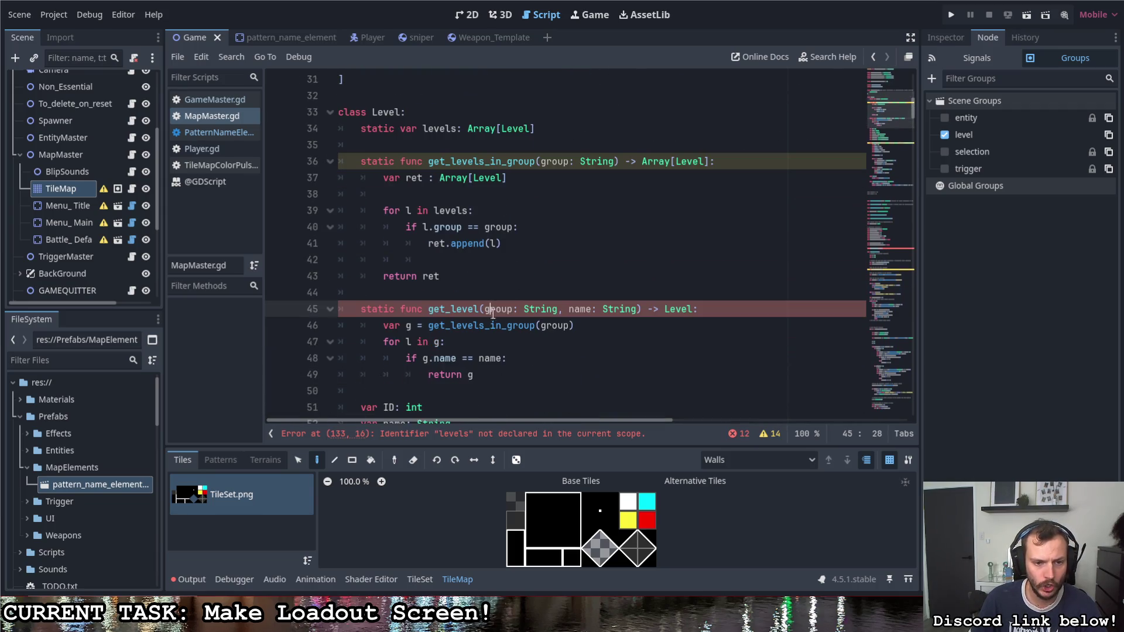
{"action": "left_click", "coordinate": [738, 434]}
{"action": "left_click_drag", "start_coordinate": [915, 405], "coordinate": [913, 469]}
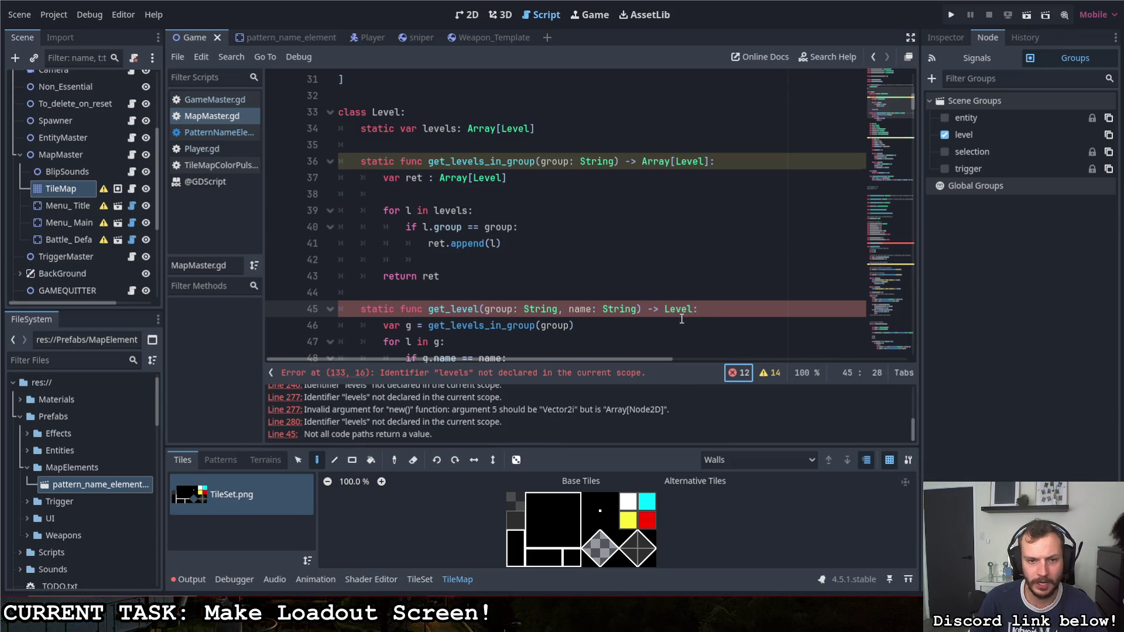
{"action": "scroll", "coordinate": [540, 264], "scroll_direction": "down", "scroll_amount": 2}
{"action": "left_click", "coordinate": [540, 276]}
Step: Add 'return null' after the loop in get_level
{"action": "key", "text": "Return"}
{"action": "key", "text": "BackSpace"}
{"action": "type", "text": "return null"}
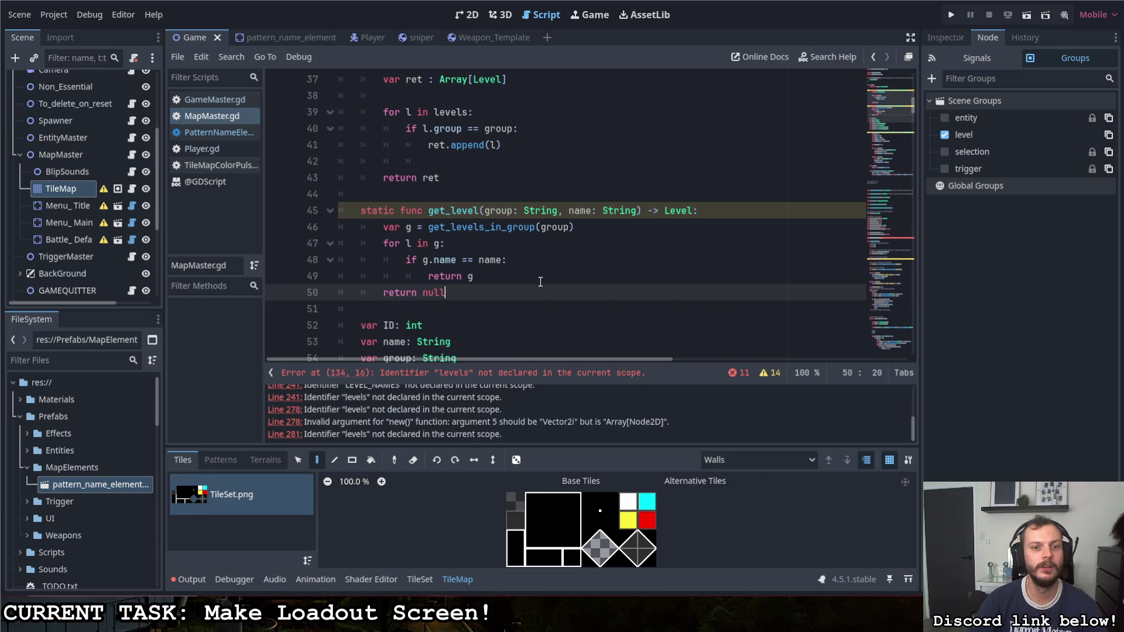
{"action": "left_click", "coordinate": [534, 281]}
{"action": "key", "text": "Return"}
{"action": "key", "text": "BackSpace"}
Step: Insert push_error("NO LEVEL EXISTS IN GROUP: " + group + " WITH NAME: " + name) before it and save
{"action": "type", "text": "l"}
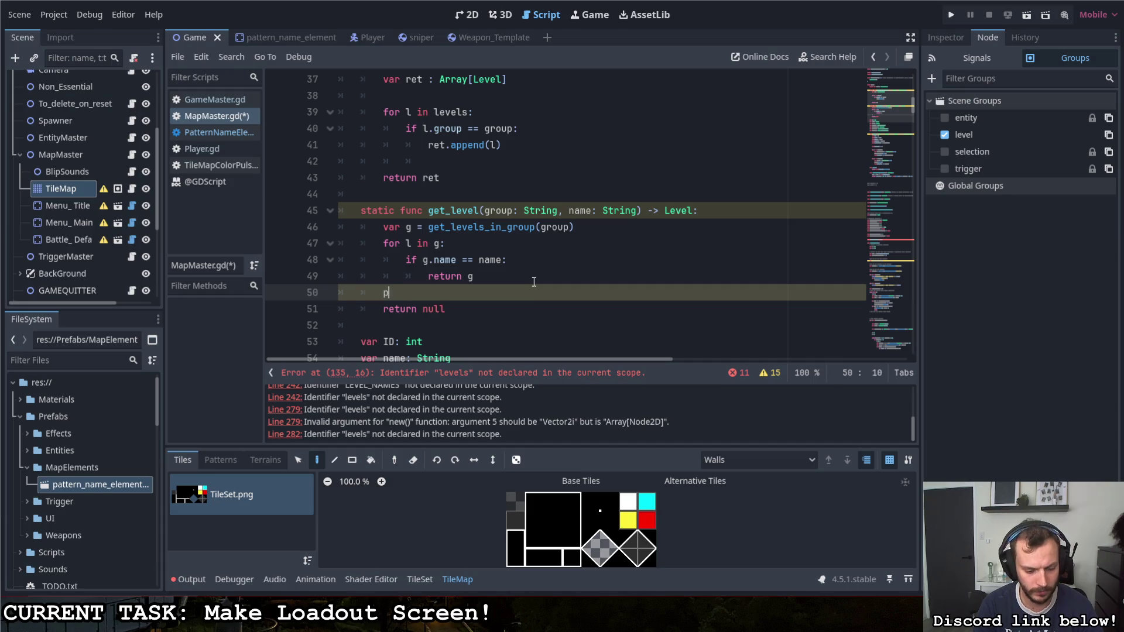
{"action": "key", "text": "BackSpace"}
{"action": "type", "text": "pus"}
{"action": "key", "text": "Return"}
{"action": "type", "text": "\"NO LE"}
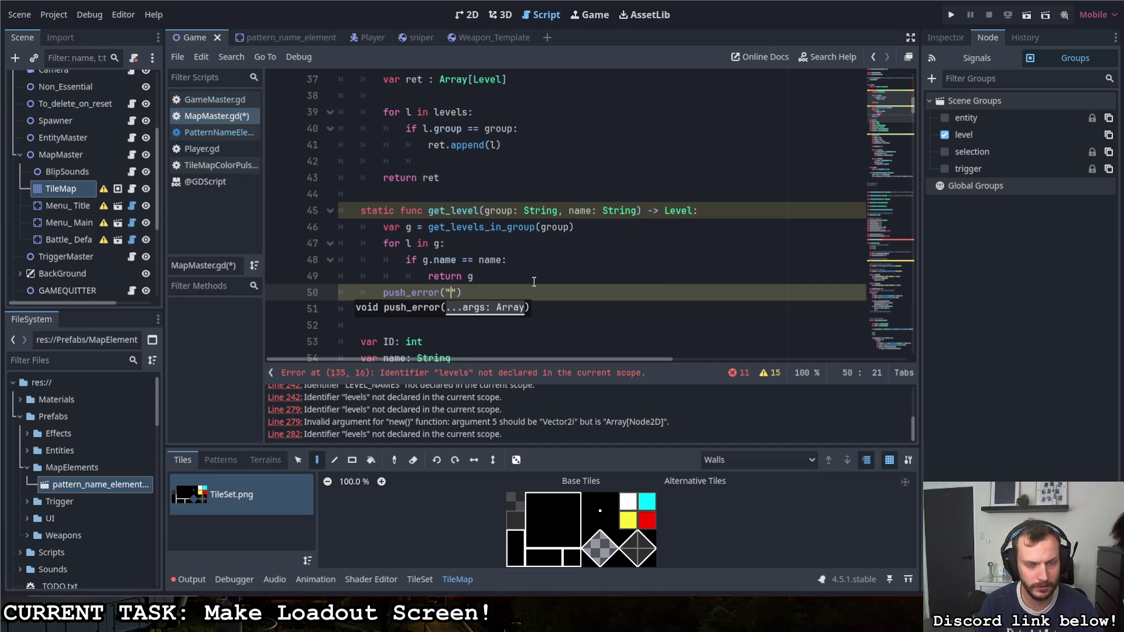
{"action": "type", "text": "VEL EXISTS "}
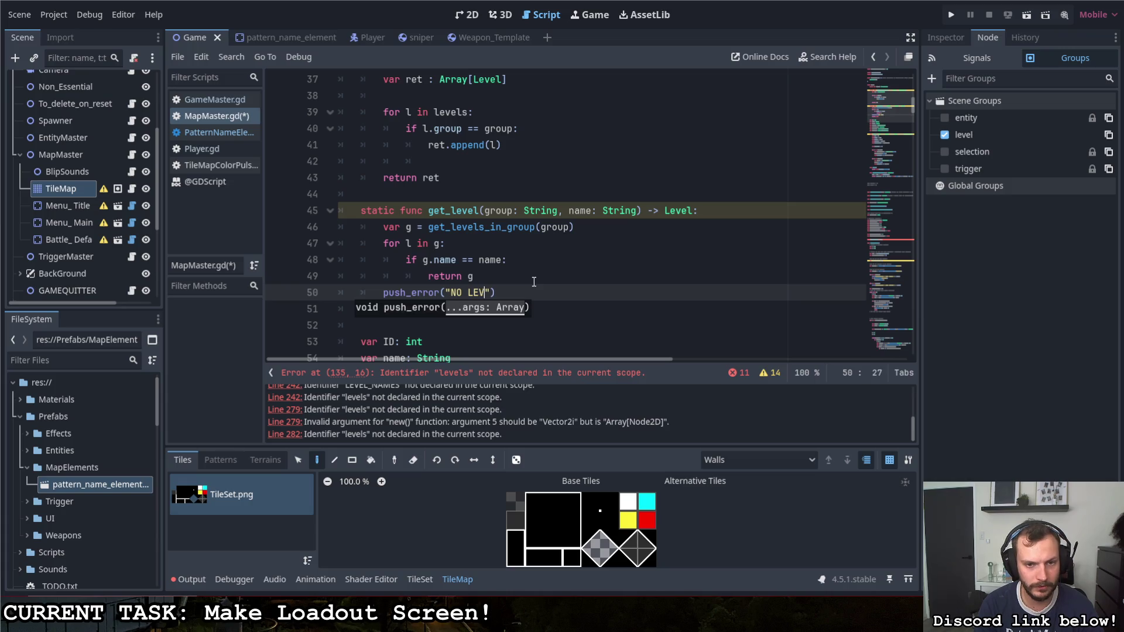
{"action": "type", "text": "IN GROU"}
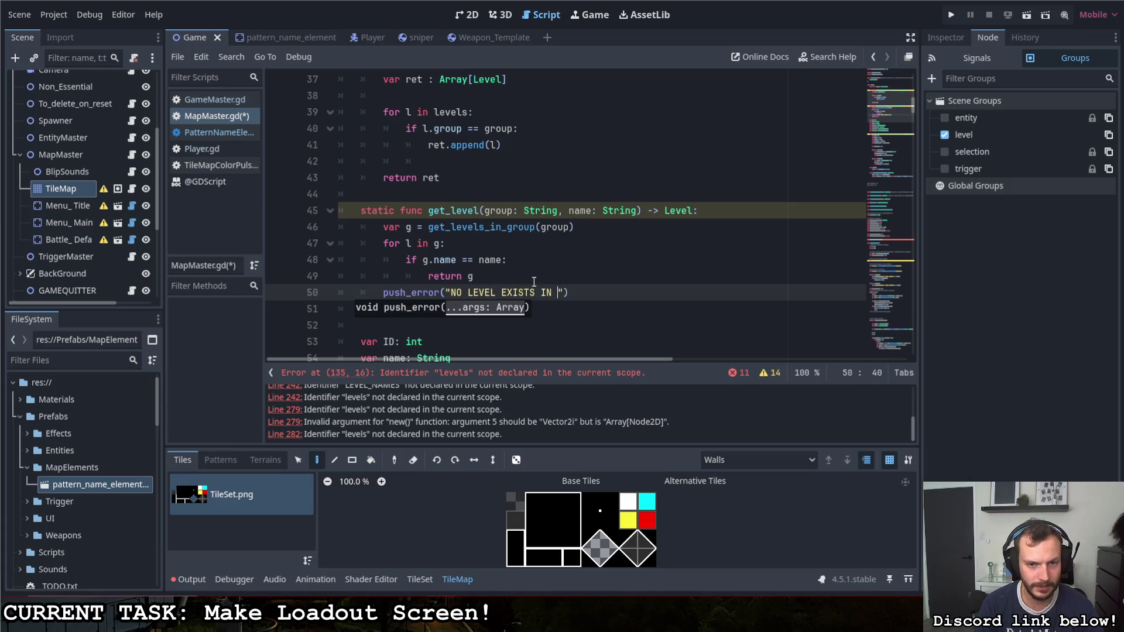
{"action": "type", "text": "P: \" +"}
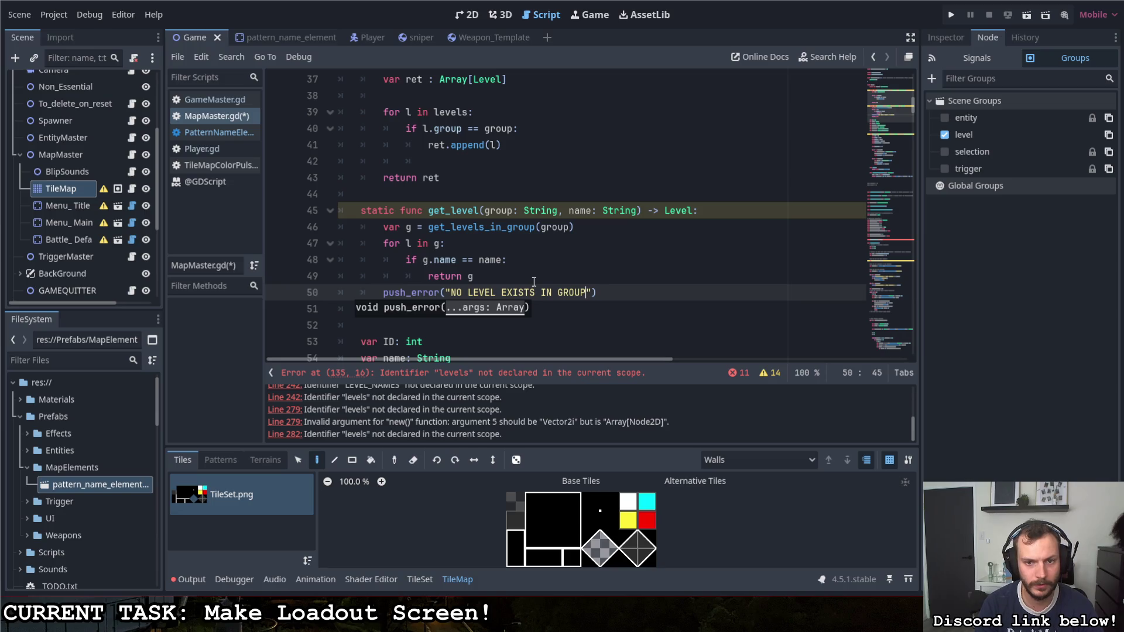
{"action": "type", "text": " group _"}
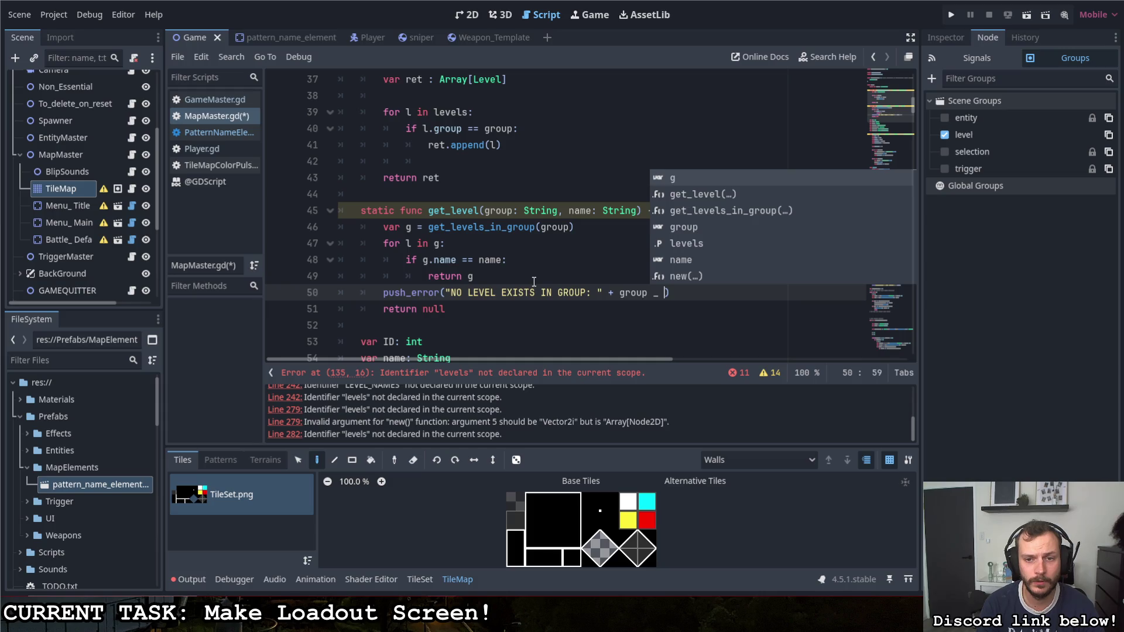
{"action": "type", "text": "+ "}
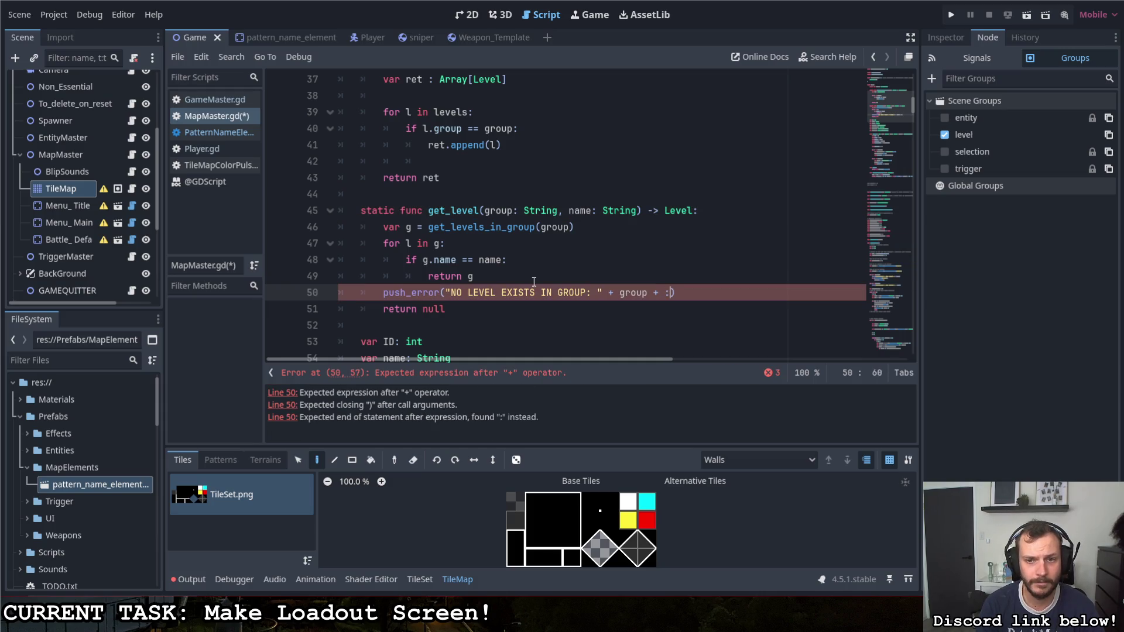
{"action": "type", "text": "\""}
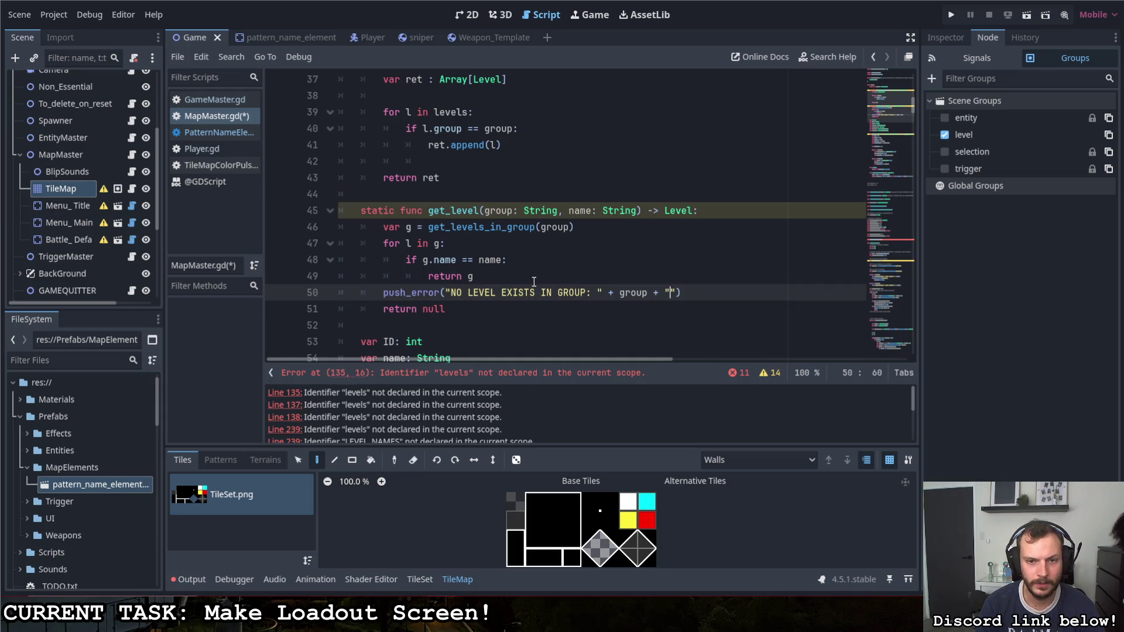
{"action": "type", "text": " NAME"}
{"action": "key", "text": "BackSpace"}
{"action": "key", "text": "BackSpace"}
{"action": "key", "text": "BackSpace"}
{"action": "type", "text": "WITH NAME: \" + namne"}
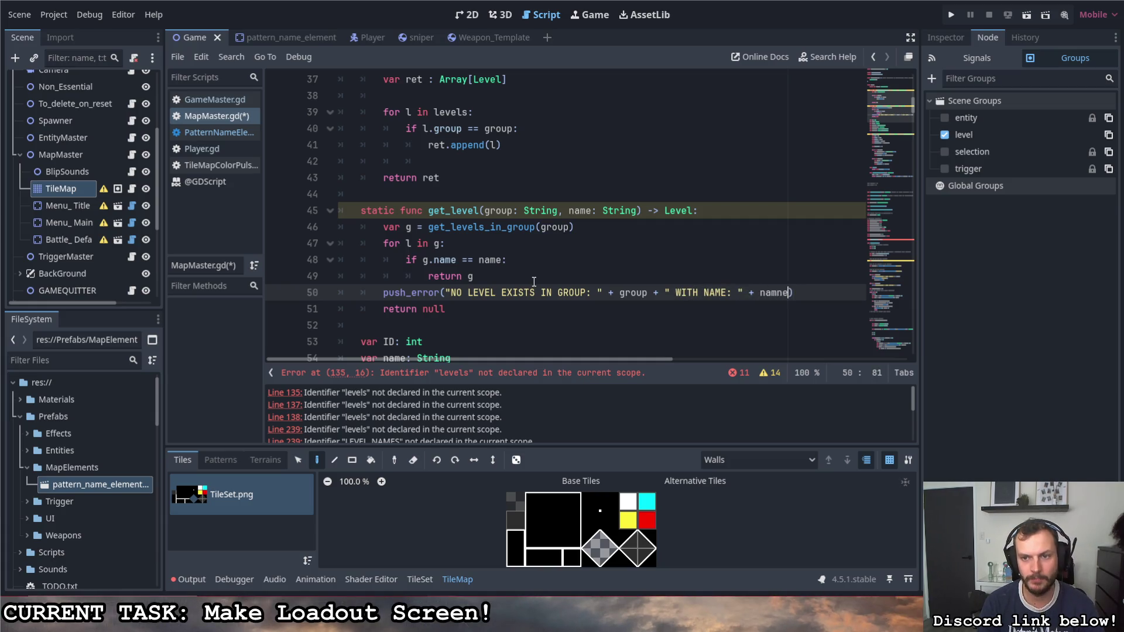
{"action": "key", "text": "BackSpace"}
{"action": "key", "text": "BackSpace"}
{"action": "type", "text": "e"}
{"action": "key", "text": "ctrl+s"}
Step: Remove the extra indent from empty line 42
{"action": "left_click", "coordinate": [526, 284]}
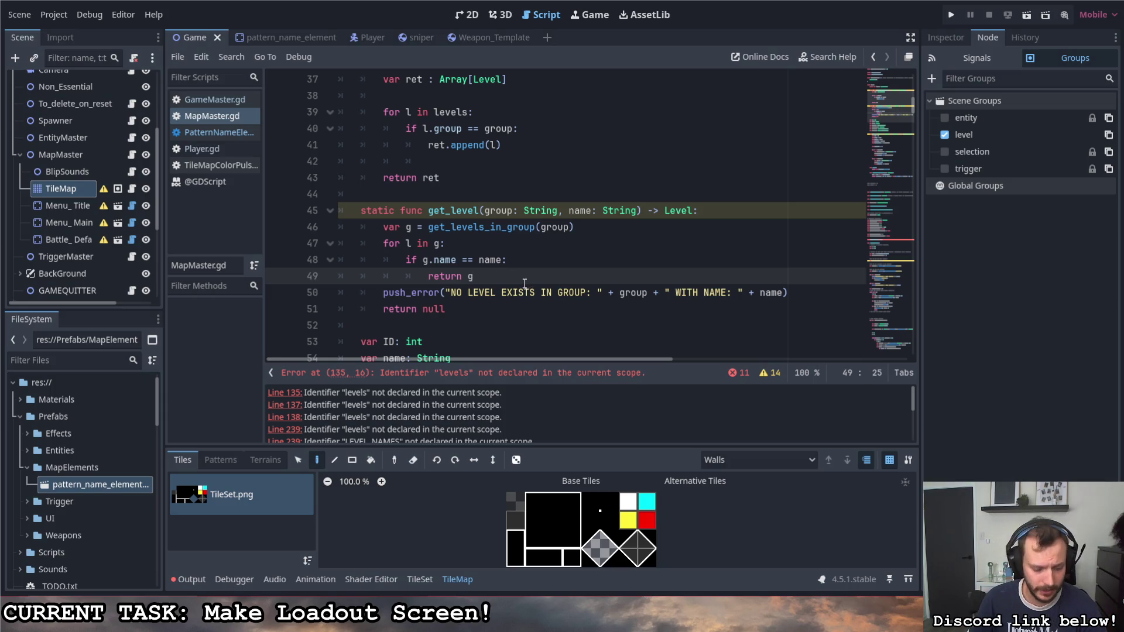
{"action": "scroll", "coordinate": [535, 285], "scroll_direction": "up", "scroll_amount": 3}
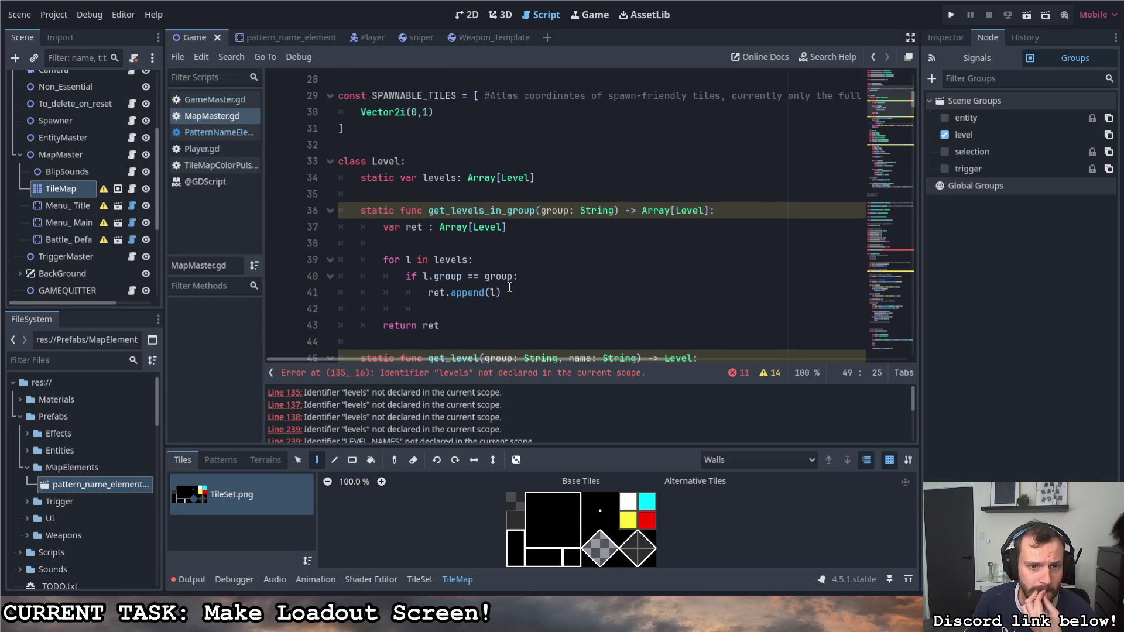
{"action": "left_click", "coordinate": [450, 309]}
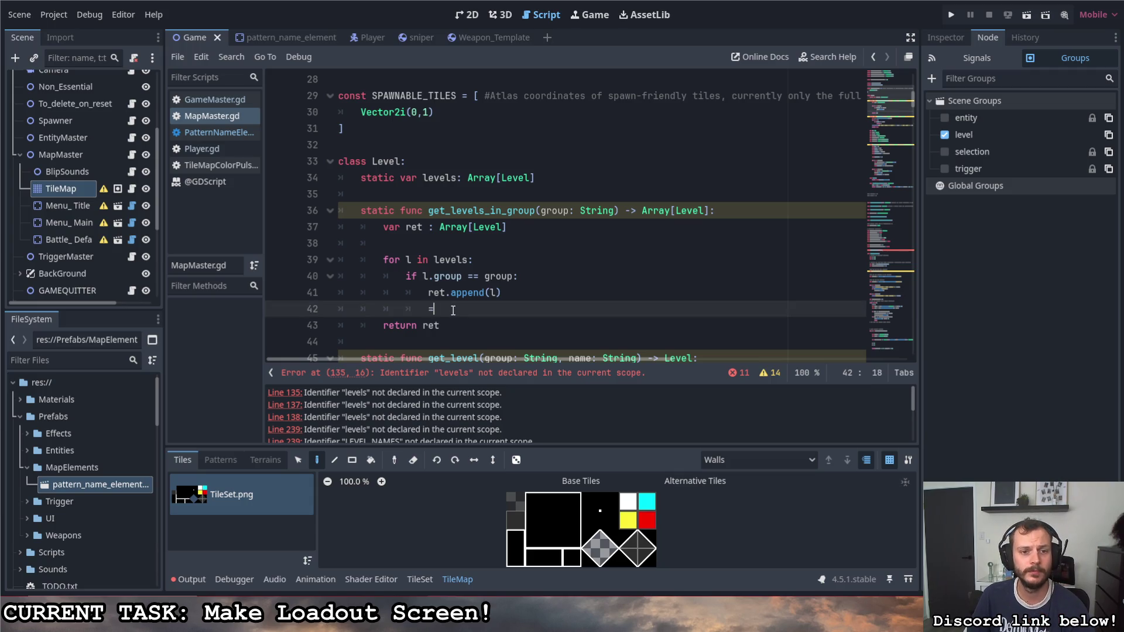
{"action": "key", "text": "BackSpace"}
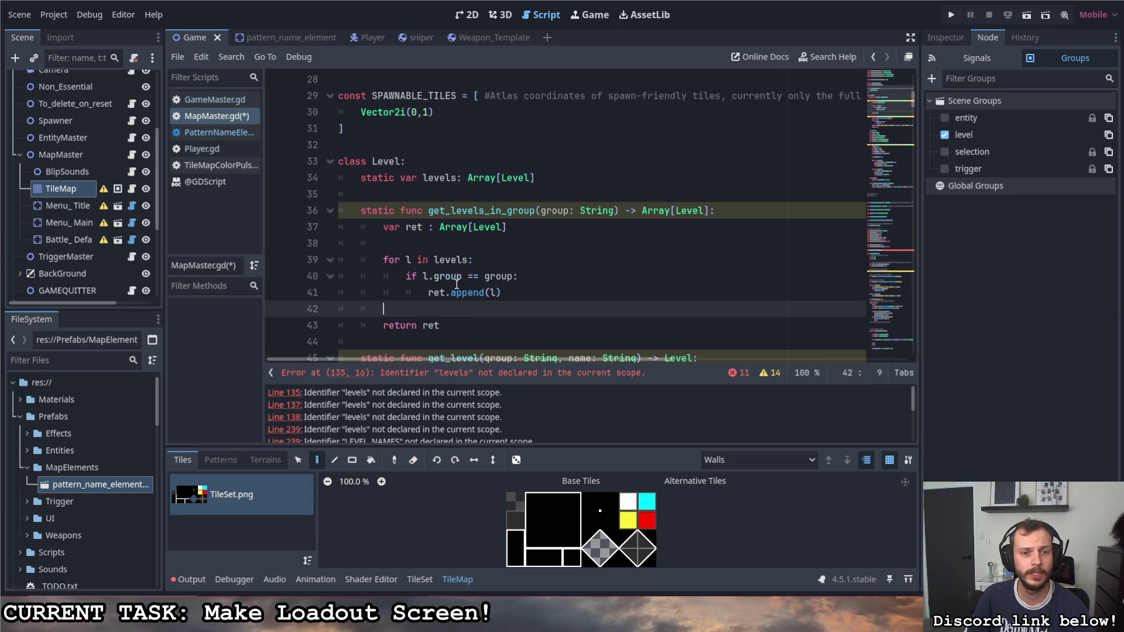
{"action": "left_click", "coordinate": [452, 244]}
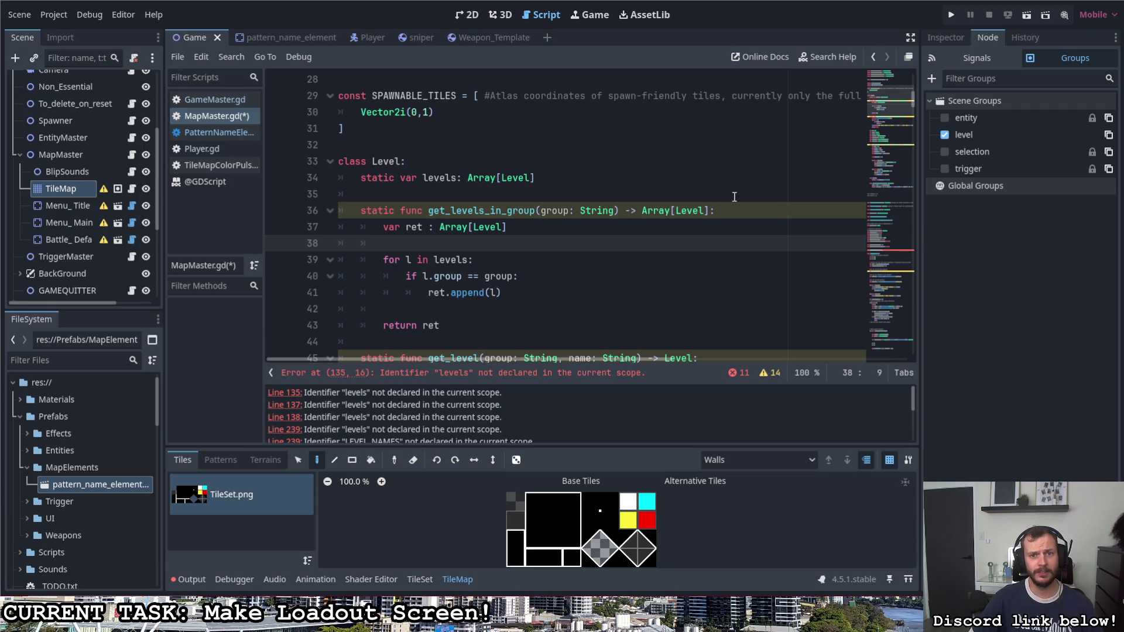
Step: Scroll down through the Level class code in MapMaster.gd
{"action": "scroll", "coordinate": [642, 232], "scroll_direction": "down", "scroll_amount": 1}
Step: Save MapMaster.gd and look over the finished get_levels_in_group and get_level functions
{"action": "left_click", "coordinate": [641, 243]}
{"action": "key", "text": "ctrl+s"}
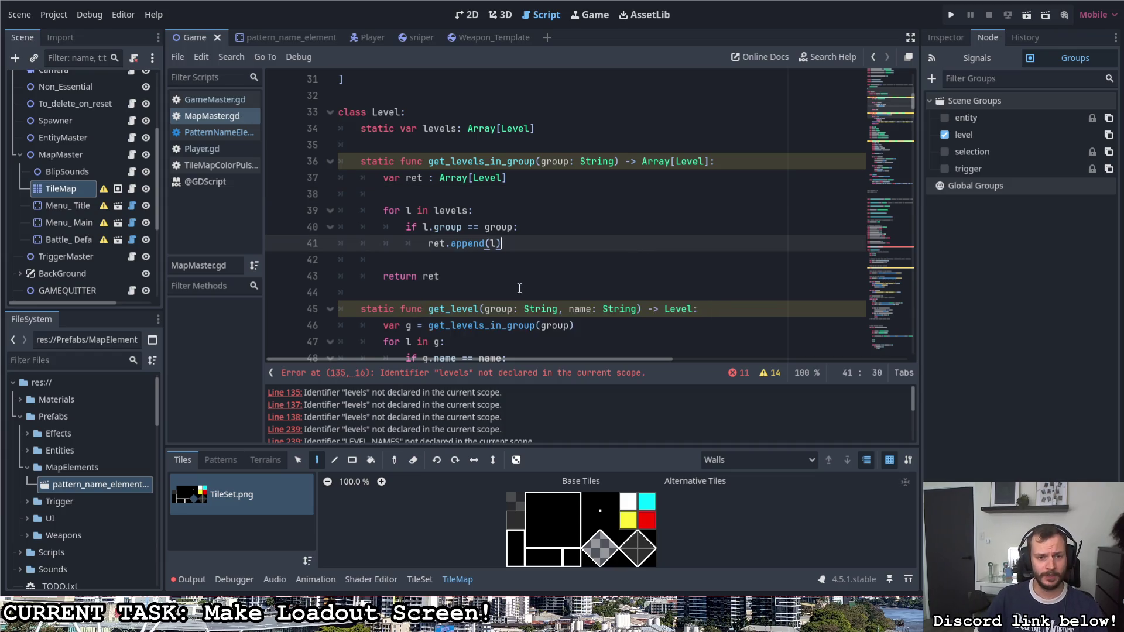
{"action": "scroll", "coordinate": [519, 288], "scroll_direction": "down", "scroll_amount": 3}
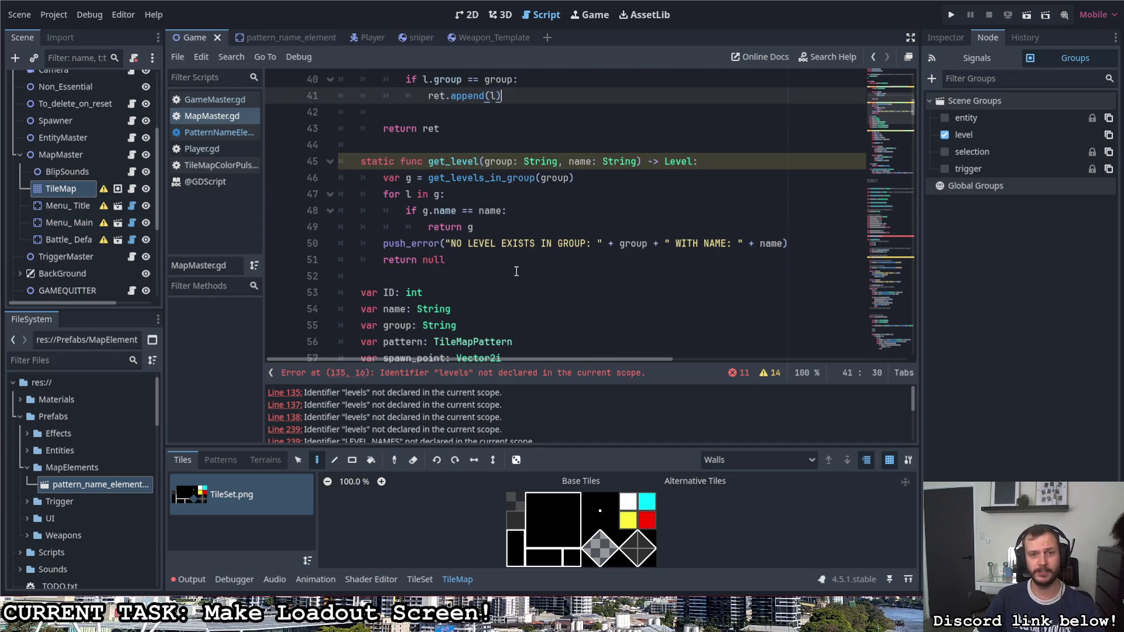
{"action": "left_click", "coordinate": [513, 263]}
{"action": "scroll", "coordinate": [514, 262], "scroll_direction": "up", "scroll_amount": 2}
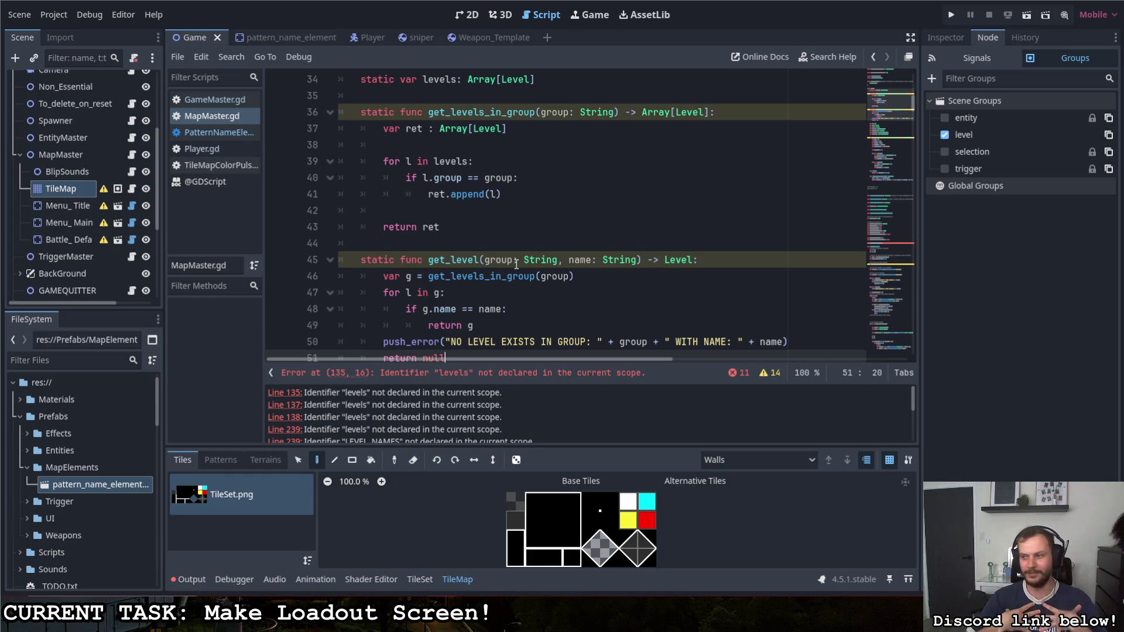
{"action": "left_click", "coordinate": [477, 231]}
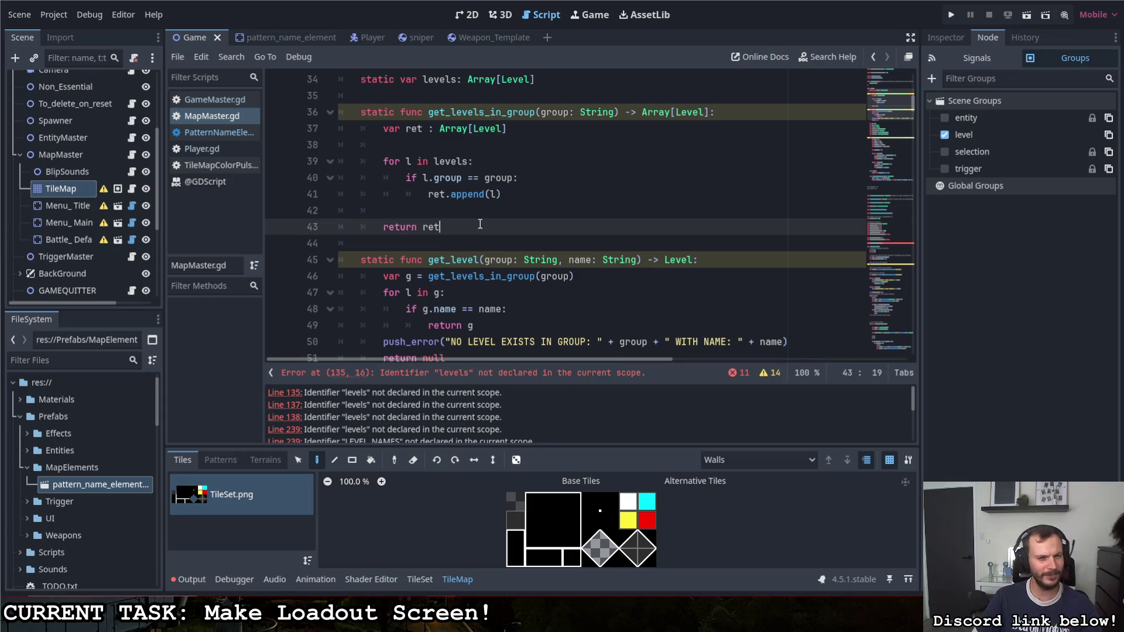
{"action": "left_click", "coordinate": [477, 212]}
{"action": "scroll", "coordinate": [484, 212], "scroll_direction": "up", "scroll_amount": 2}
{"action": "scroll", "coordinate": [481, 214], "scroll_direction": "down", "scroll_amount": 2}
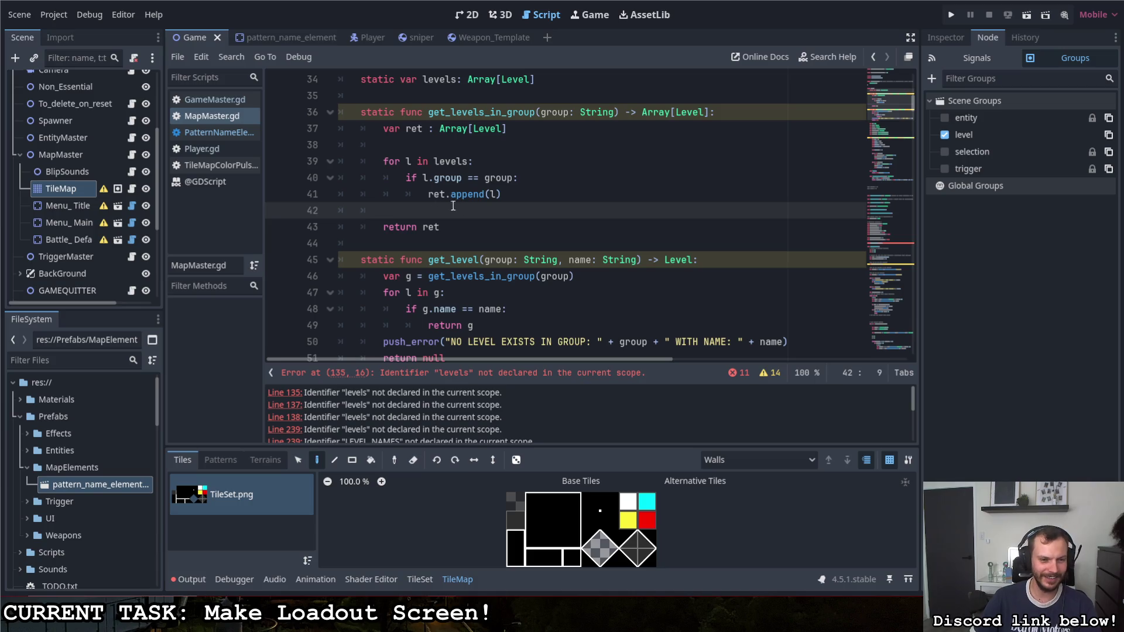
{"action": "scroll", "coordinate": [486, 245], "scroll_direction": "down", "scroll_amount": 3}
{"action": "scroll", "coordinate": [515, 268], "scroll_direction": "up", "scroll_amount": 4}
{"action": "scroll", "coordinate": [529, 267], "scroll_direction": "up", "scroll_amount": 3}
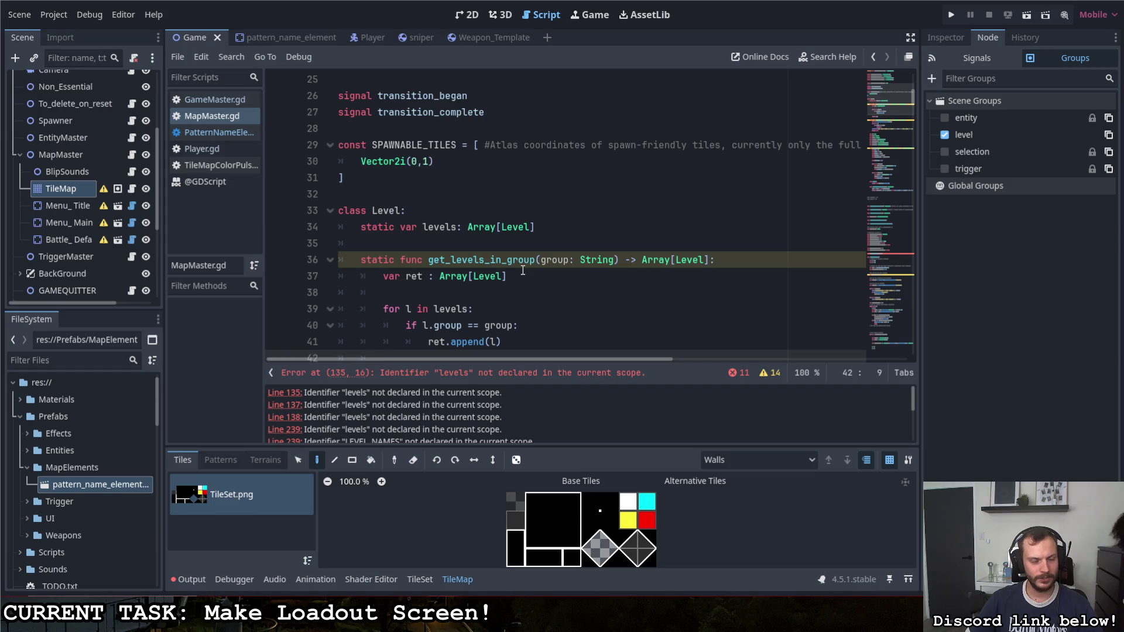
{"action": "double_click", "coordinate": [386, 211]}
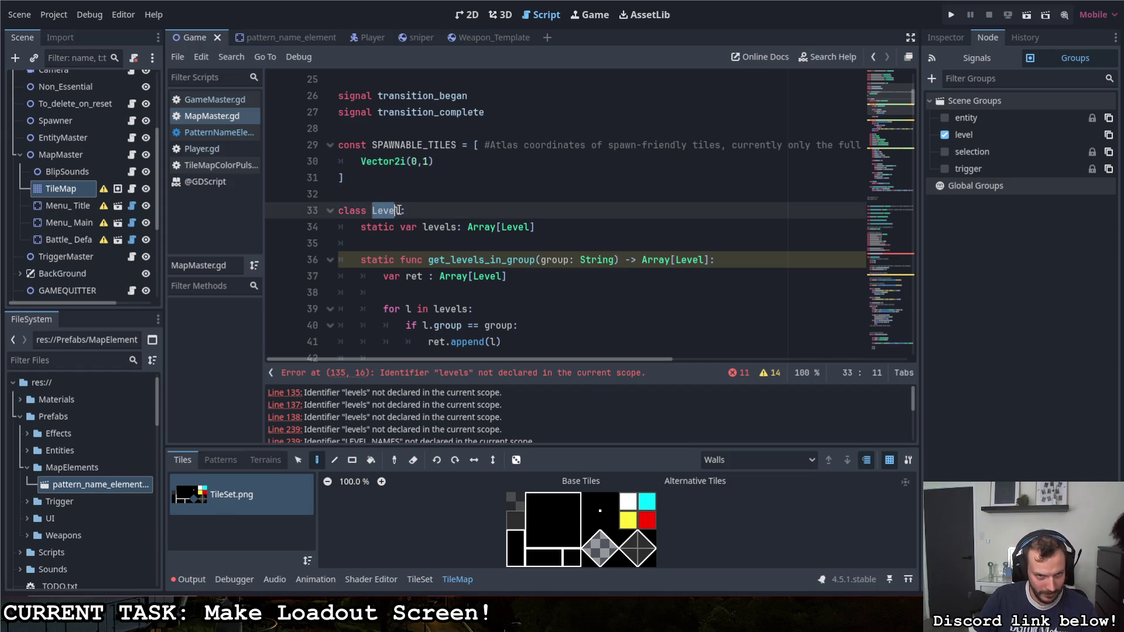
{"action": "double_click", "coordinate": [430, 228]}
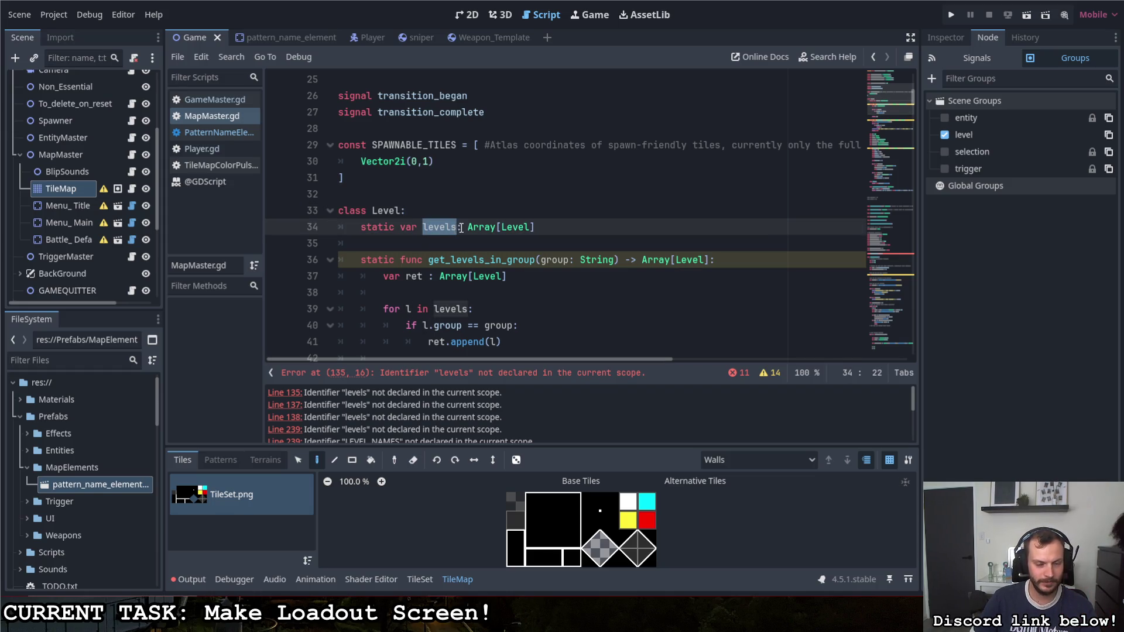
{"action": "mouse_move", "coordinate": [485, 228]}
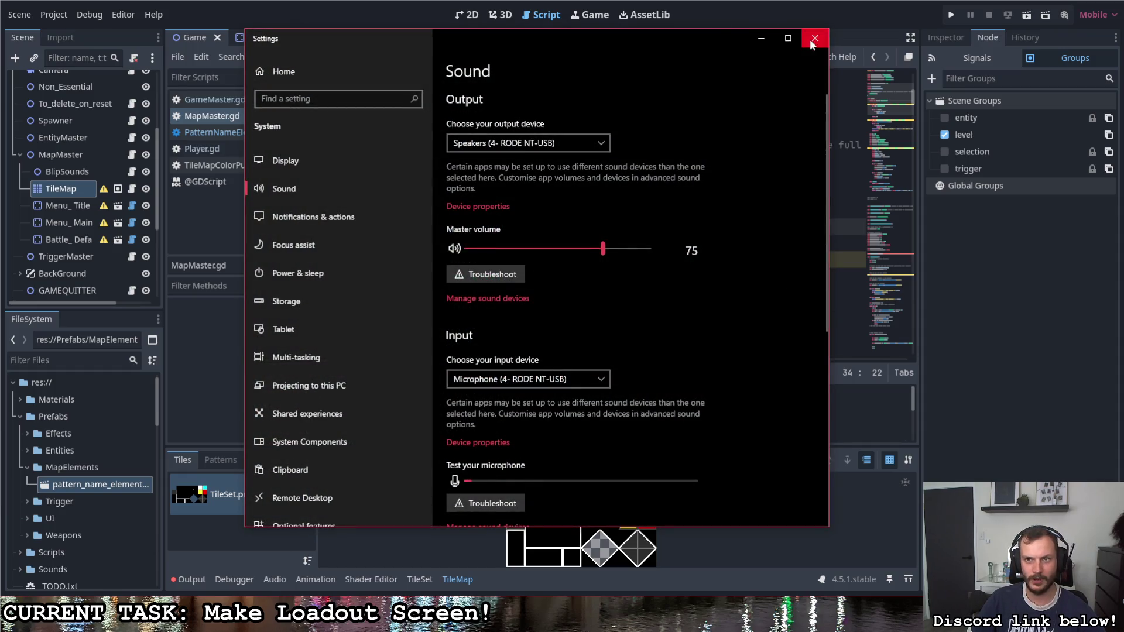
{"action": "left_click", "coordinate": [816, 39]}
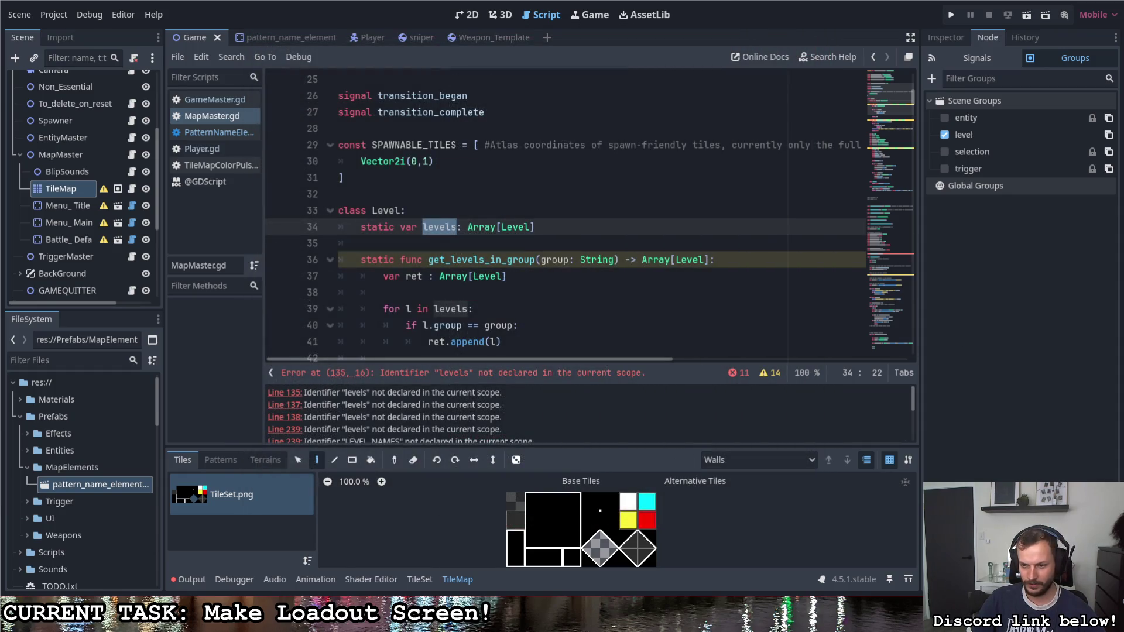
Step: Raise the RODE microphone's recording level from 77 to 80 and close the Sound dialogs
{"action": "left_click", "coordinate": [89, 45]}
{"action": "double_click", "coordinate": [115, 100]}
{"action": "left_click", "coordinate": [124, 90]}
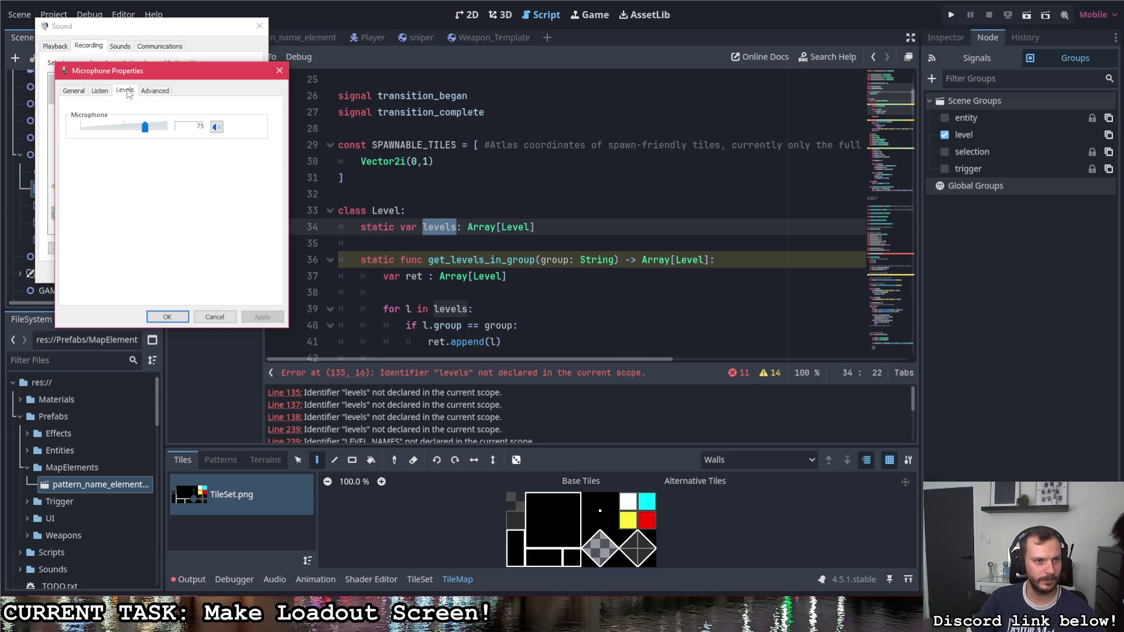
{"action": "left_click_drag", "start_coordinate": [148, 129], "coordinate": [151, 130]}
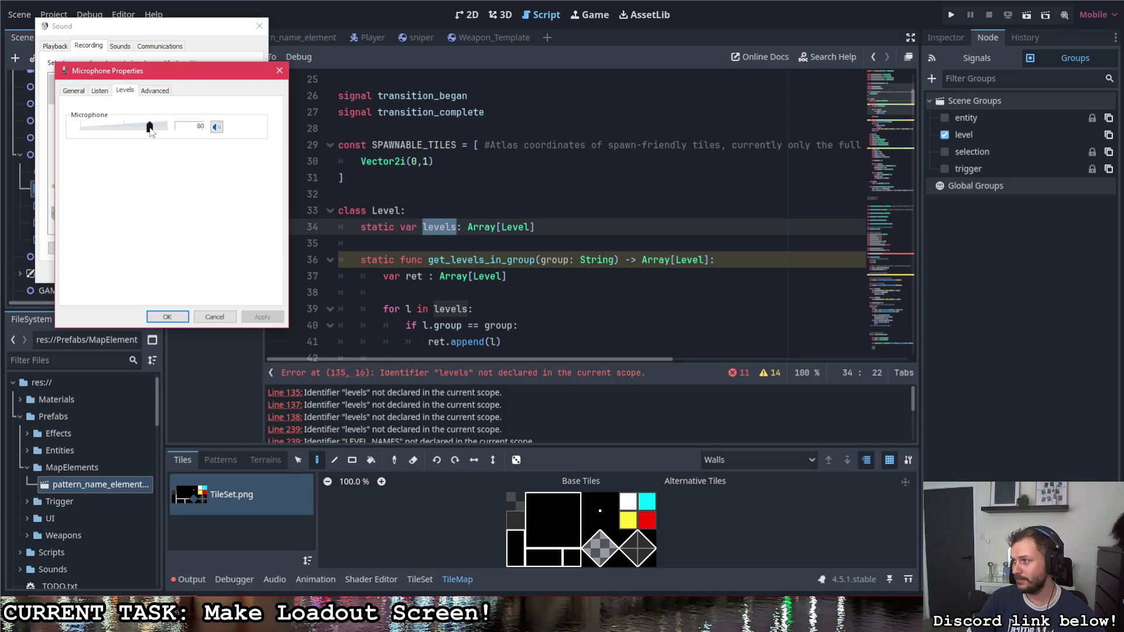
{"action": "left_click", "coordinate": [168, 317]}
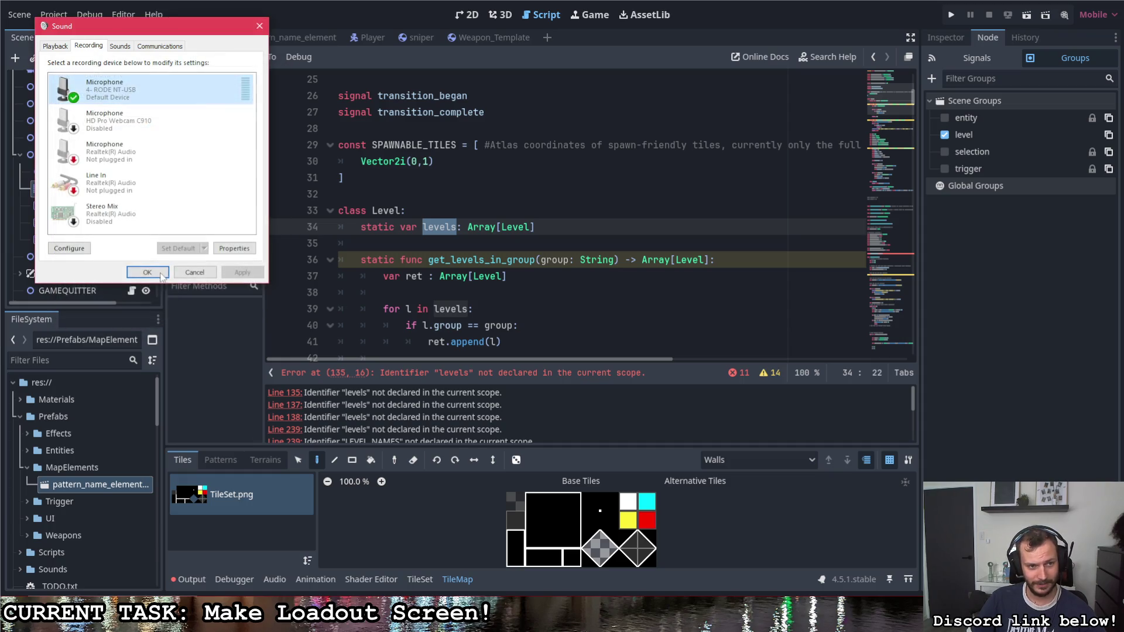
{"action": "left_click", "coordinate": [148, 272]}
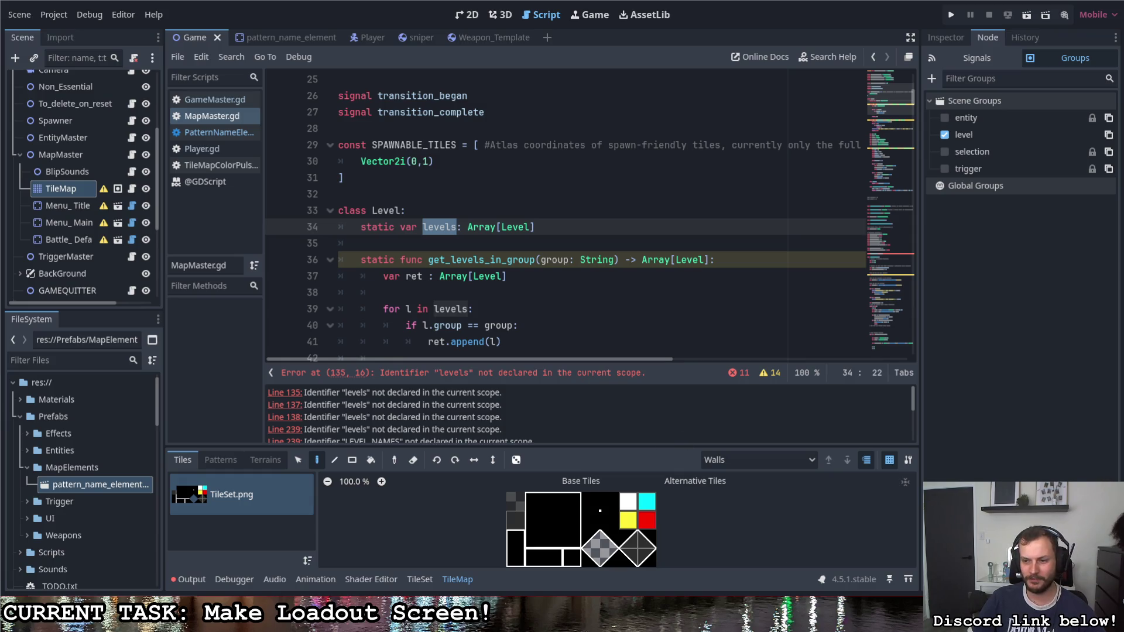
Step: Reopen the RODE microphone's Levels, lower the slider back to 80, and confirm both dialogs
{"action": "left_click", "coordinate": [103, 61]}
{"action": "double_click", "coordinate": [117, 105]}
{"action": "left_click", "coordinate": [140, 106]}
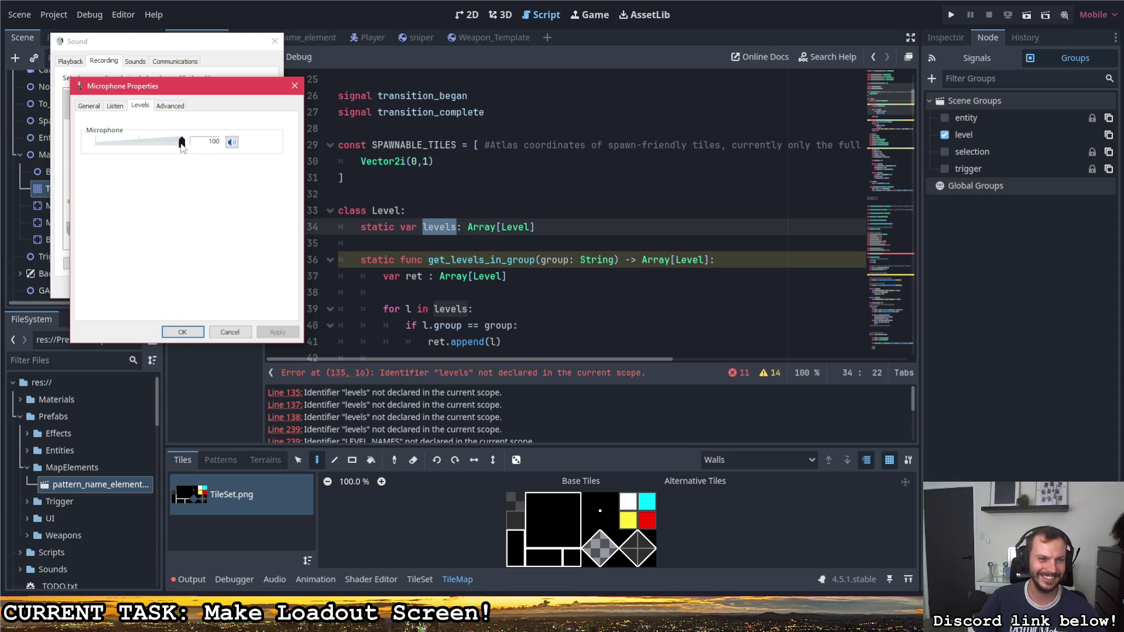
{"action": "mouse_move", "coordinate": [185, 147]}
{"action": "left_mouse_down"}
{"action": "mouse_move", "coordinate": [150, 146]}
{"action": "mouse_move", "coordinate": [184, 145]}
{"action": "mouse_move", "coordinate": [167, 147]}
{"action": "left_mouse_up"}
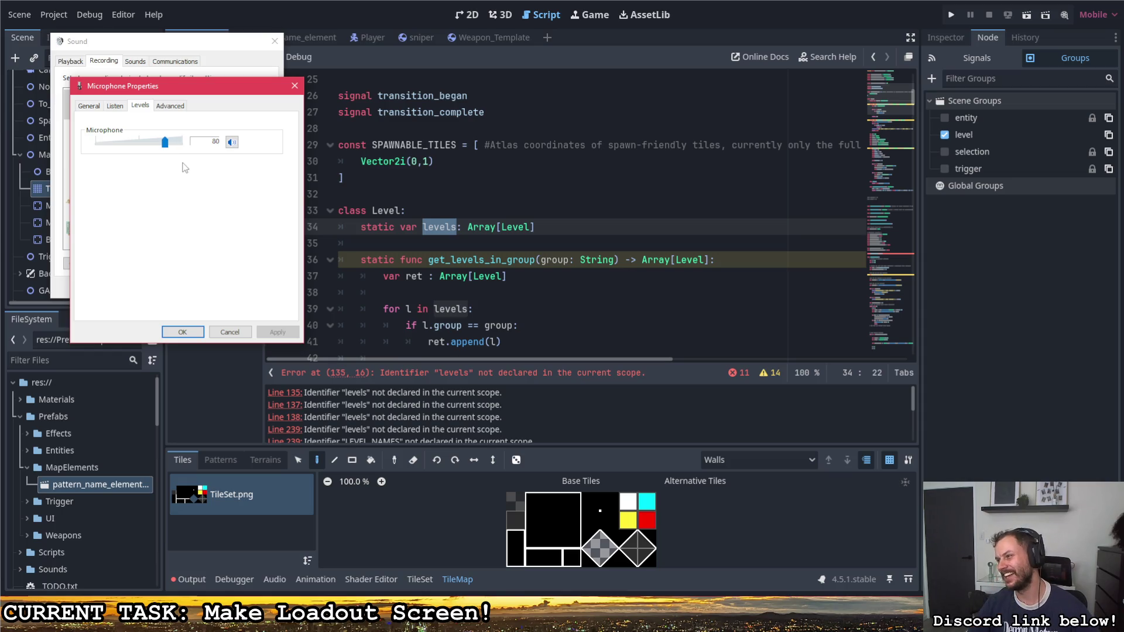
{"action": "left_click", "coordinate": [176, 332]}
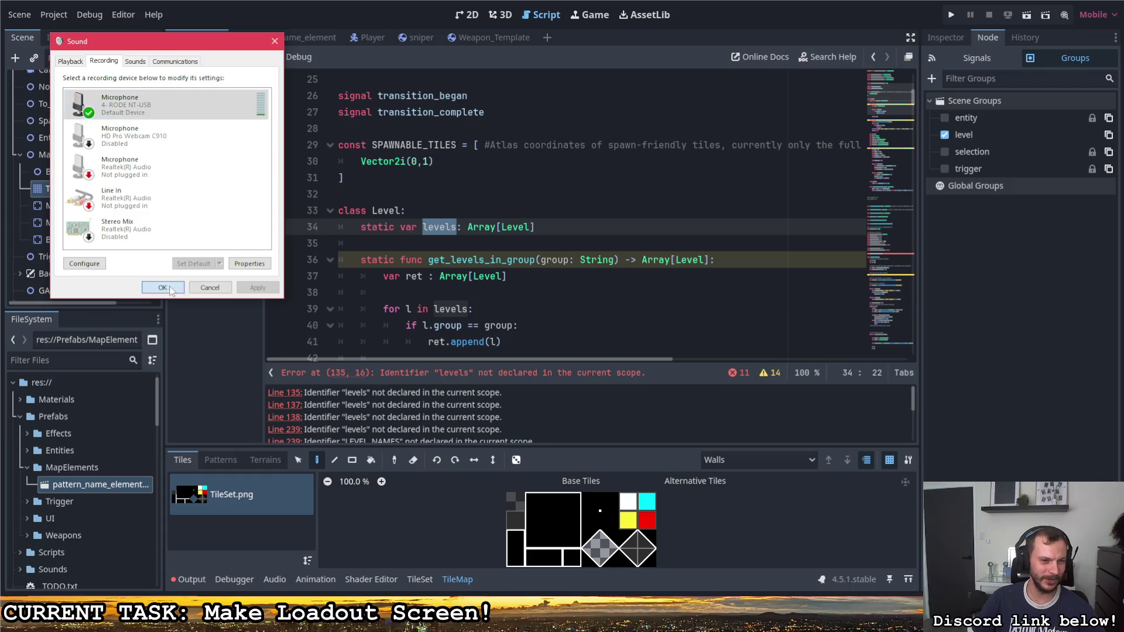
{"action": "left_click", "coordinate": [164, 288]}
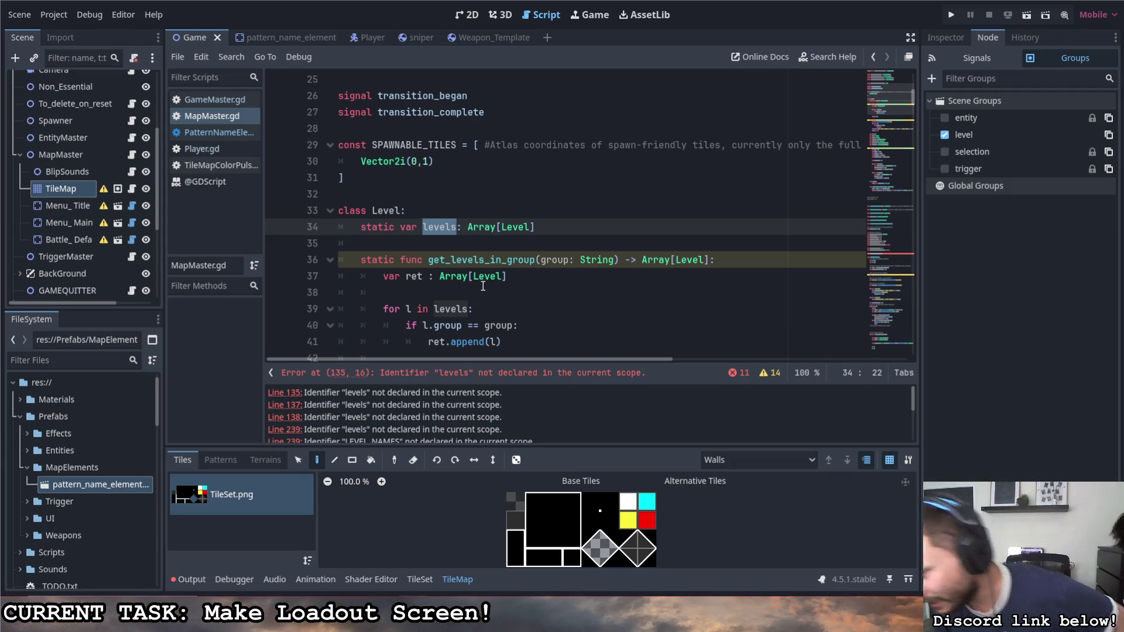
Step: Locate get_levels_in_group in MapMaster.gd and select its function name
{"action": "scroll", "coordinate": [469, 257], "scroll_direction": "down", "scroll_amount": 2}
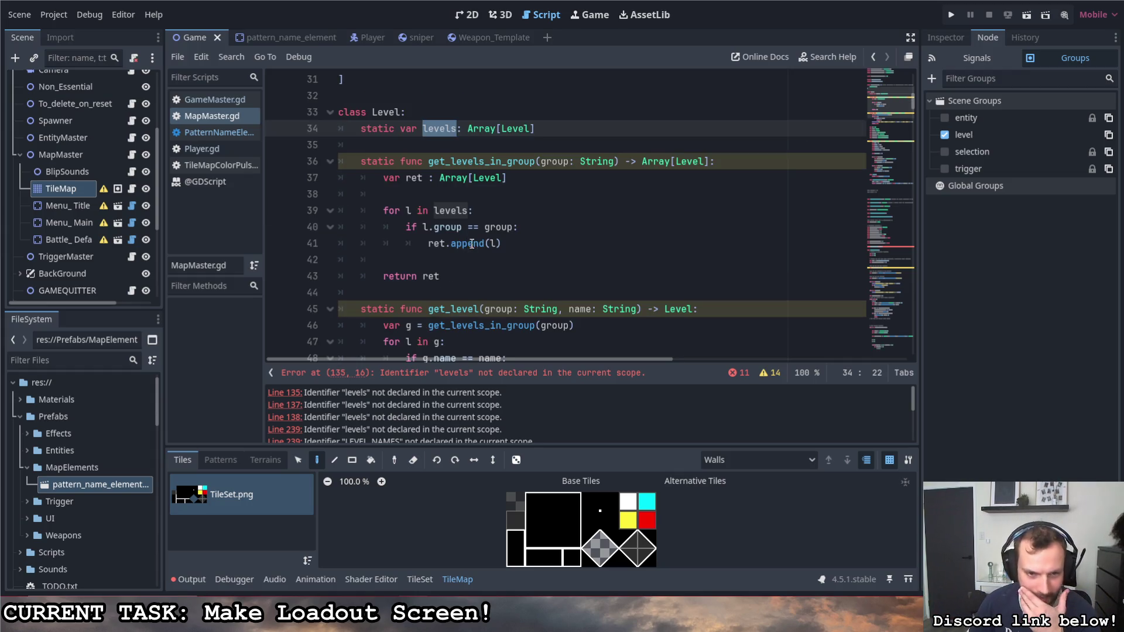
{"action": "scroll", "coordinate": [491, 274], "scroll_direction": "down", "scroll_amount": 5}
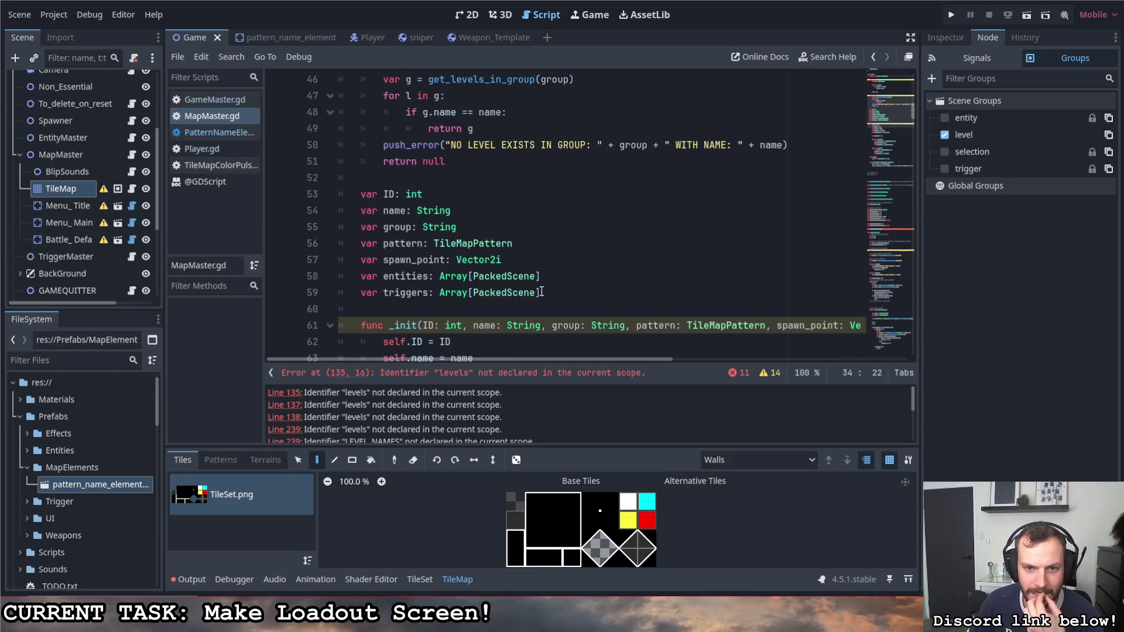
{"action": "mouse_move", "coordinate": [532, 283]}
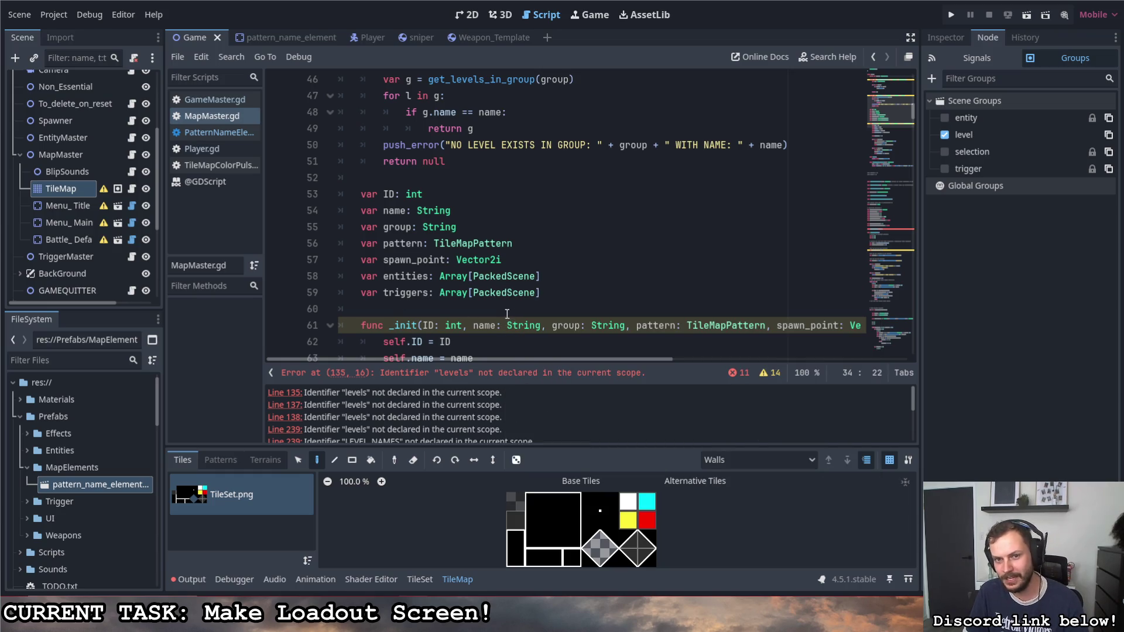
{"action": "scroll", "coordinate": [498, 301], "scroll_direction": "up", "scroll_amount": 1}
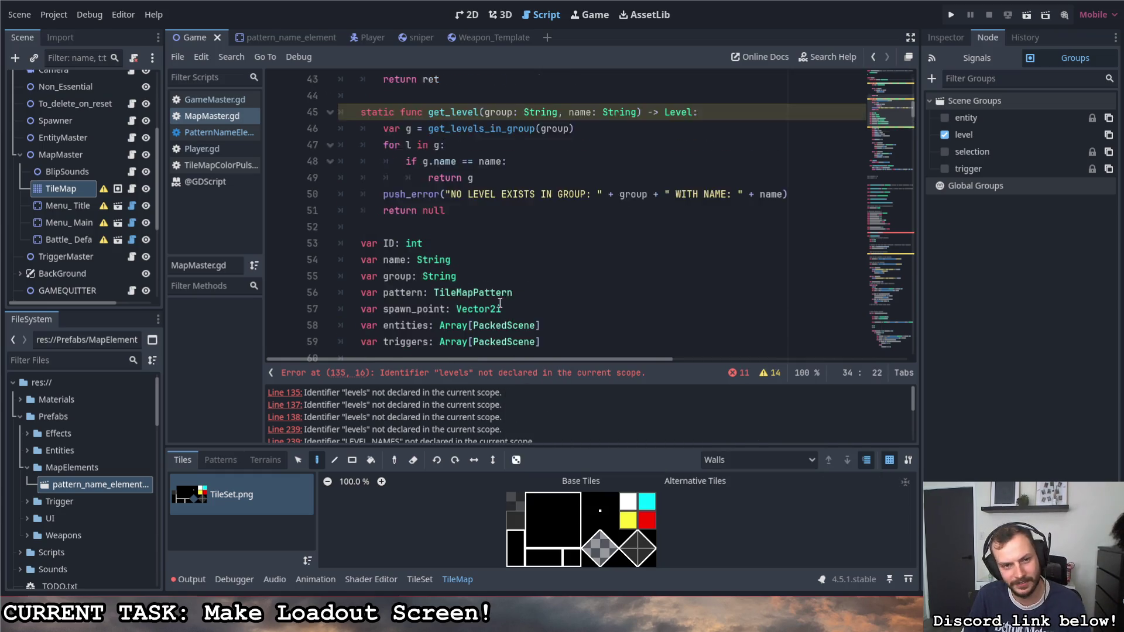
{"action": "scroll", "coordinate": [500, 302], "scroll_direction": "up", "scroll_amount": 2}
{"action": "scroll", "coordinate": [515, 287], "scroll_direction": "up", "scroll_amount": 3}
{"action": "left_click", "coordinate": [532, 271]}
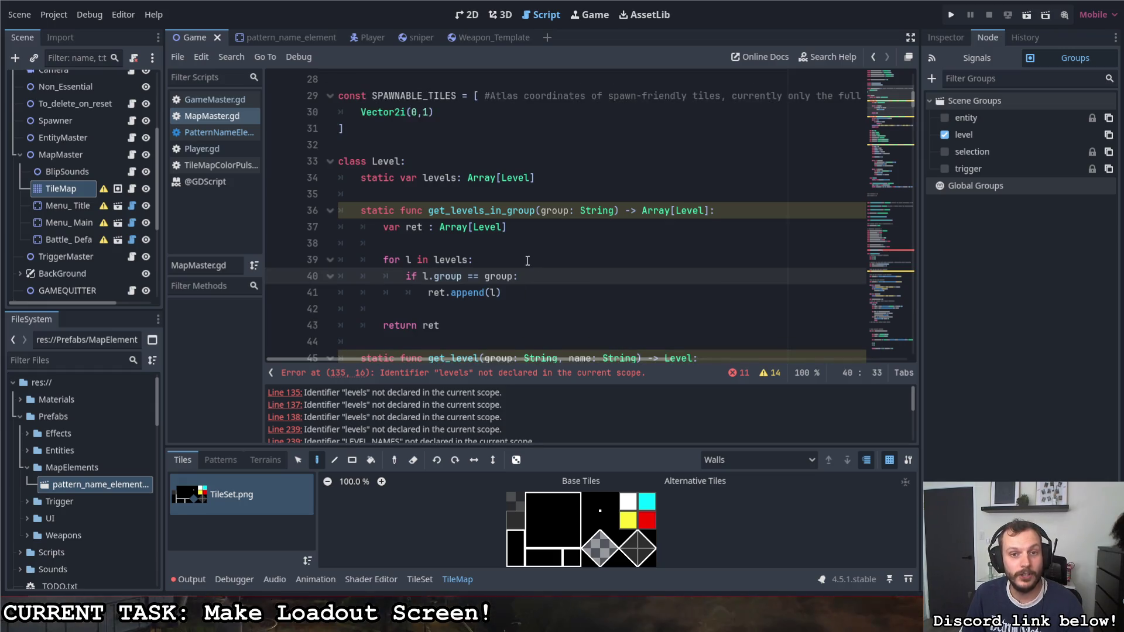
{"action": "left_click", "coordinate": [431, 212]}
{"action": "double_click", "coordinate": [486, 212]}
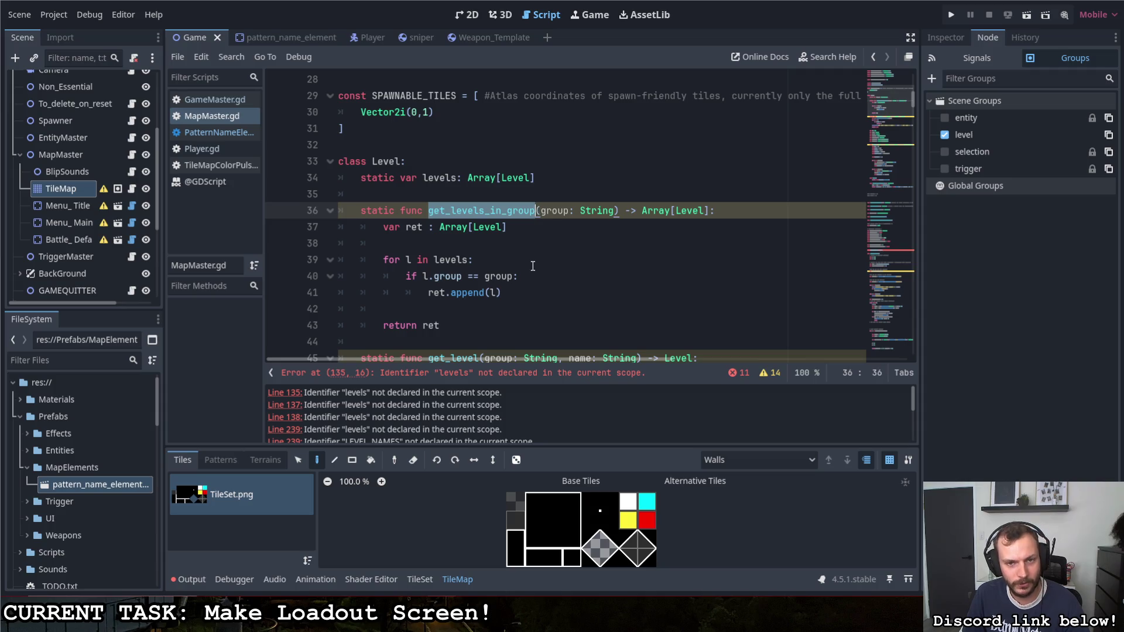
{"action": "scroll", "coordinate": [537, 162], "scroll_direction": "down", "scroll_amount": 1}
Step: Delete the blank lines after var ret and before return ret, then save MapMaster.gd
{"action": "left_click", "coordinate": [501, 240]}
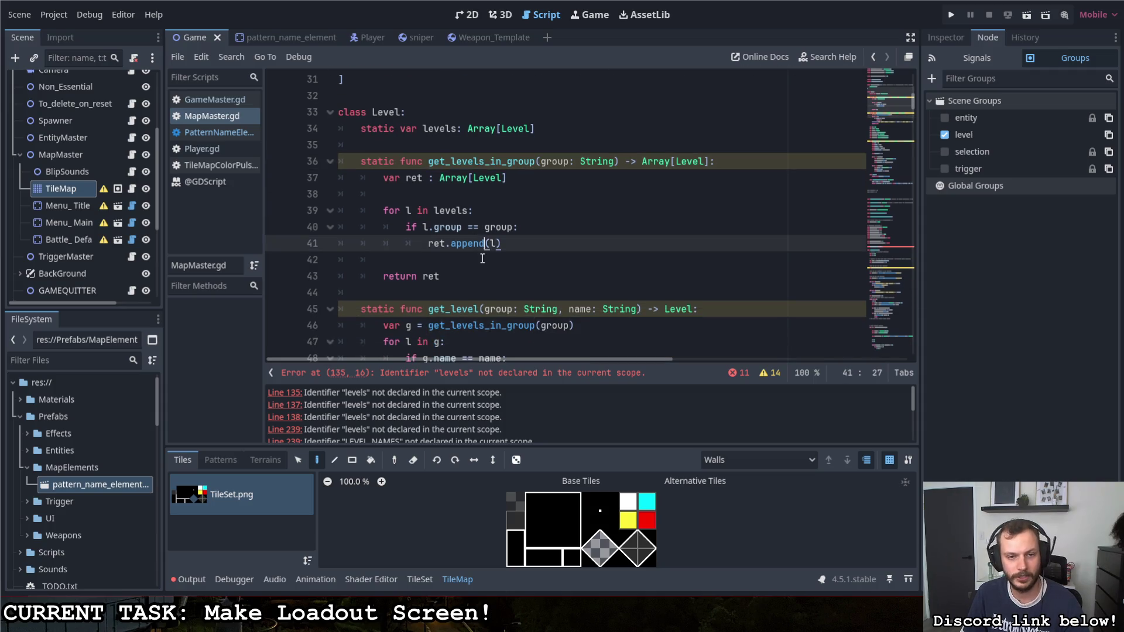
{"action": "key", "text": "Delete"}
{"action": "left_click", "coordinate": [447, 193]}
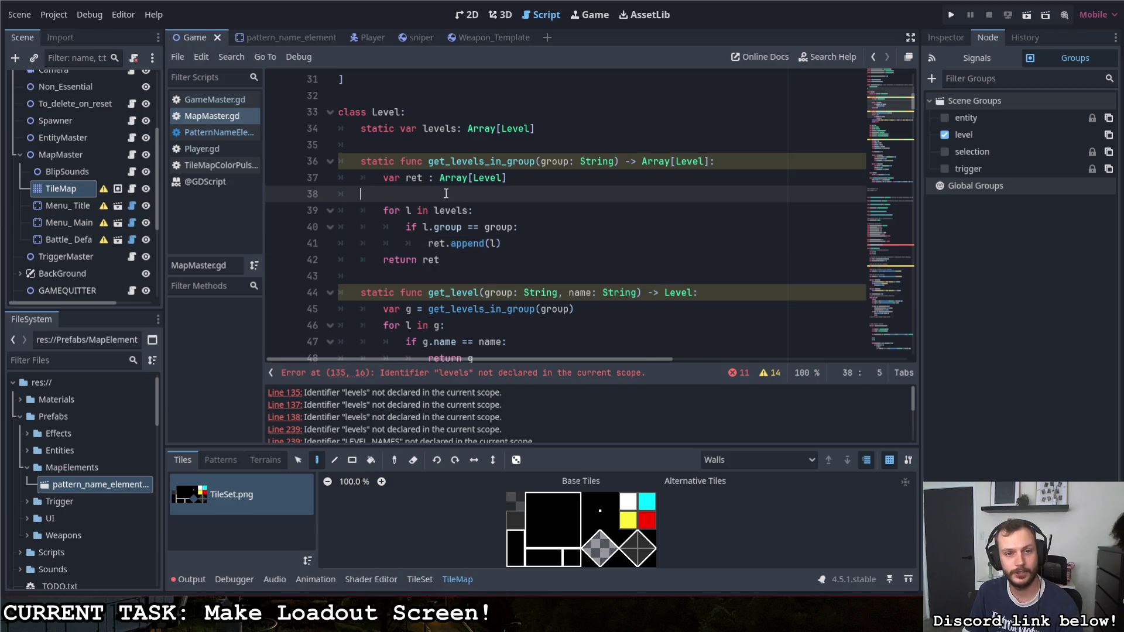
{"action": "key", "text": "BackSpace"}
{"action": "key", "text": "BackSpace"}
{"action": "key", "text": "BackSpace"}
{"action": "key", "text": "ctrl+s"}
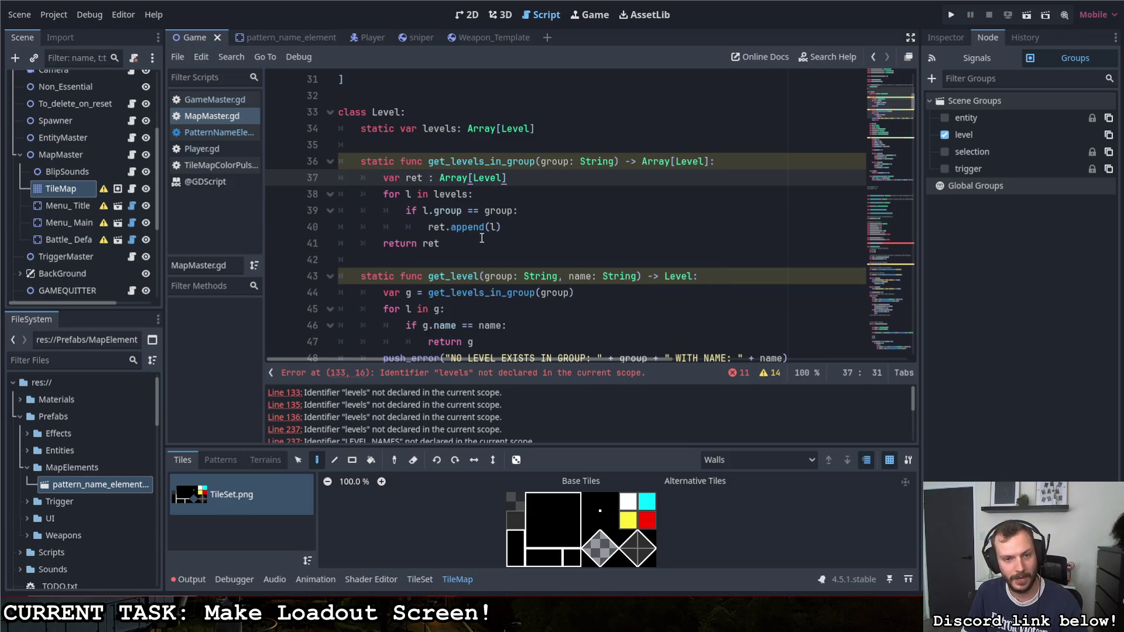
Step: Select the get_levels_in_group(group) call and the name in the g.name comparison
{"action": "scroll", "coordinate": [476, 250], "scroll_direction": "down", "scroll_amount": 1}
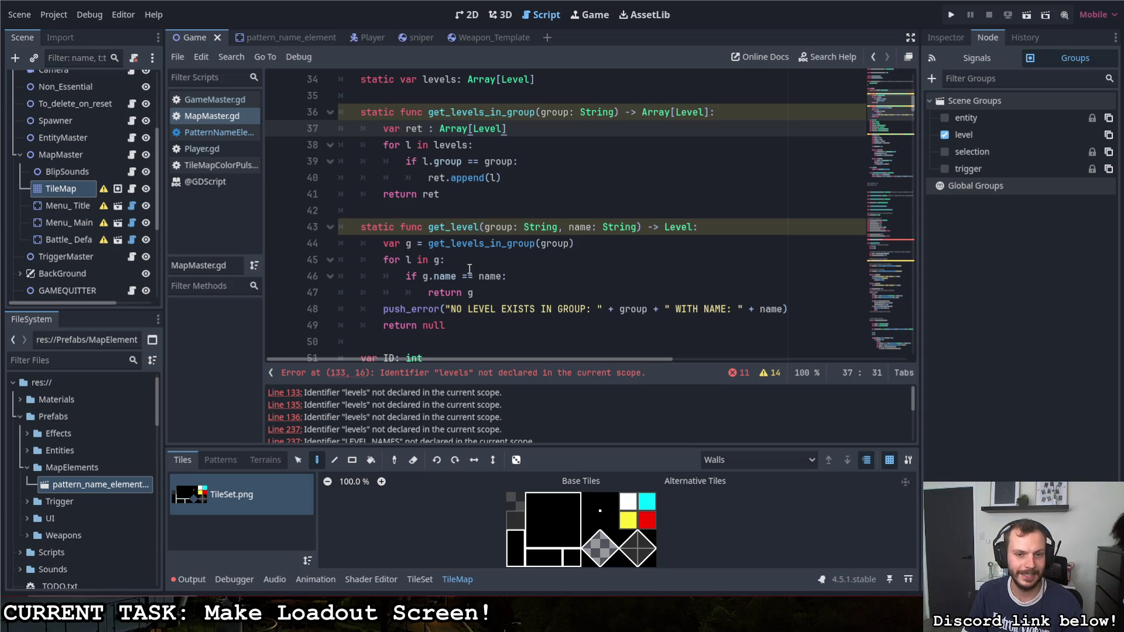
{"action": "left_click_drag", "start_coordinate": [428, 243], "coordinate": [584, 241]}
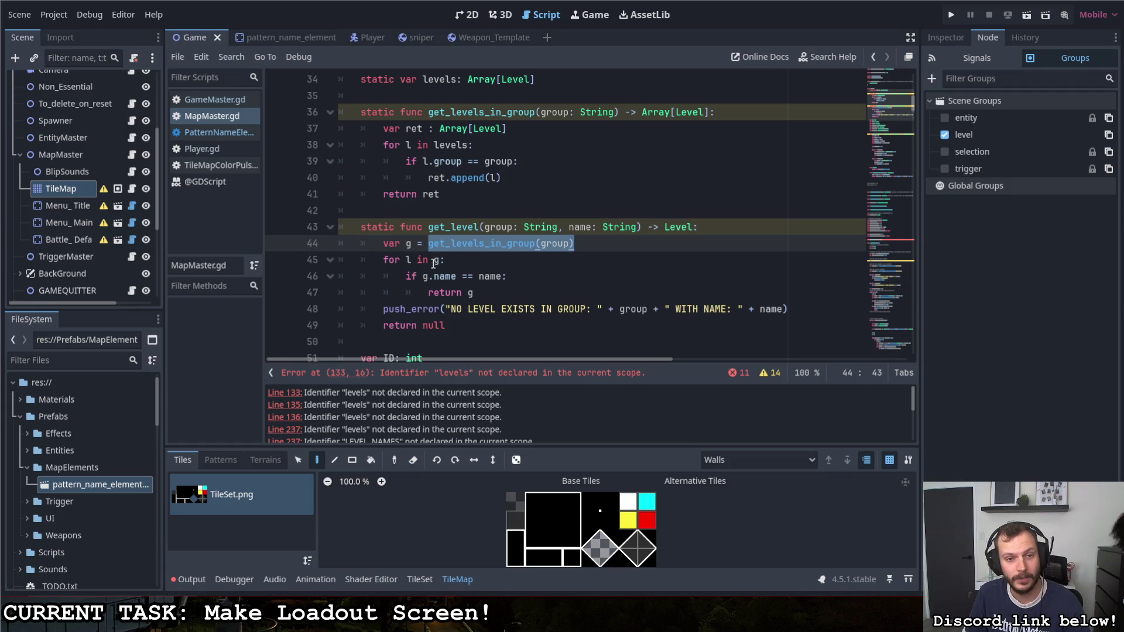
{"action": "left_click_drag", "start_coordinate": [479, 275], "coordinate": [501, 275]}
{"action": "left_click", "coordinate": [462, 319]}
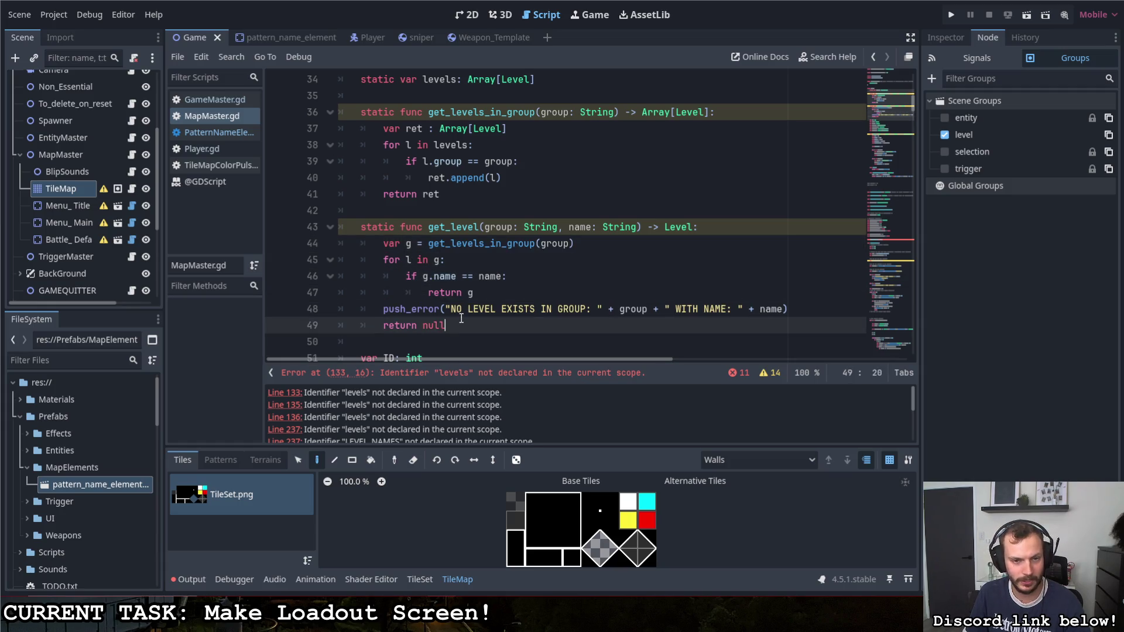
{"action": "scroll", "coordinate": [460, 317], "scroll_direction": "down", "scroll_amount": 2}
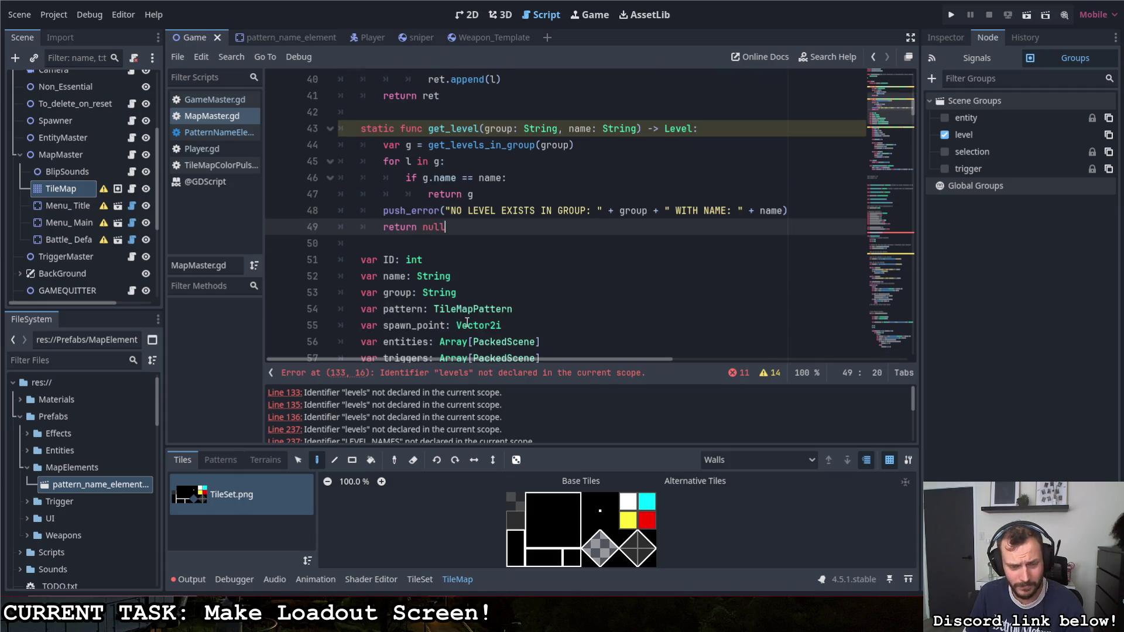
{"action": "scroll", "coordinate": [464, 314], "scroll_direction": "down", "scroll_amount": 7}
{"action": "scroll", "coordinate": [465, 313], "scroll_direction": "up", "scroll_amount": 3}
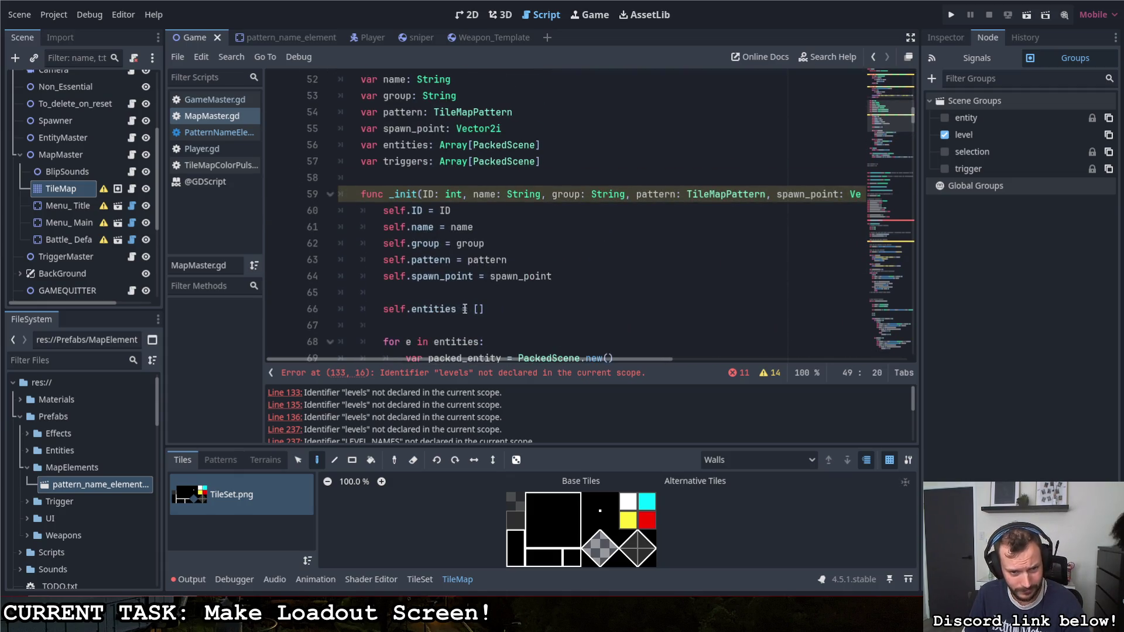
{"action": "scroll", "coordinate": [466, 314], "scroll_direction": "down", "scroll_amount": 10}
{"action": "scroll", "coordinate": [466, 313], "scroll_direction": "up", "scroll_amount": 18}
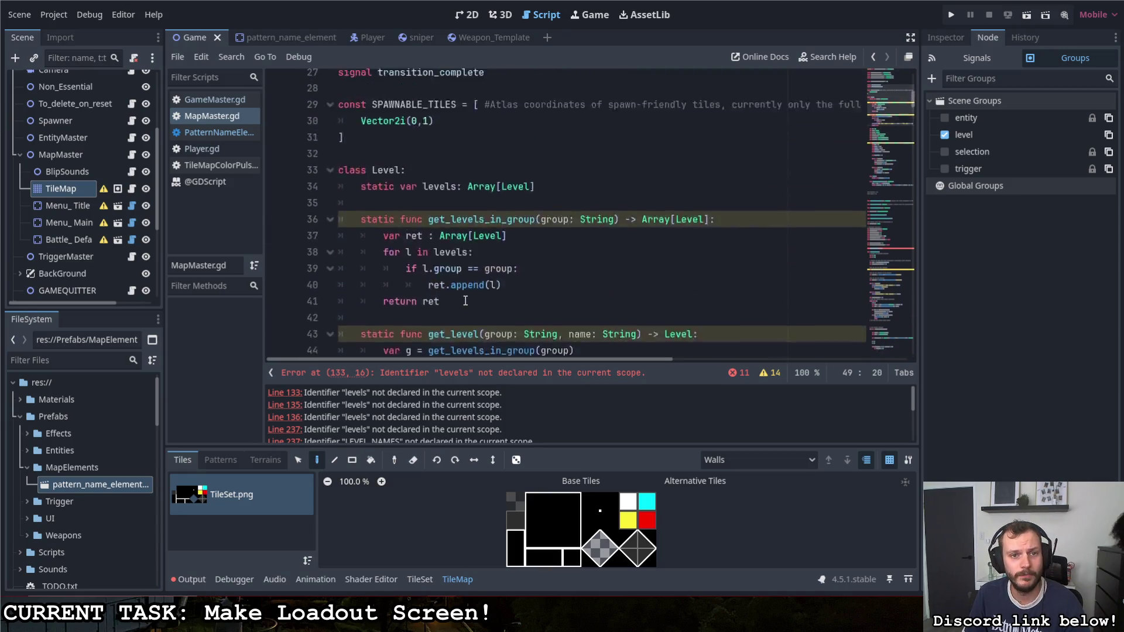
{"action": "scroll", "coordinate": [473, 298], "scroll_direction": "down", "scroll_amount": 9}
{"action": "scroll", "coordinate": [473, 297], "scroll_direction": "down", "scroll_amount": 12}
{"action": "scroll", "coordinate": [502, 299], "scroll_direction": "right", "scroll_amount": 6}
{"action": "scroll", "coordinate": [502, 299], "scroll_direction": "up", "scroll_amount": 17}
{"action": "scroll", "coordinate": [504, 298], "scroll_direction": "left", "scroll_amount": 6}
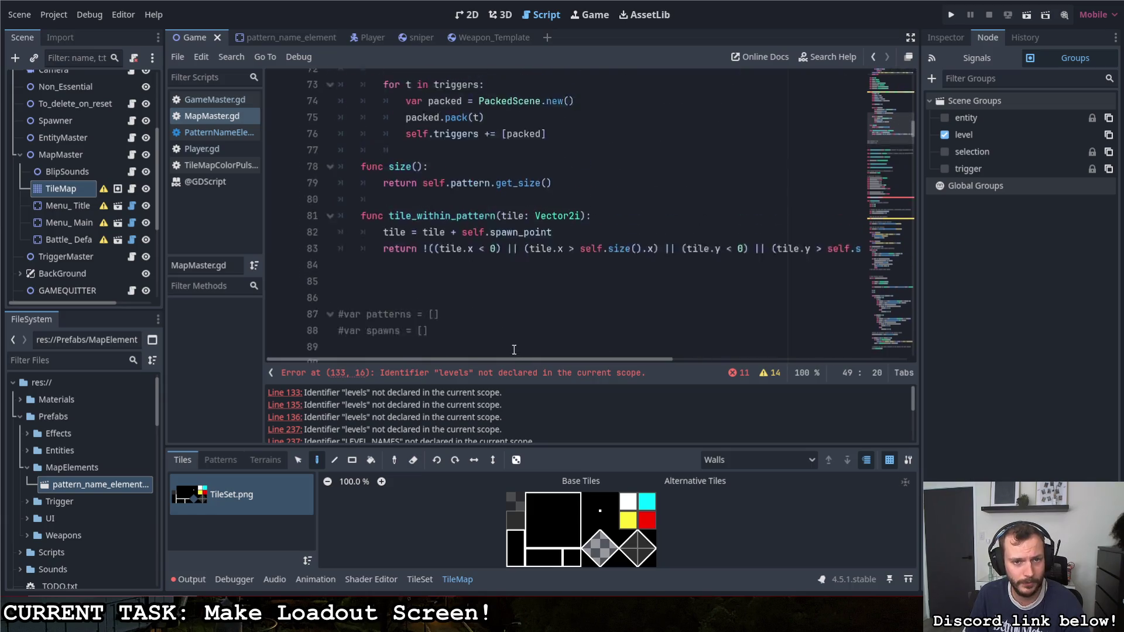
{"action": "scroll", "coordinate": [513, 293], "scroll_direction": "down", "scroll_amount": 15}
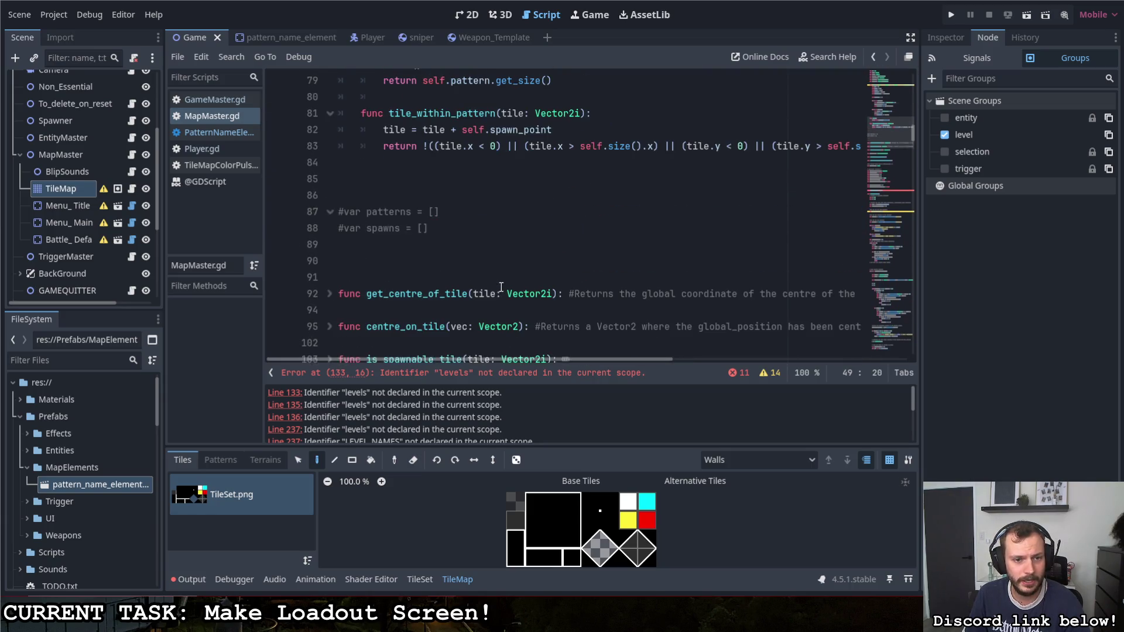
{"action": "scroll", "coordinate": [473, 282], "scroll_direction": "down", "scroll_amount": 10}
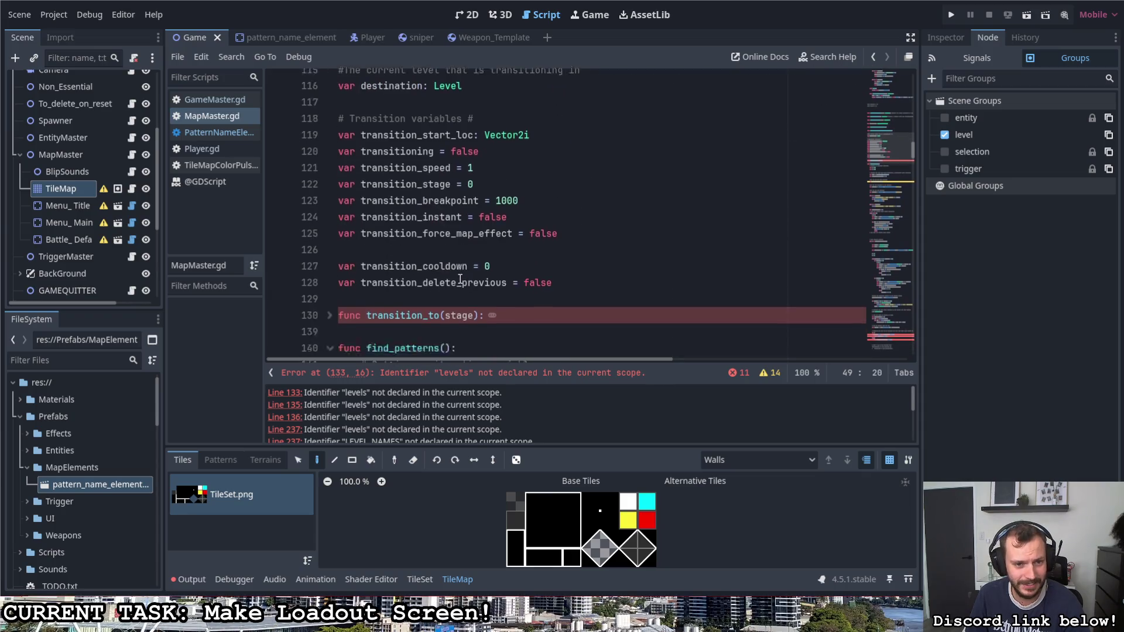
{"action": "scroll", "coordinate": [373, 136], "scroll_direction": "up", "scroll_amount": 1}
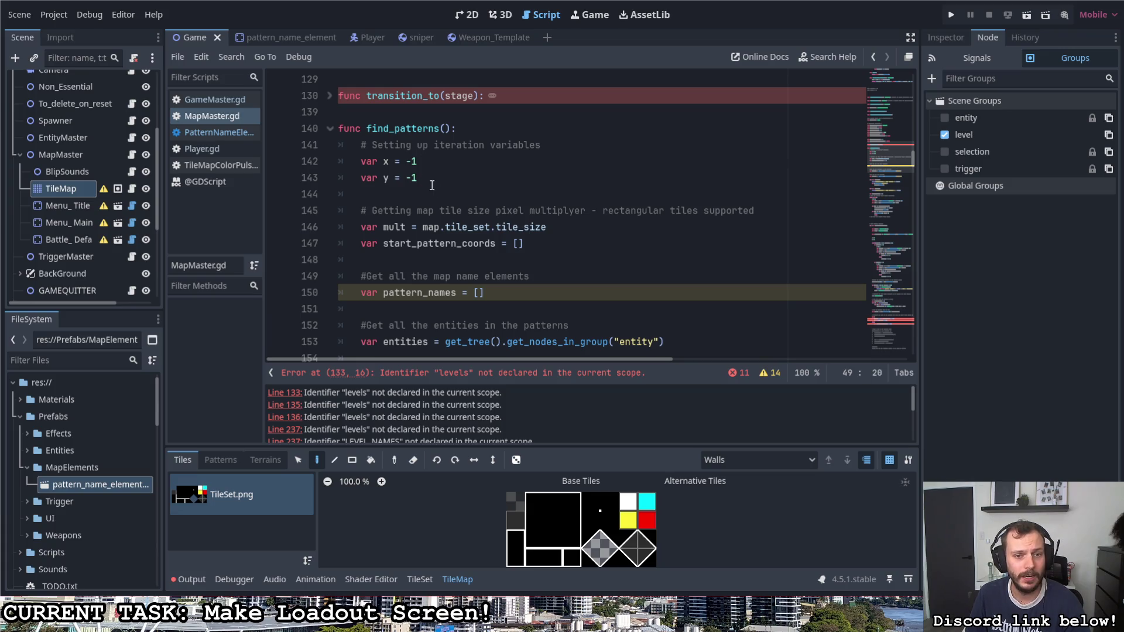
{"action": "scroll", "coordinate": [432, 185], "scroll_direction": "down", "scroll_amount": 9}
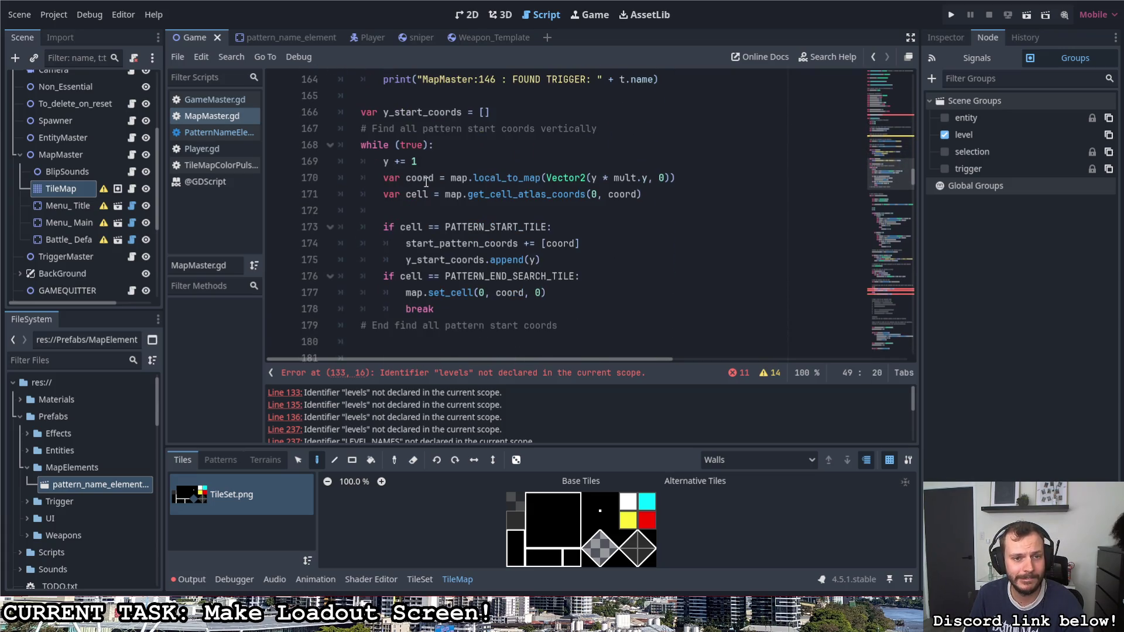
{"action": "scroll", "coordinate": [426, 182], "scroll_direction": "up", "scroll_amount": 1}
{"action": "scroll", "coordinate": [429, 169], "scroll_direction": "down", "scroll_amount": 1}
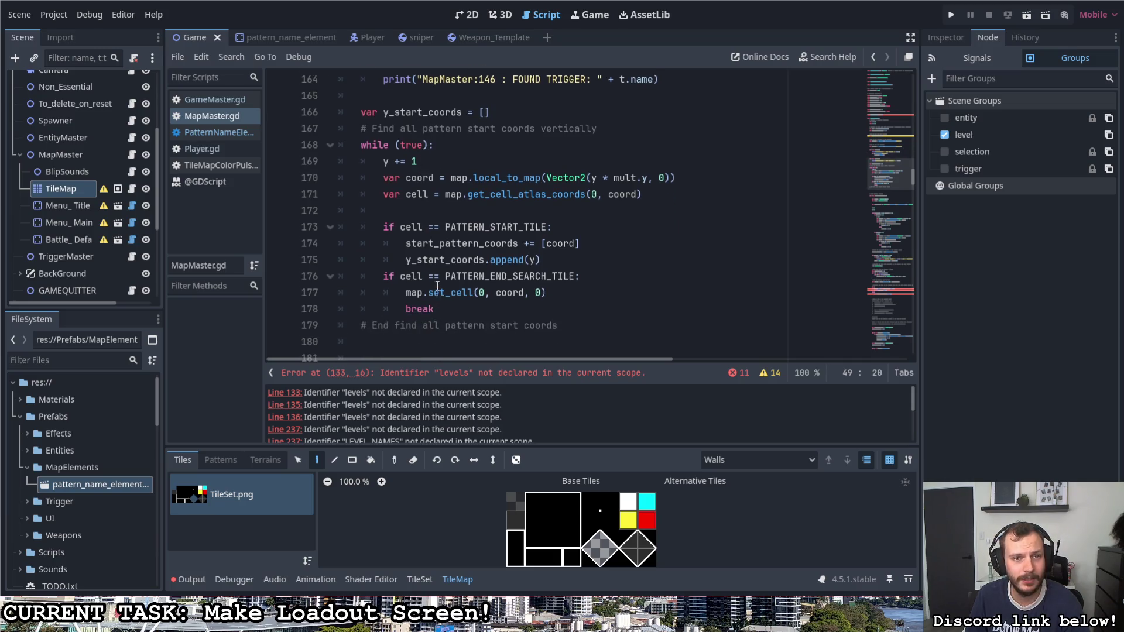
{"action": "scroll", "coordinate": [437, 287], "scroll_direction": "up", "scroll_amount": 2}
{"action": "left_click_drag", "start_coordinate": [489, 210], "coordinate": [384, 210]}
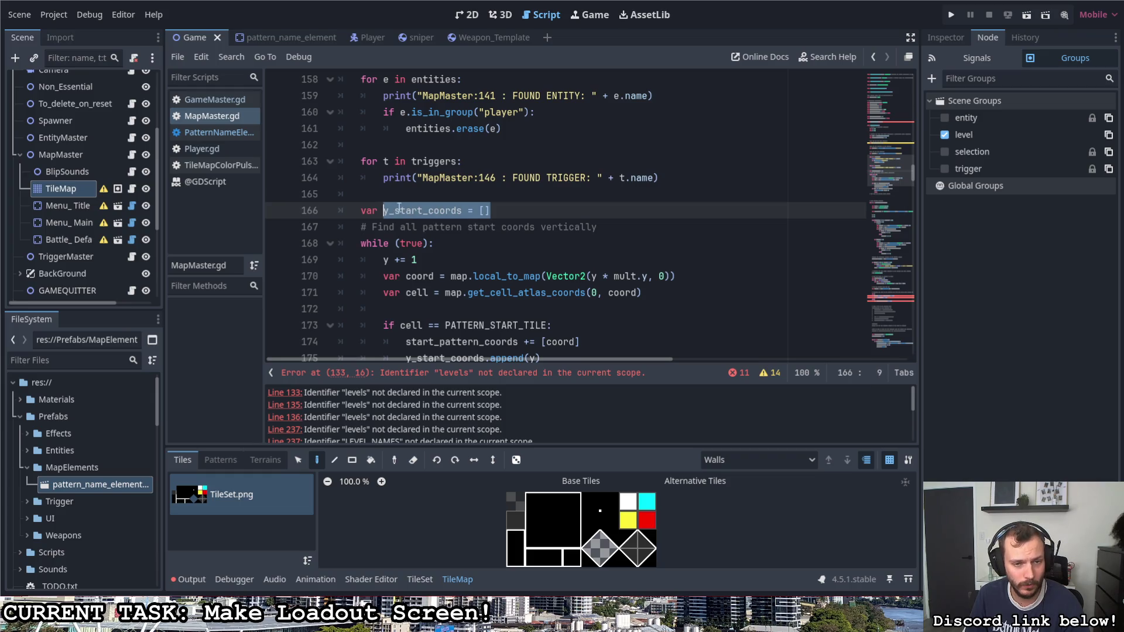
{"action": "scroll", "coordinate": [410, 205], "scroll_direction": "down", "scroll_amount": 2}
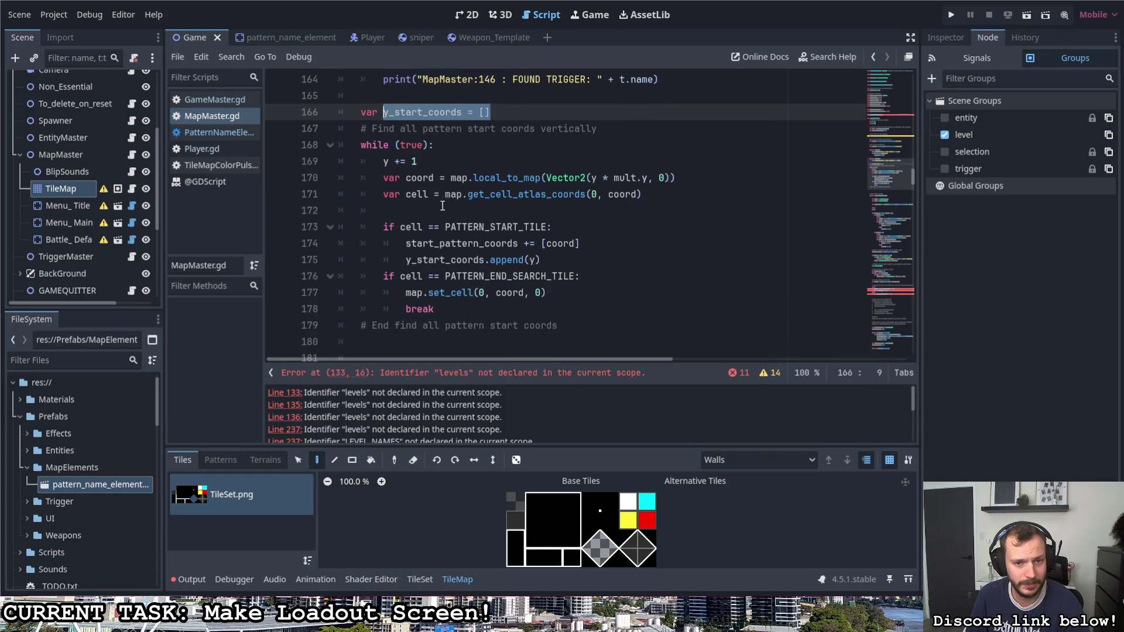
{"action": "left_click", "coordinate": [450, 308]}
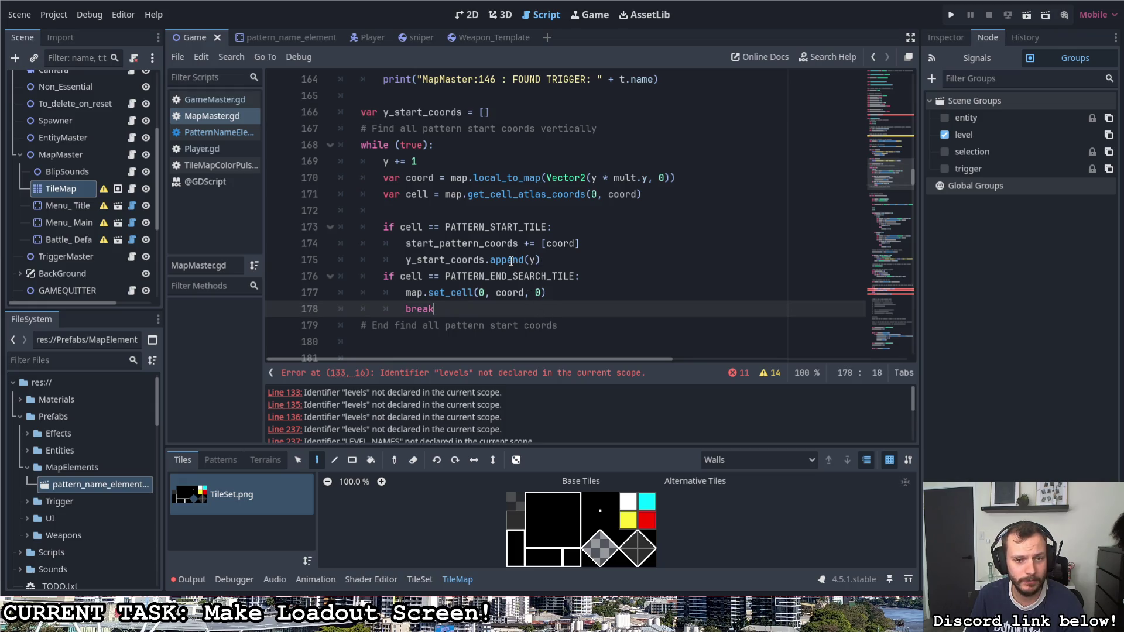
{"action": "left_click_drag", "start_coordinate": [405, 245], "coordinate": [576, 244]}
{"action": "left_click", "coordinate": [466, 309]}
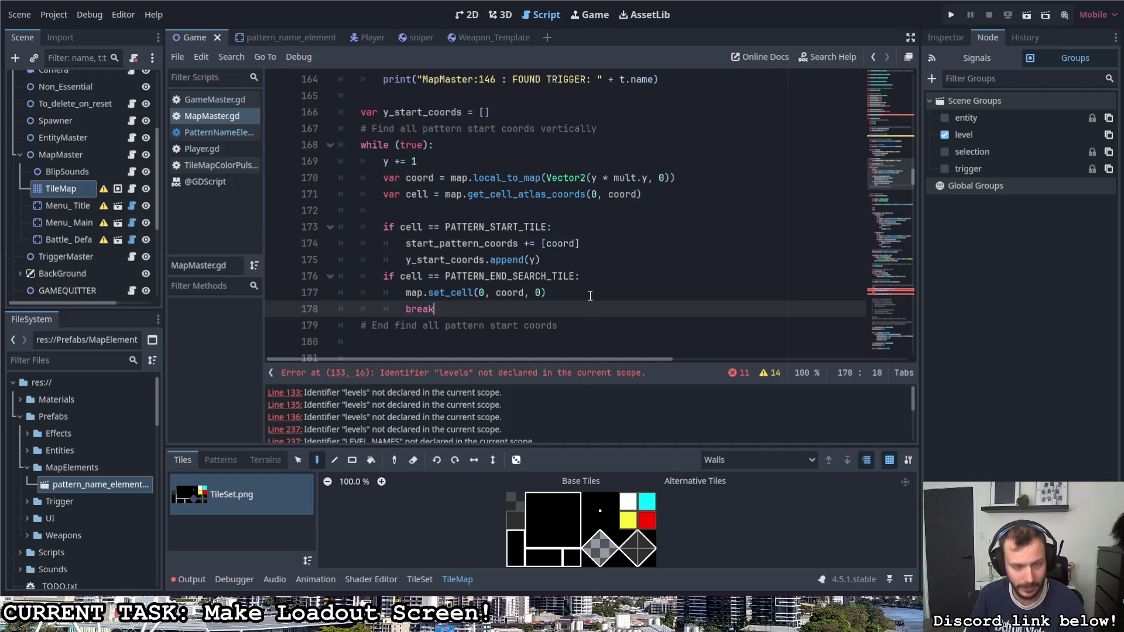
Step: Add a while (true) loop after the vertical loop with x += 1 in its body
{"action": "key", "text": "Return"}
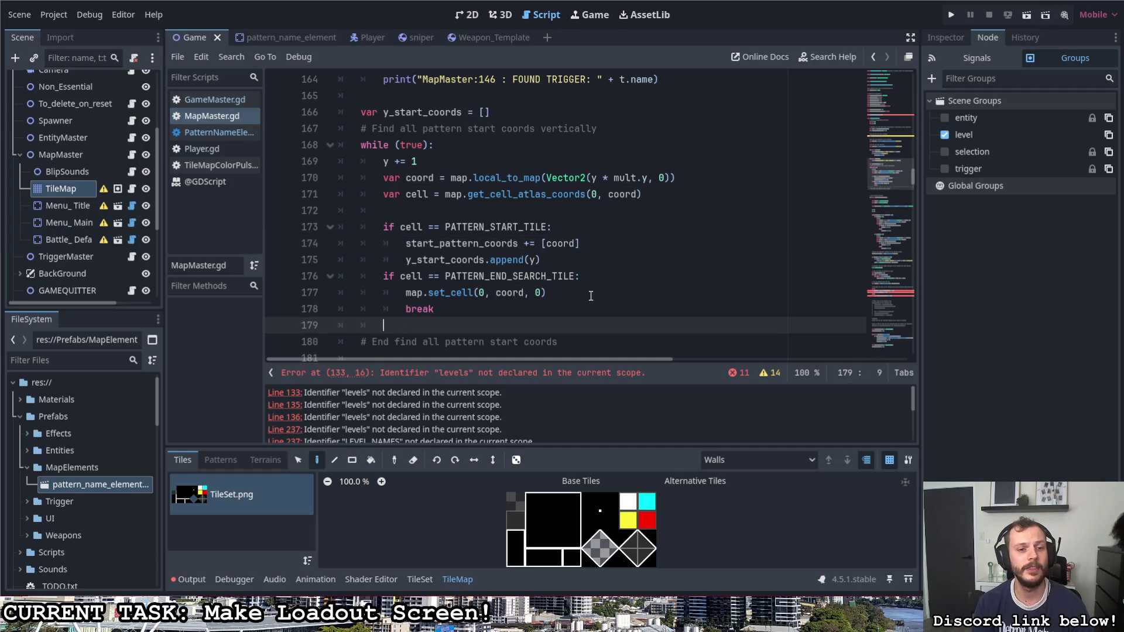
{"action": "key", "text": "BackSpace"}
{"action": "key", "text": "BackSpace"}
{"action": "key", "text": "Return"}
{"action": "type", "text": "while (true):"}
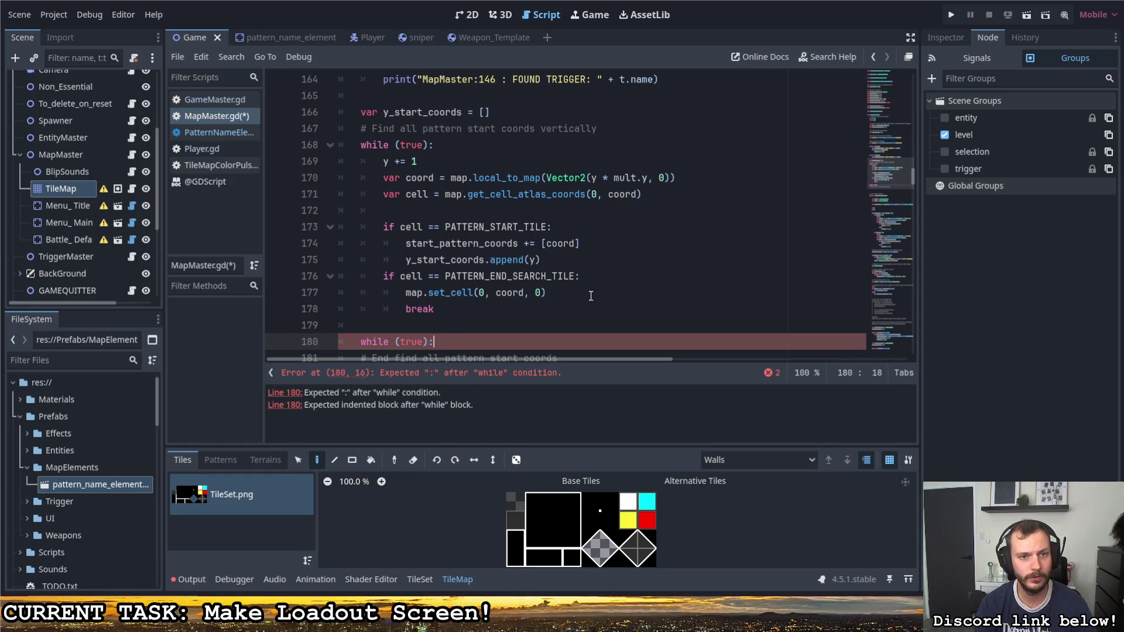
{"action": "key", "text": "Return"}
{"action": "type", "text": "x += 1"}
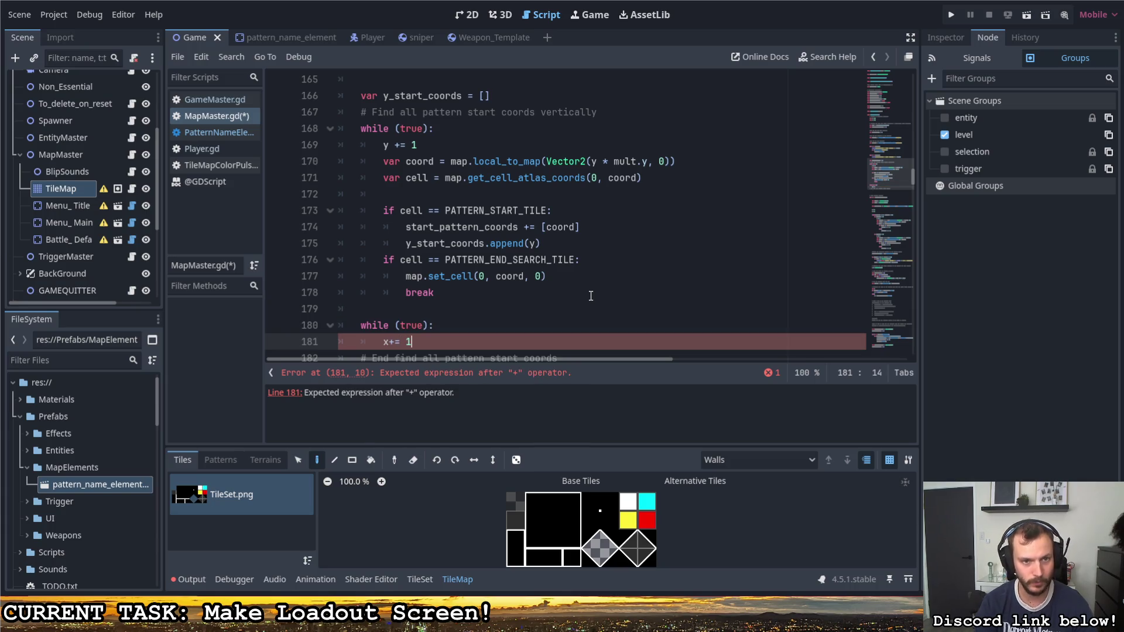
{"action": "left_click", "coordinate": [391, 342]}
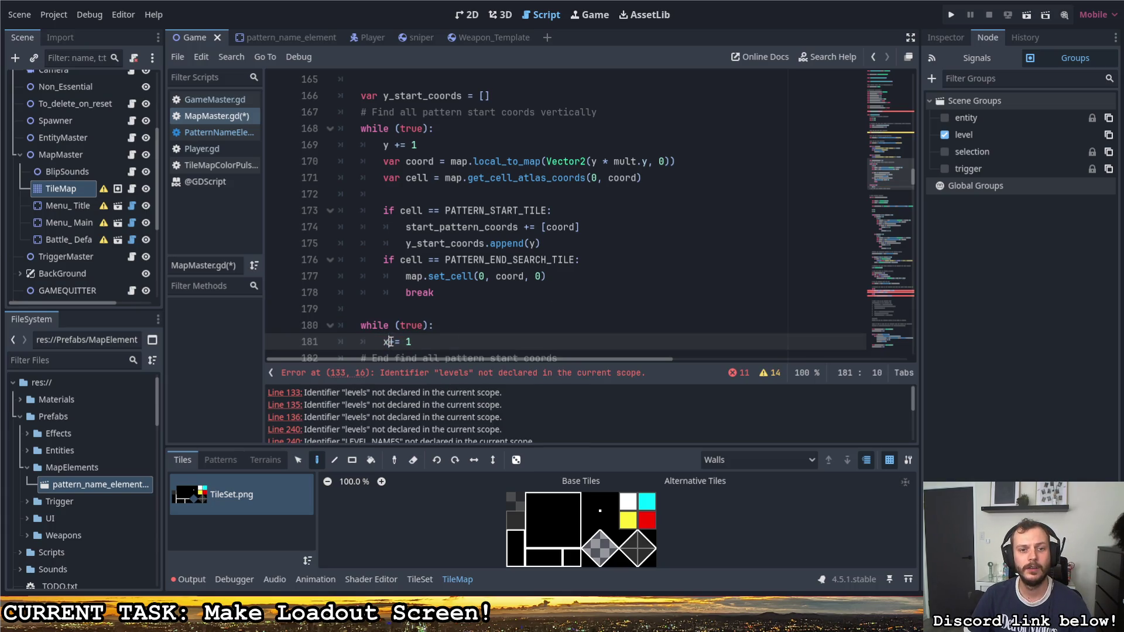
Step: Change the new loop's increment from x += 1 to x += 2
{"action": "left_click", "coordinate": [546, 177]}
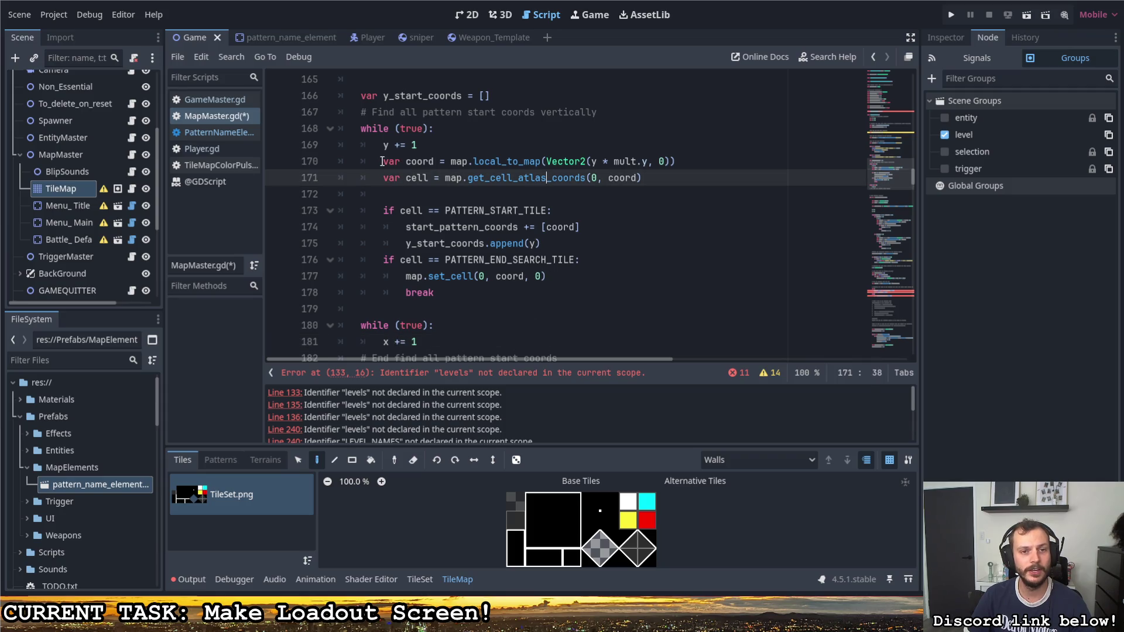
{"action": "mouse_move", "coordinate": [386, 161]}
{"action": "left_mouse_down"}
{"action": "mouse_move", "coordinate": [528, 162]}
{"action": "mouse_move", "coordinate": [578, 206]}
{"action": "left_mouse_up"}
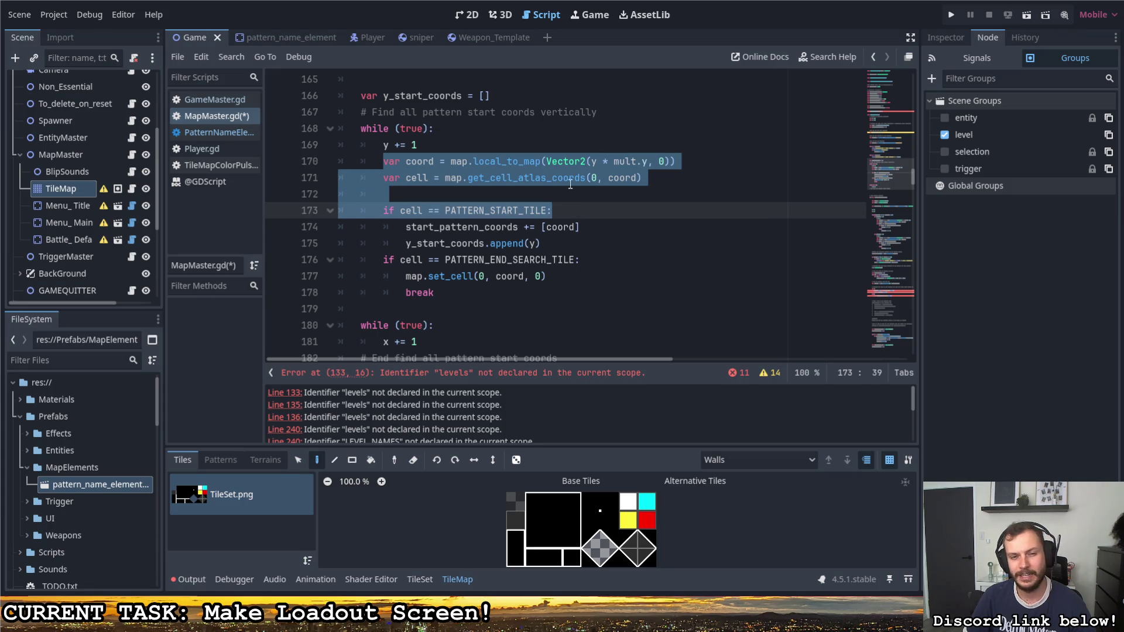
{"action": "left_click", "coordinate": [571, 183]}
{"action": "left_click", "coordinate": [414, 342]}
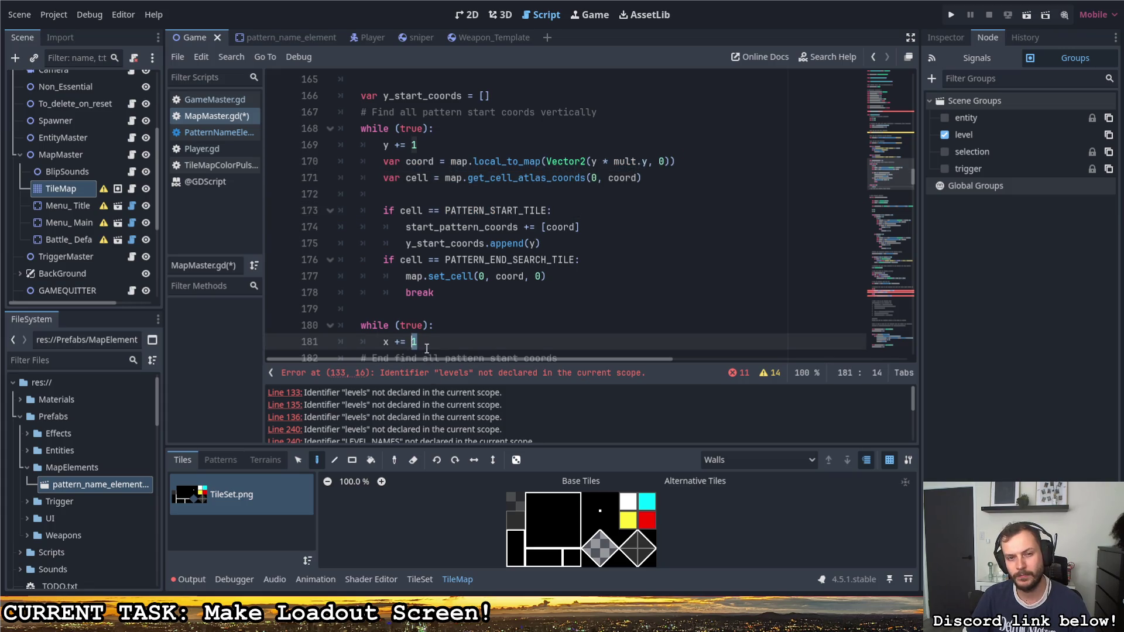
{"action": "type", "text": "2"}
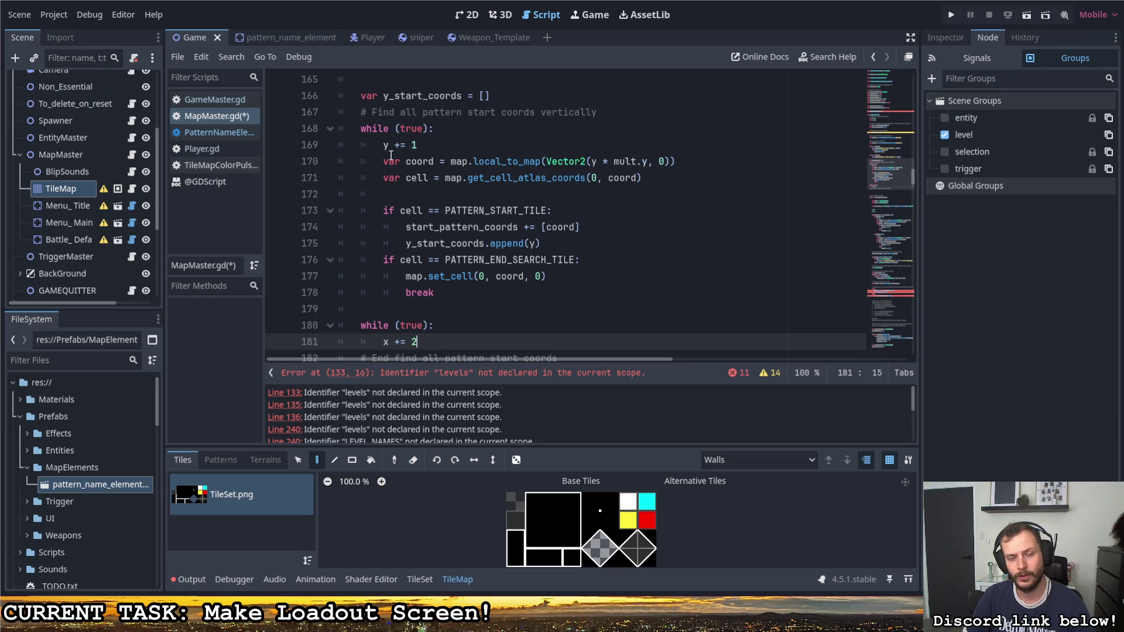
Step: Change var x = -1 to 0 and begin a comment explaining why x starts at 0
{"action": "left_click", "coordinate": [445, 327]}
{"action": "scroll", "coordinate": [446, 330], "scroll_direction": "up", "scroll_amount": 2}
{"action": "scroll", "coordinate": [445, 330], "scroll_direction": "up", "scroll_amount": 10}
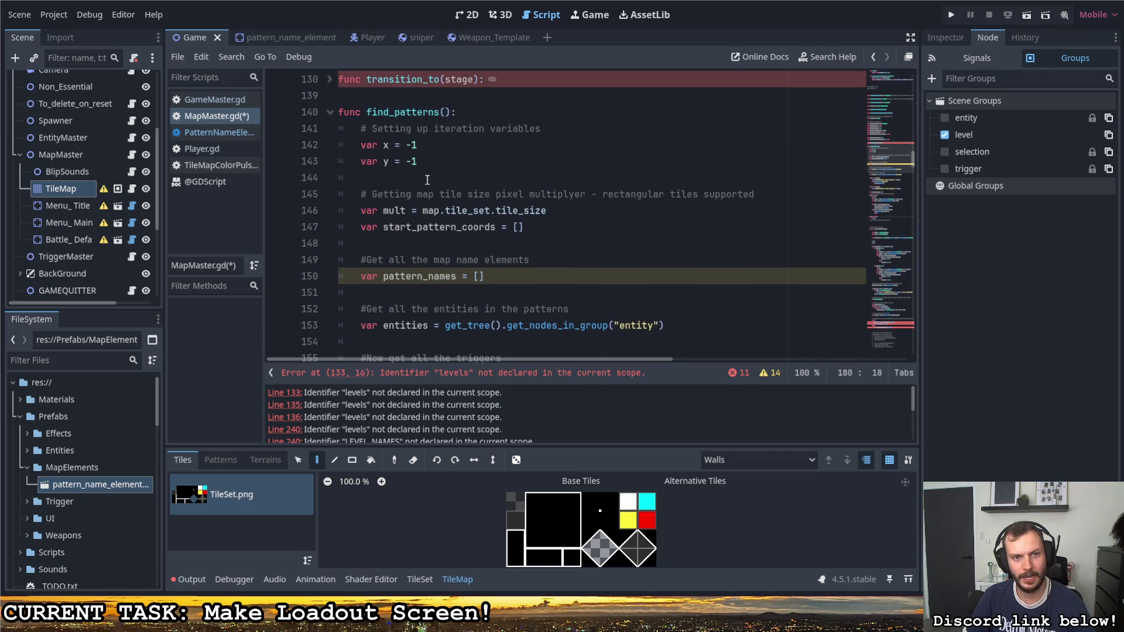
{"action": "left_click_drag", "start_coordinate": [418, 145], "coordinate": [407, 145]}
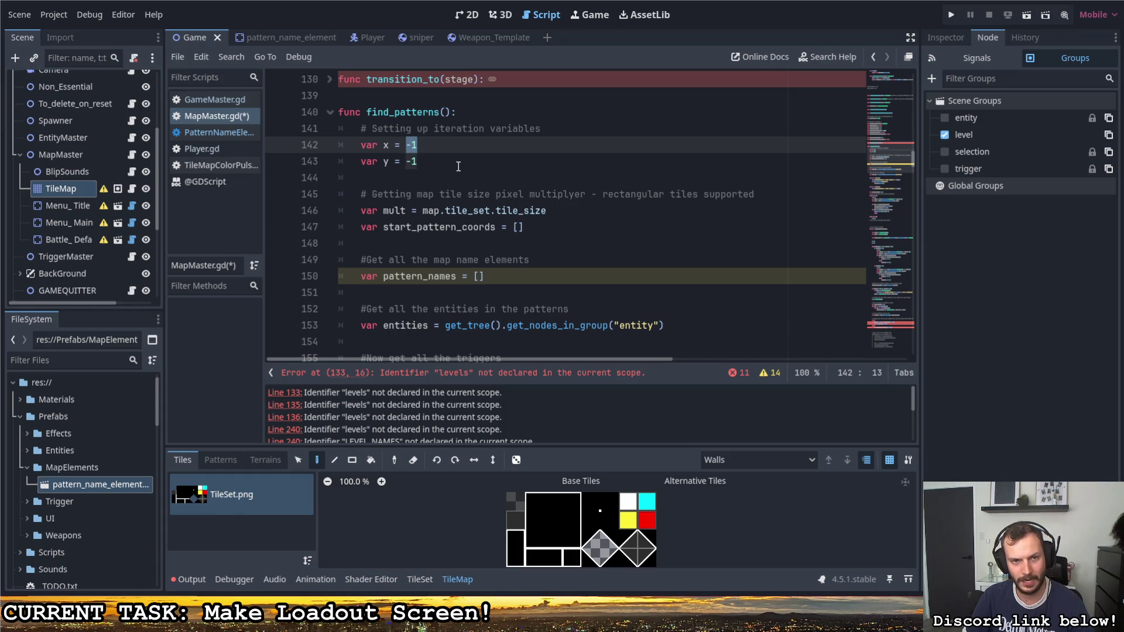
{"action": "type", "text": "0 # "}
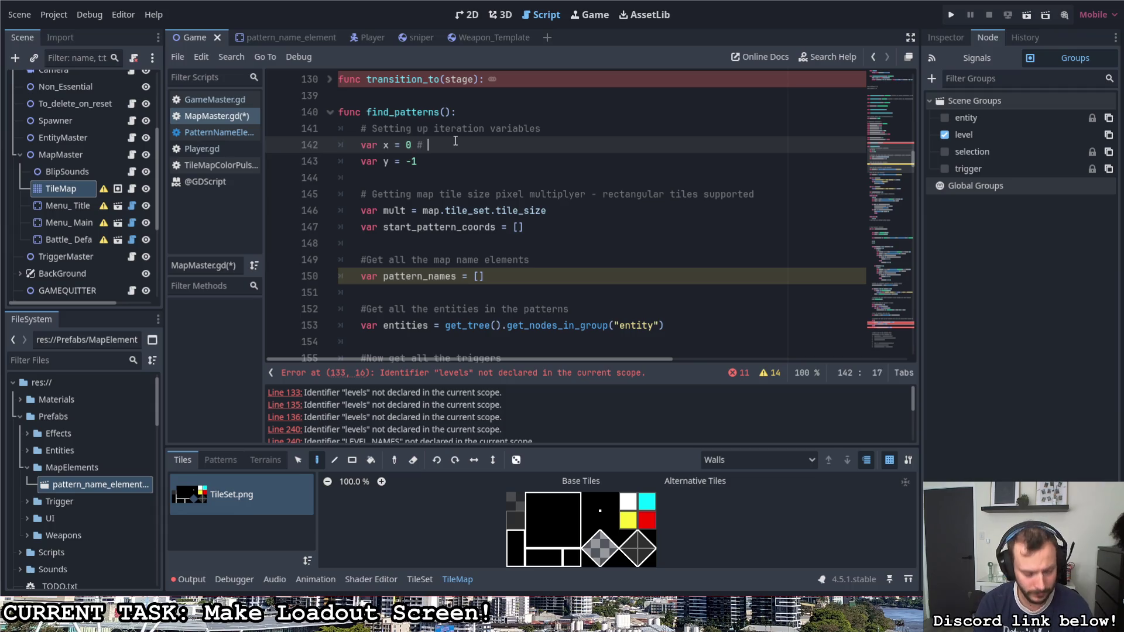
{"action": "type", "text": "X s"}
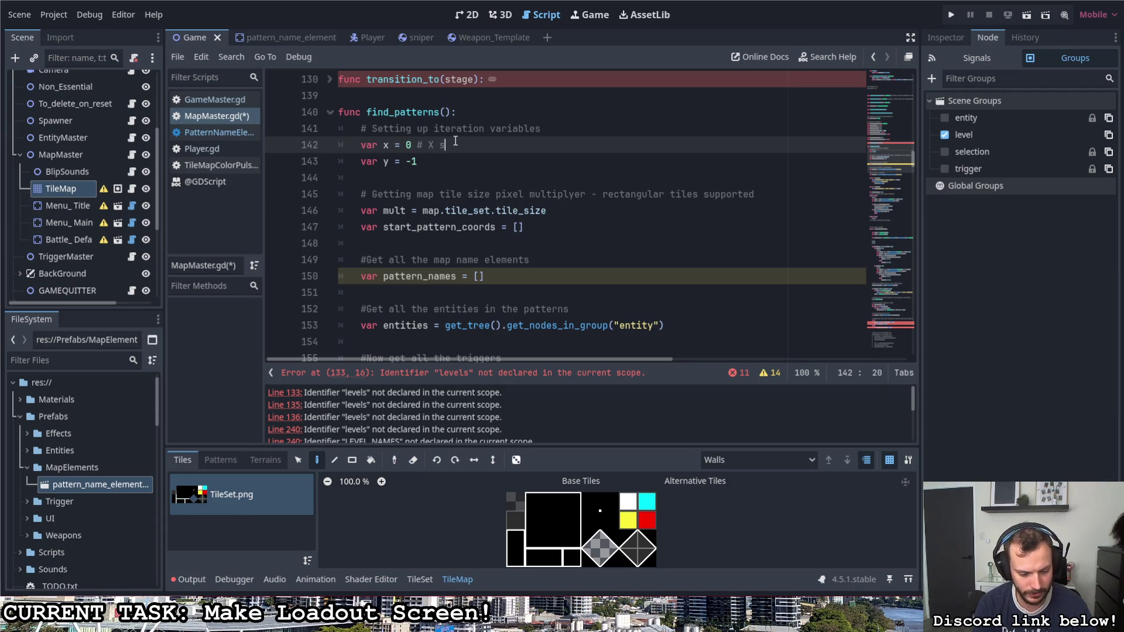
{"action": "type", "text": "tarts at 0 becuase y"}
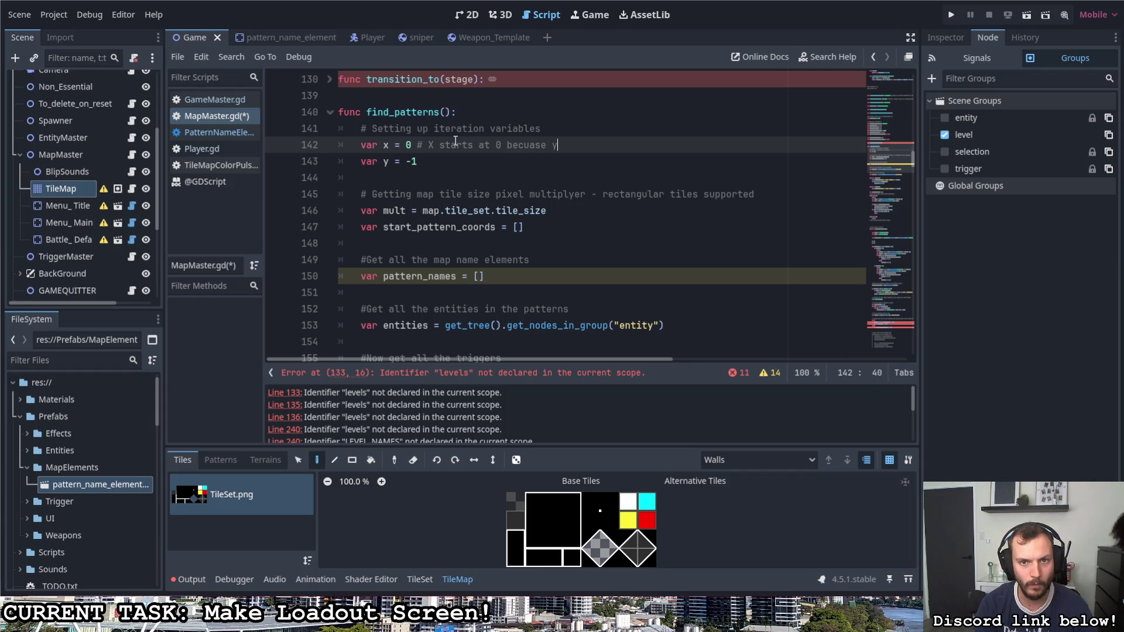
{"action": "type", "text": " is calculat"}
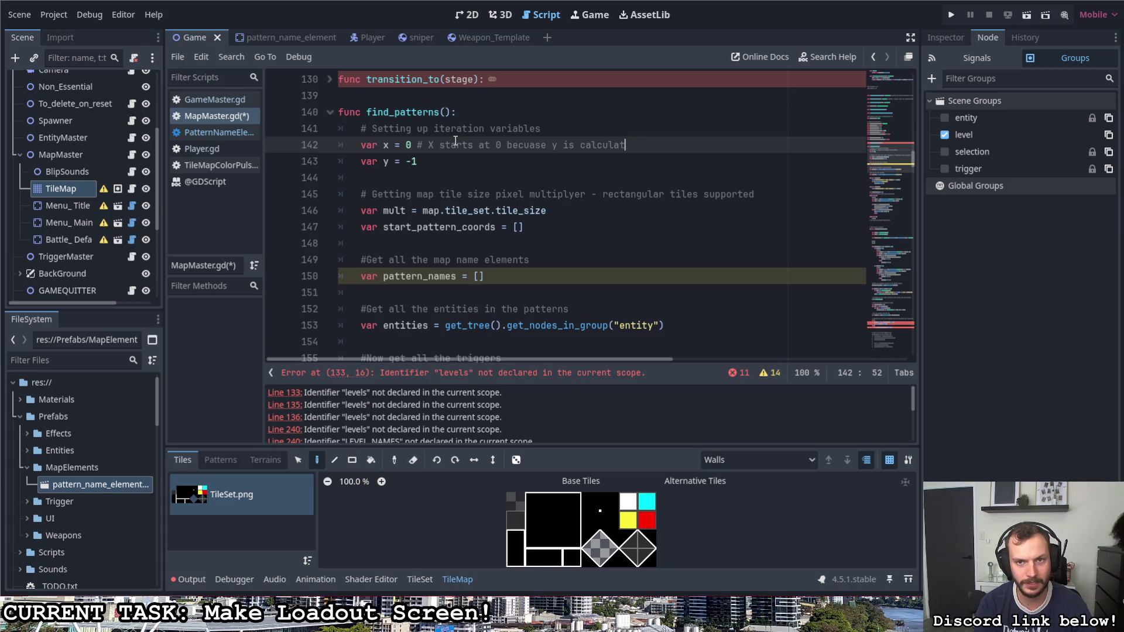
{"action": "type", "text": "ed first,"}
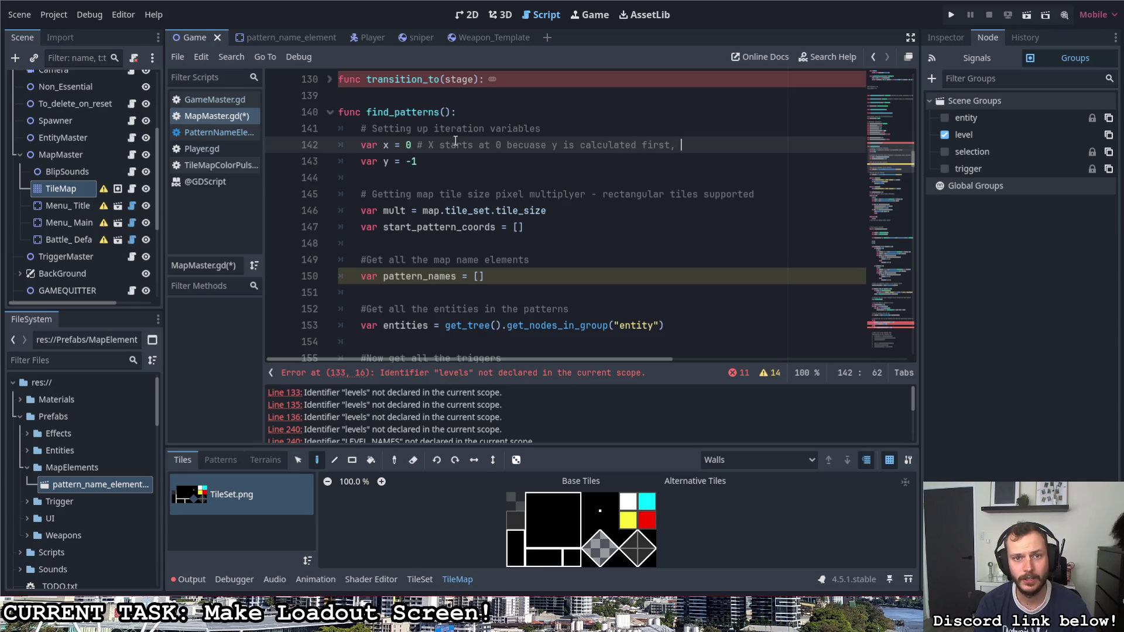
Step: Finish the var x = 0 comment: vertical start tiles are found first and would be refound horizontally
{"action": "key", "text": "BackSpace"}
{"action": "key", "text": "BackSpace"}
{"action": "key", "text": "BackSpace"}
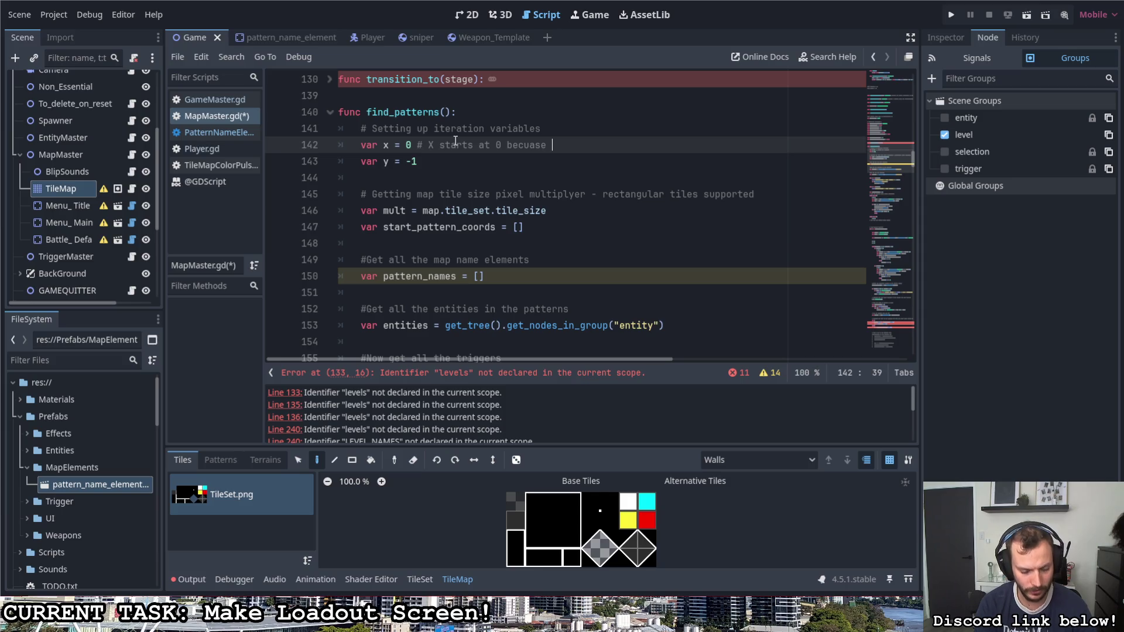
{"action": "type", "text": "the vertical"}
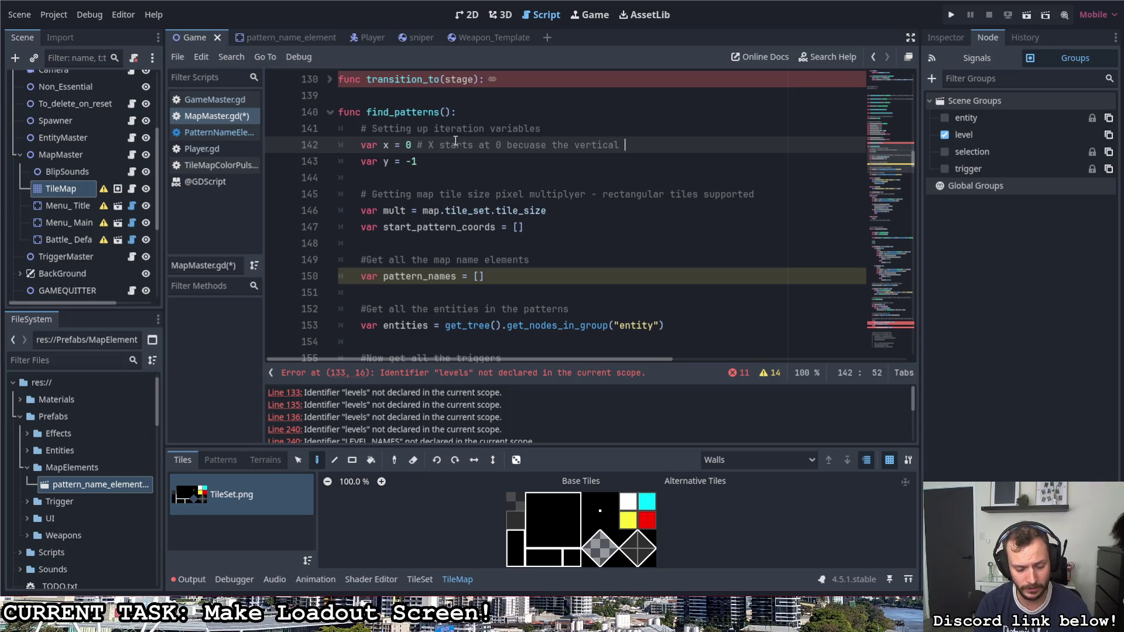
{"action": "type", "text": "tart tiles "}
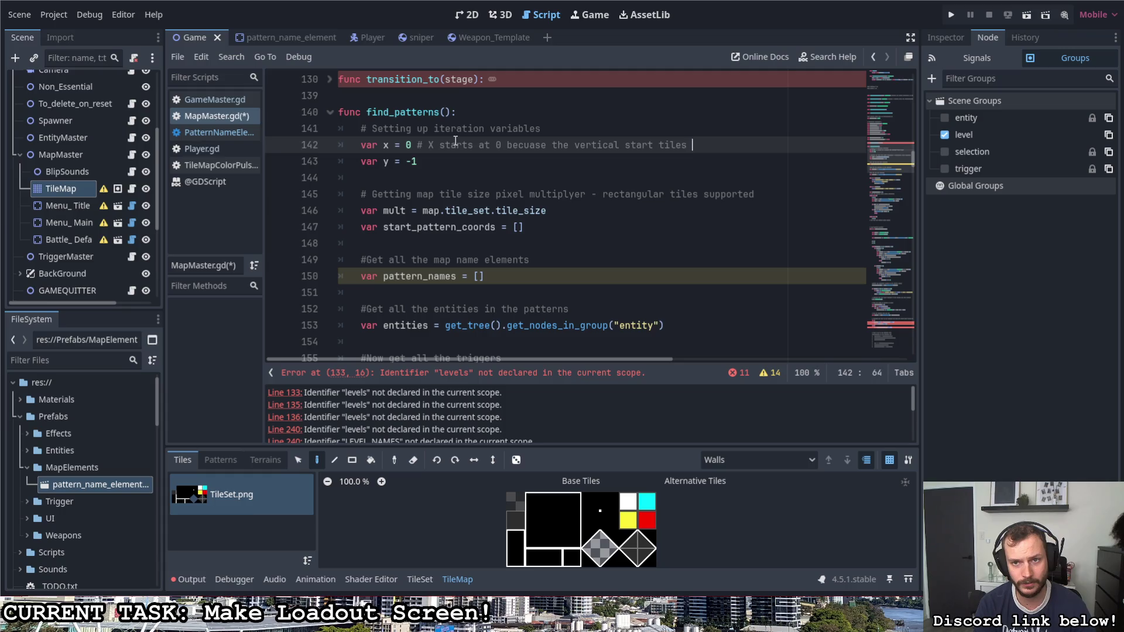
{"action": "type", "text": "are found dirs"}
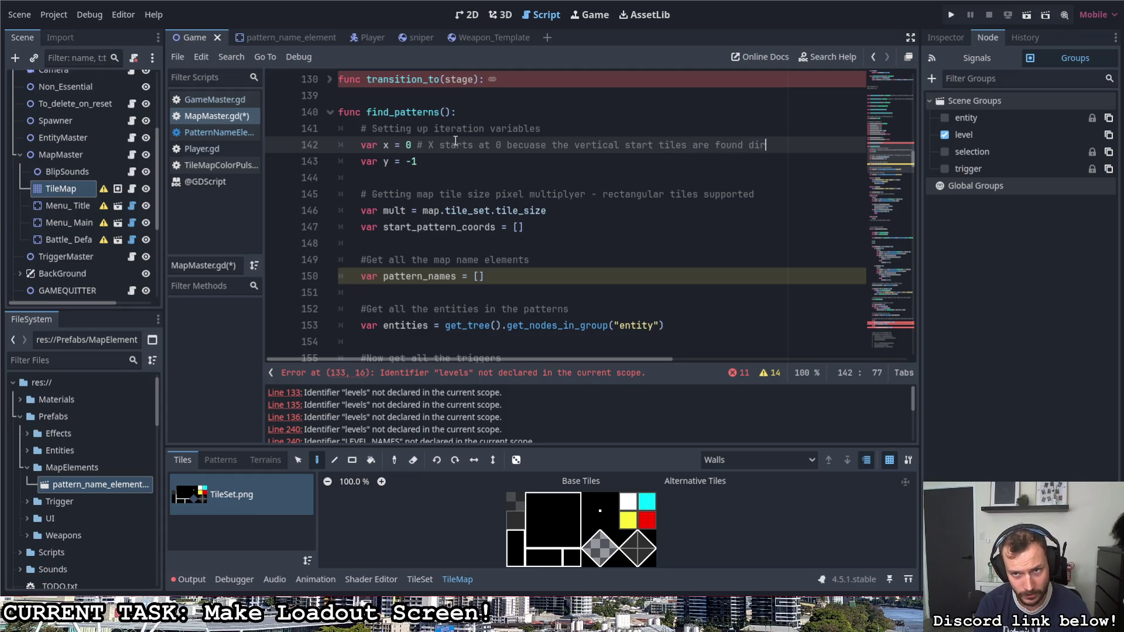
{"action": "key", "text": "BackSpace"}
{"action": "key", "text": "BackSpace"}
{"action": "key", "text": "BackSpace"}
{"action": "type", "text": "first"}
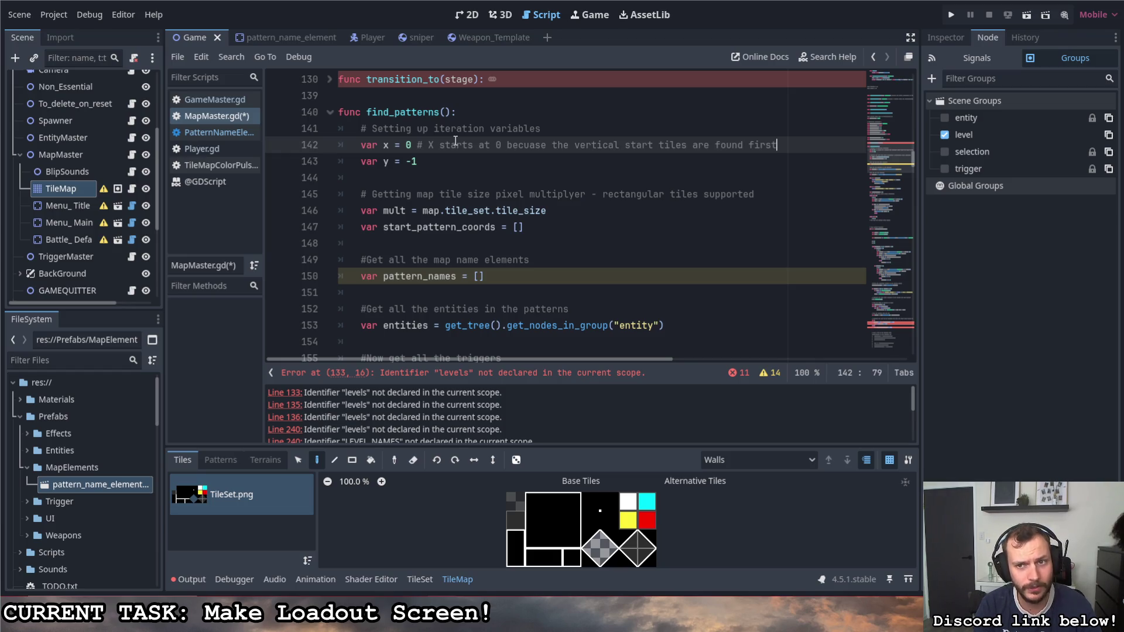
{"action": "type", "text": ", so "}
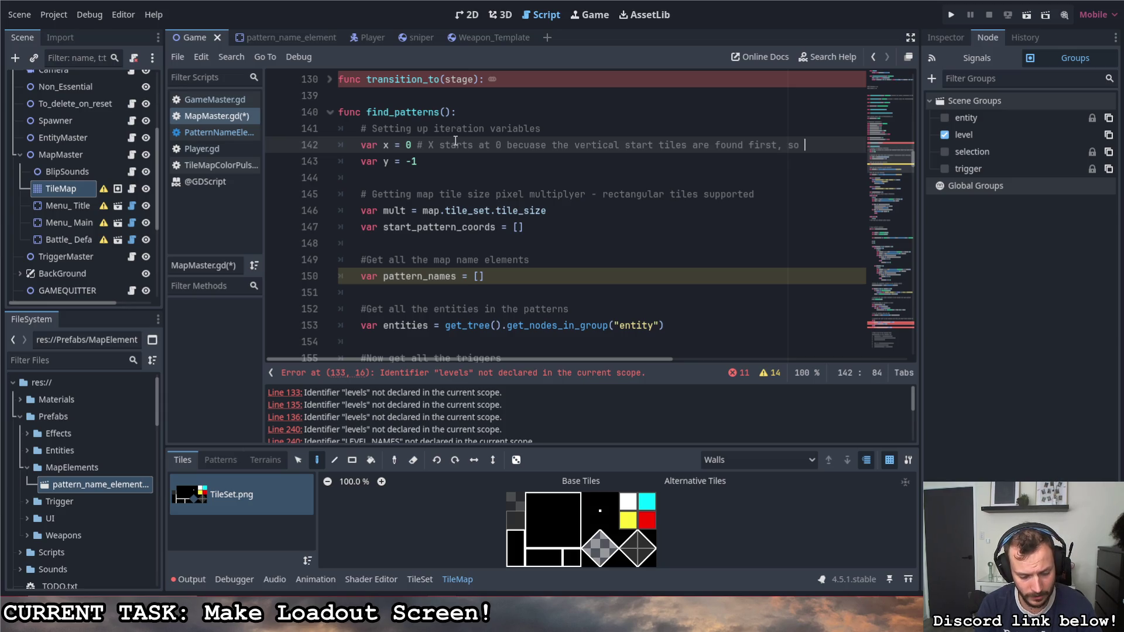
{"action": "type", "text": "those tiles "}
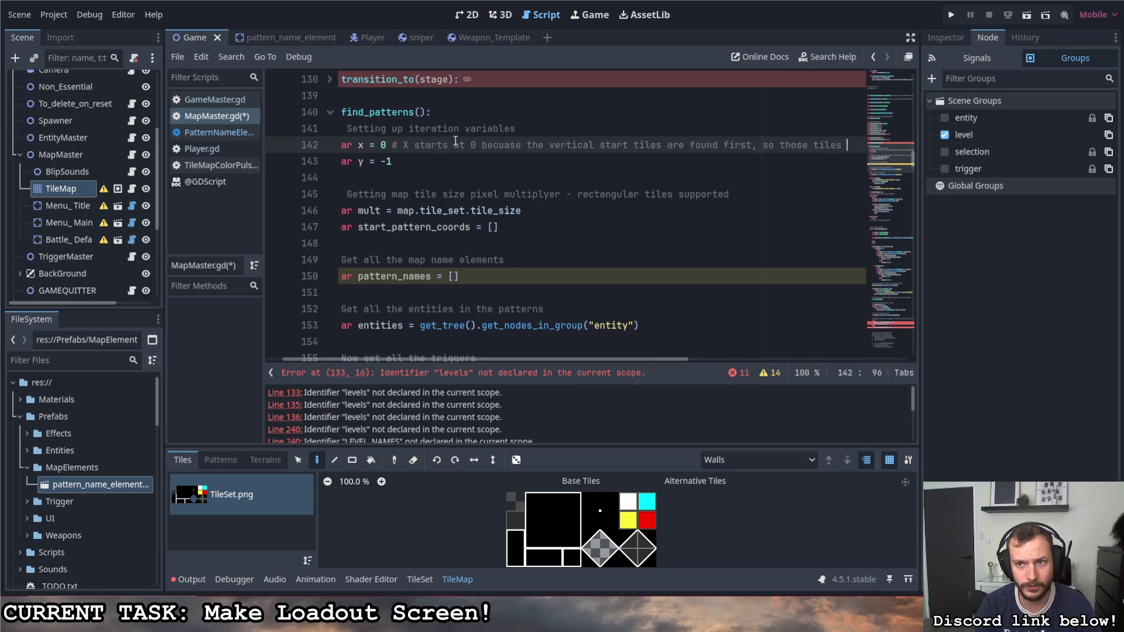
{"action": "type", "text": "will be found "}
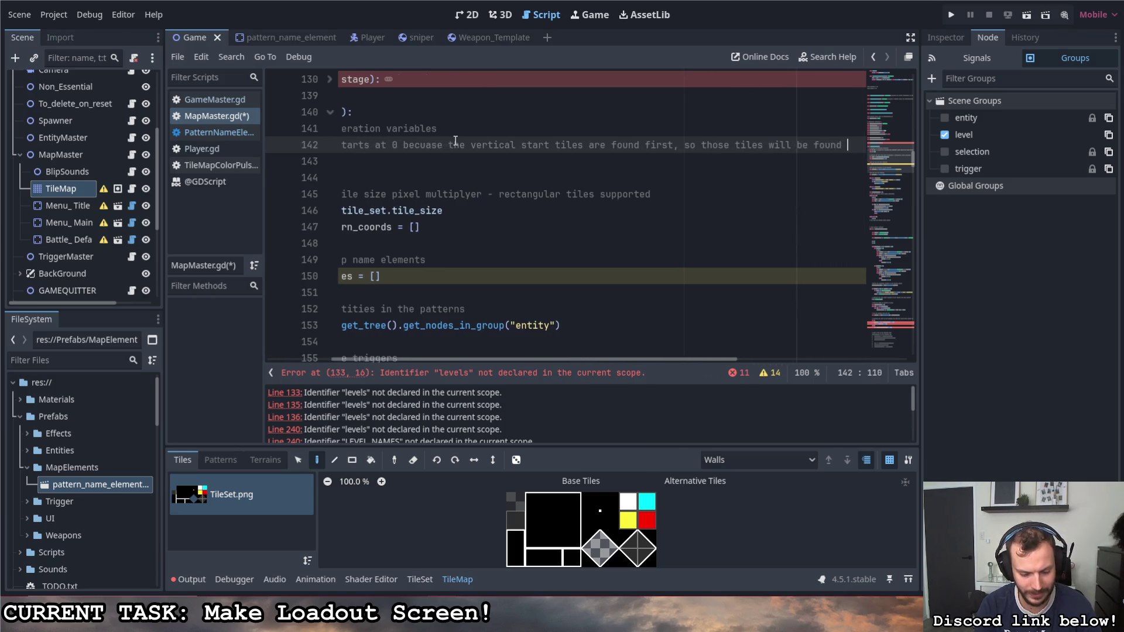
{"action": "type", "text": "again w"}
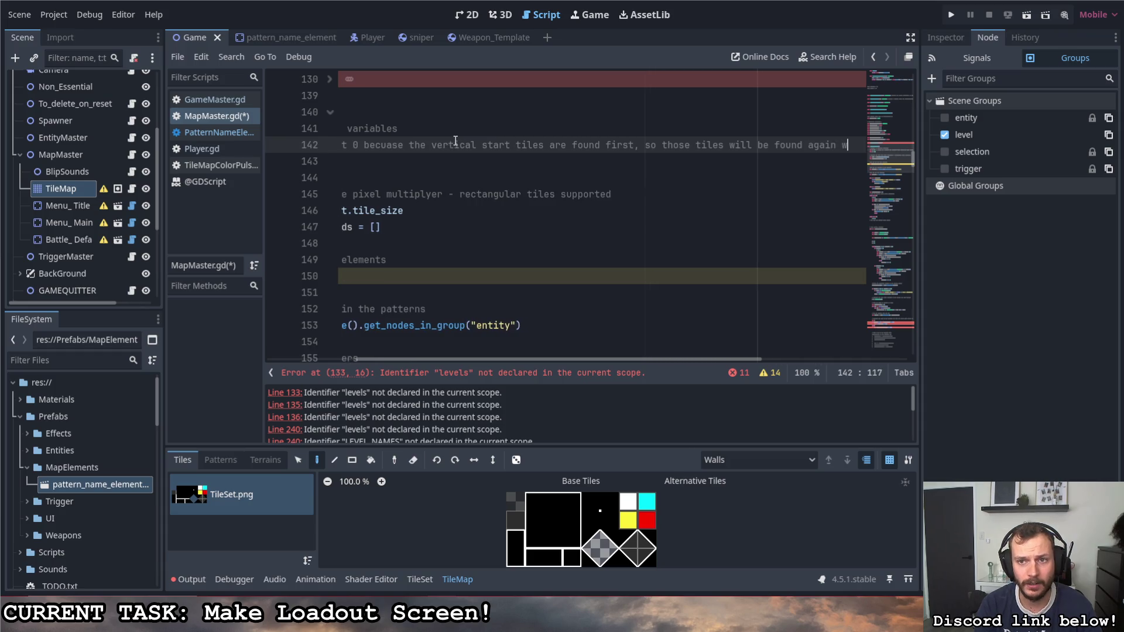
{"action": "type", "text": "hen the horizontal is "}
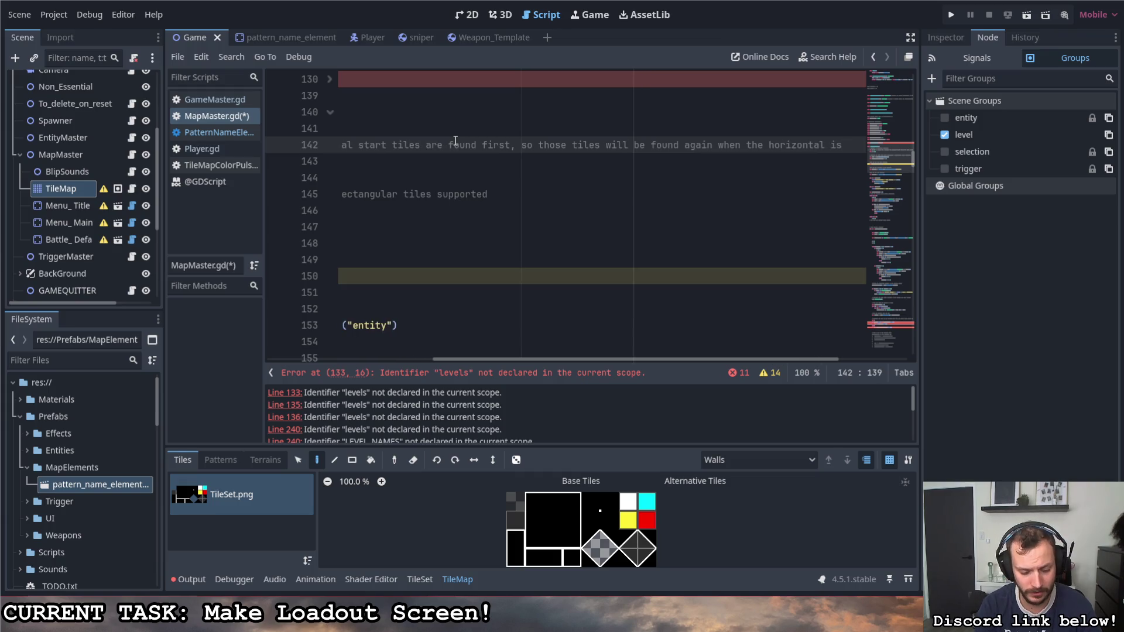
{"action": "type", "text": "searched through"}
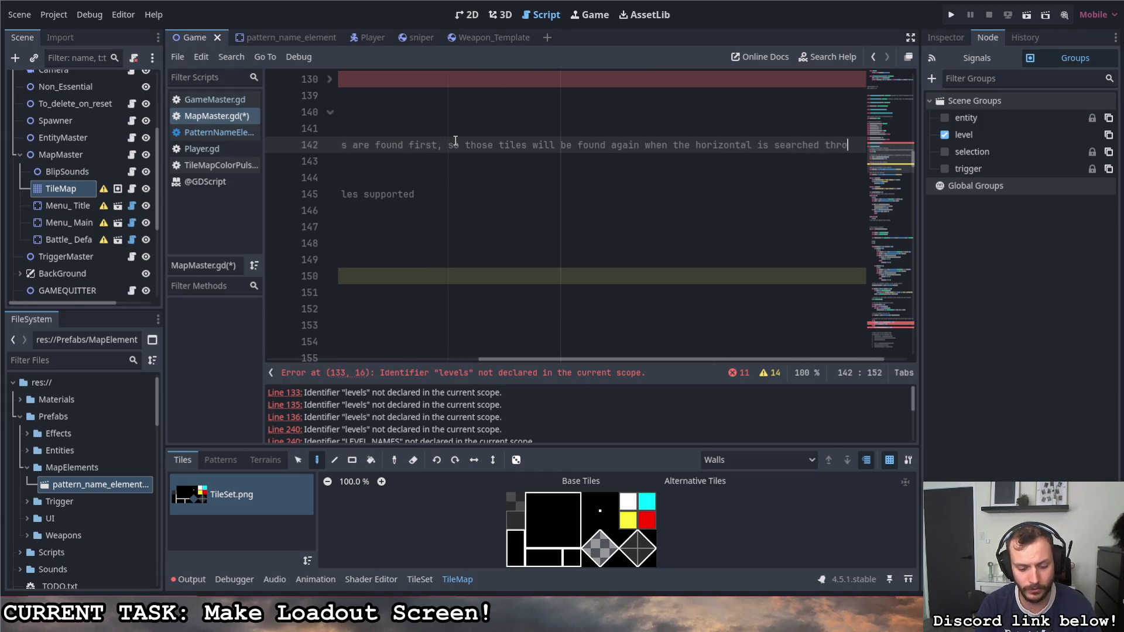
{"action": "left_click_drag", "start_coordinate": [555, 360], "coordinate": [345, 360]}
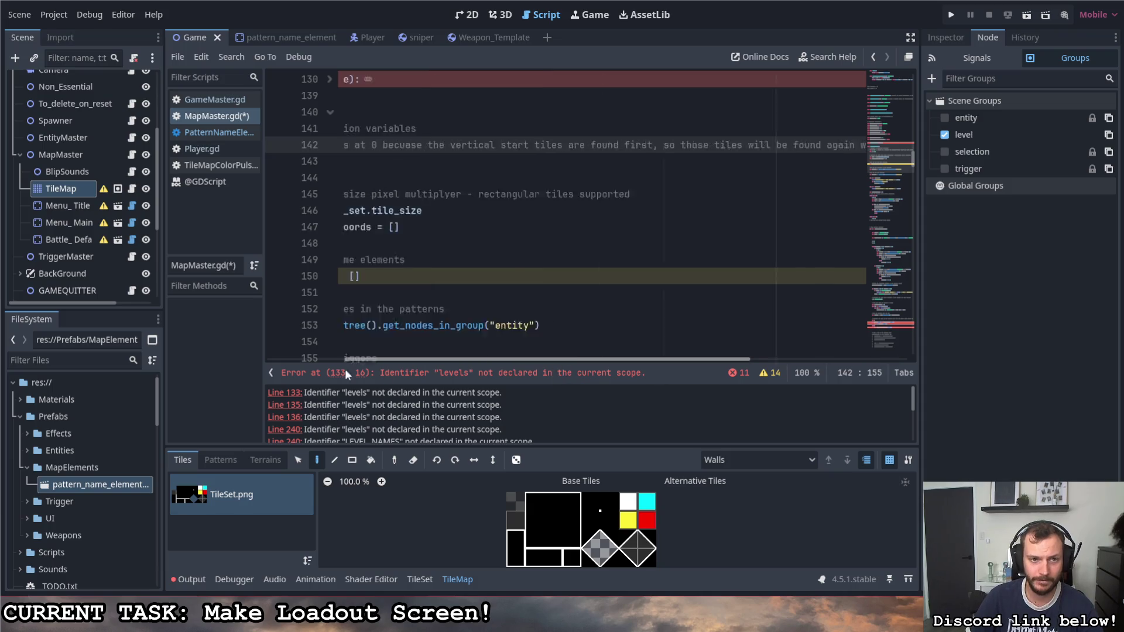
Step: Below x += 1, start a for y_k loop, accepting the start_pattern_coords completion
{"action": "scroll", "coordinate": [519, 220], "scroll_direction": "down", "scroll_amount": 10}
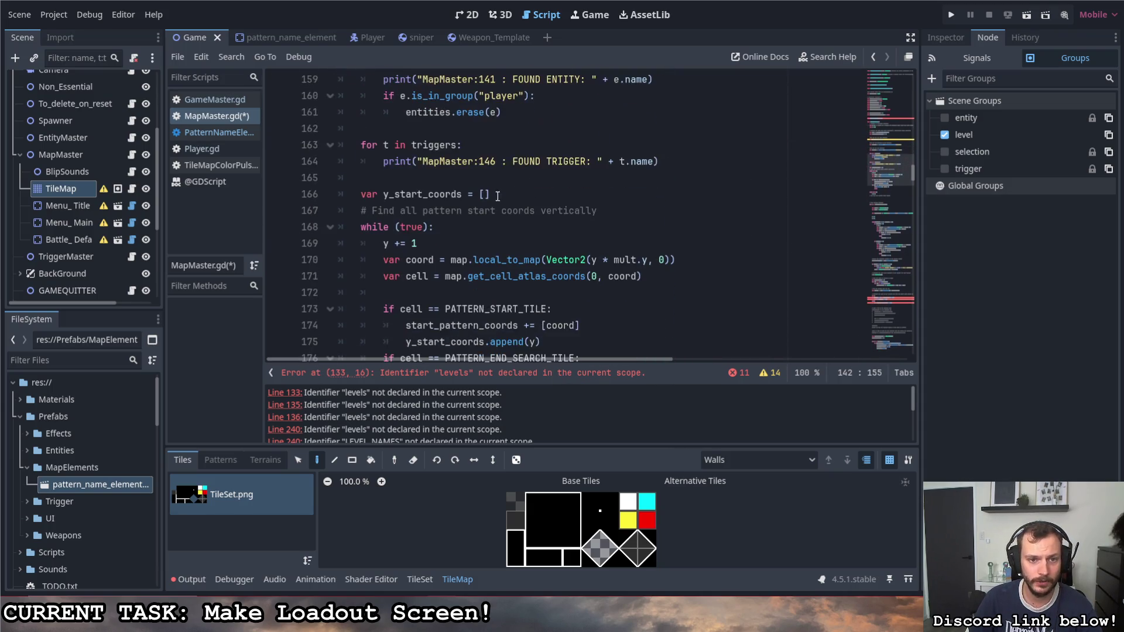
{"action": "scroll", "coordinate": [480, 169], "scroll_direction": "down", "scroll_amount": 2}
{"action": "scroll", "coordinate": [410, 225], "scroll_direction": "up", "scroll_amount": 1}
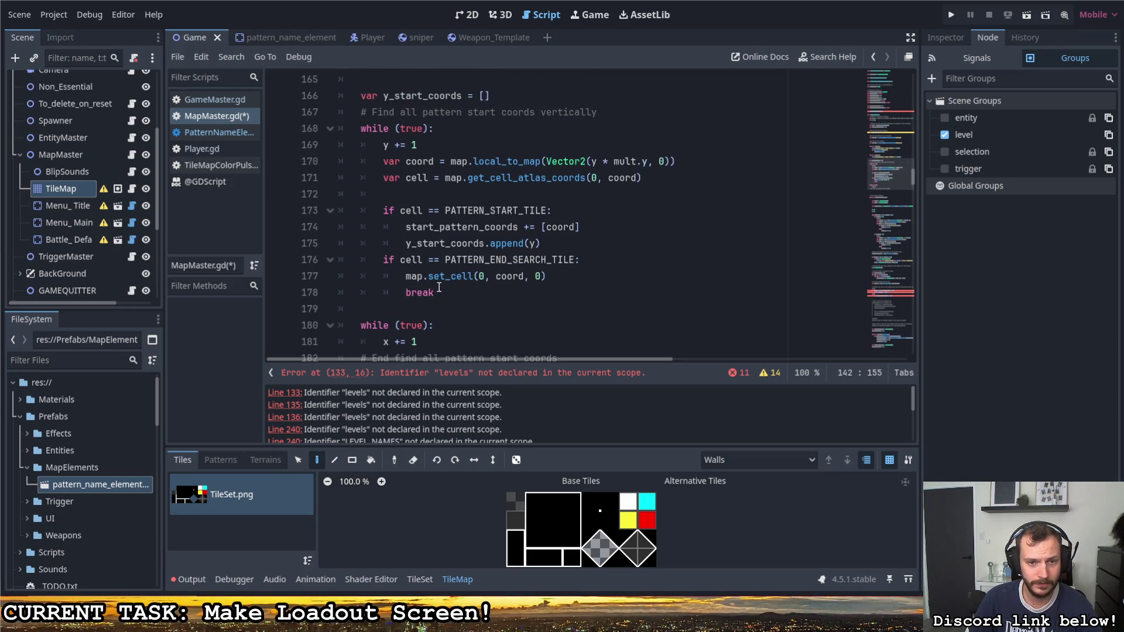
{"action": "scroll", "coordinate": [448, 287], "scroll_direction": "down", "scroll_amount": 1}
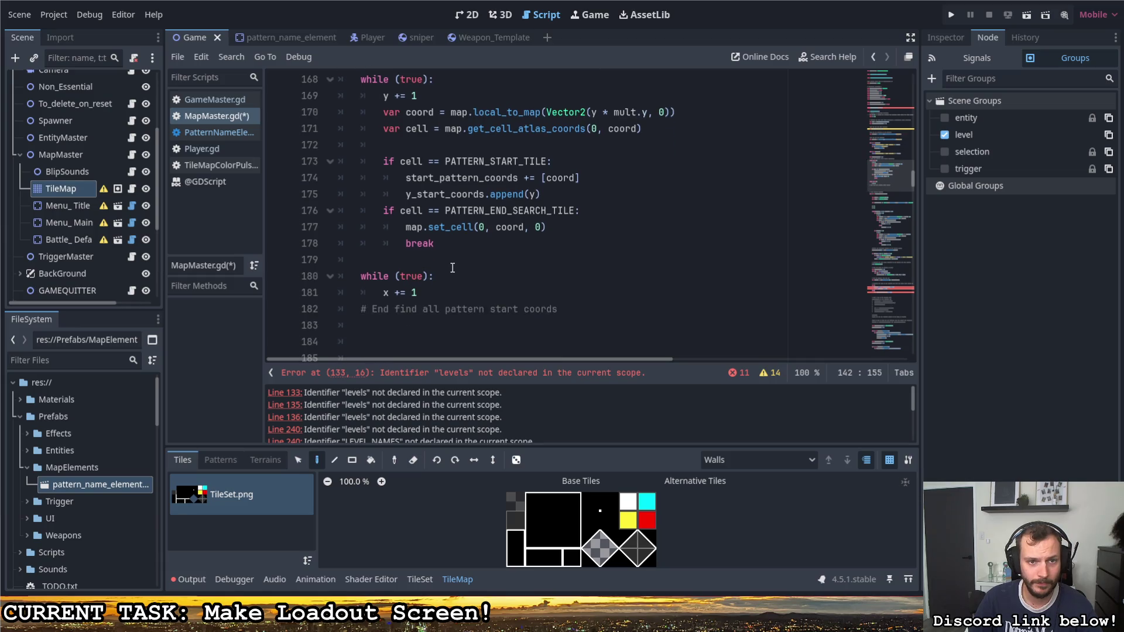
{"action": "left_click", "coordinate": [441, 292]}
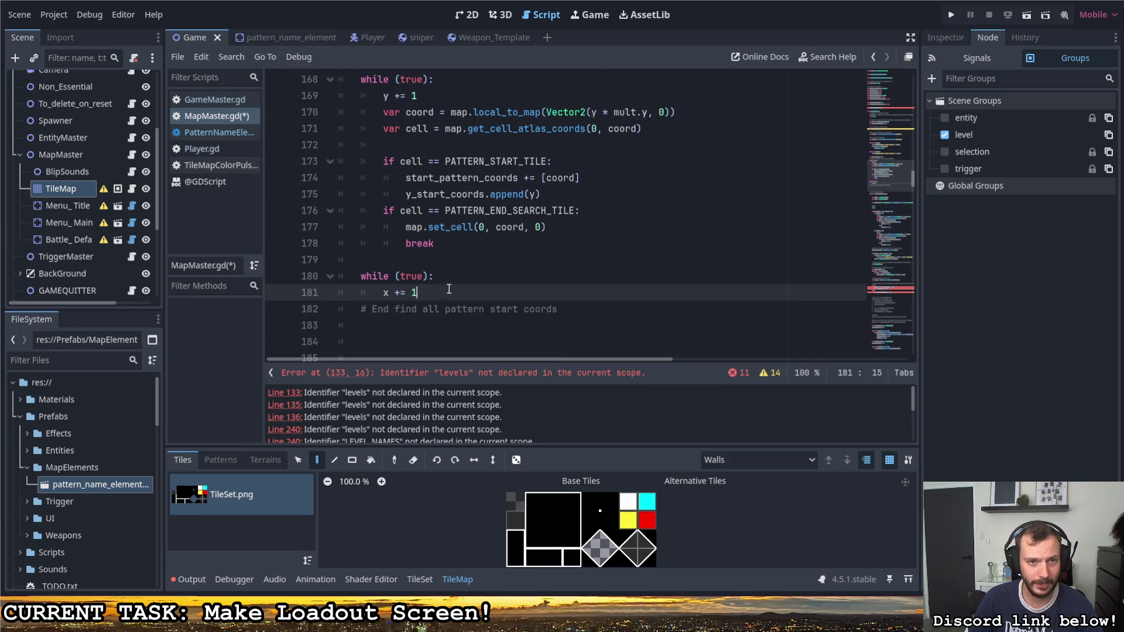
{"action": "mouse_move", "coordinate": [462, 127]}
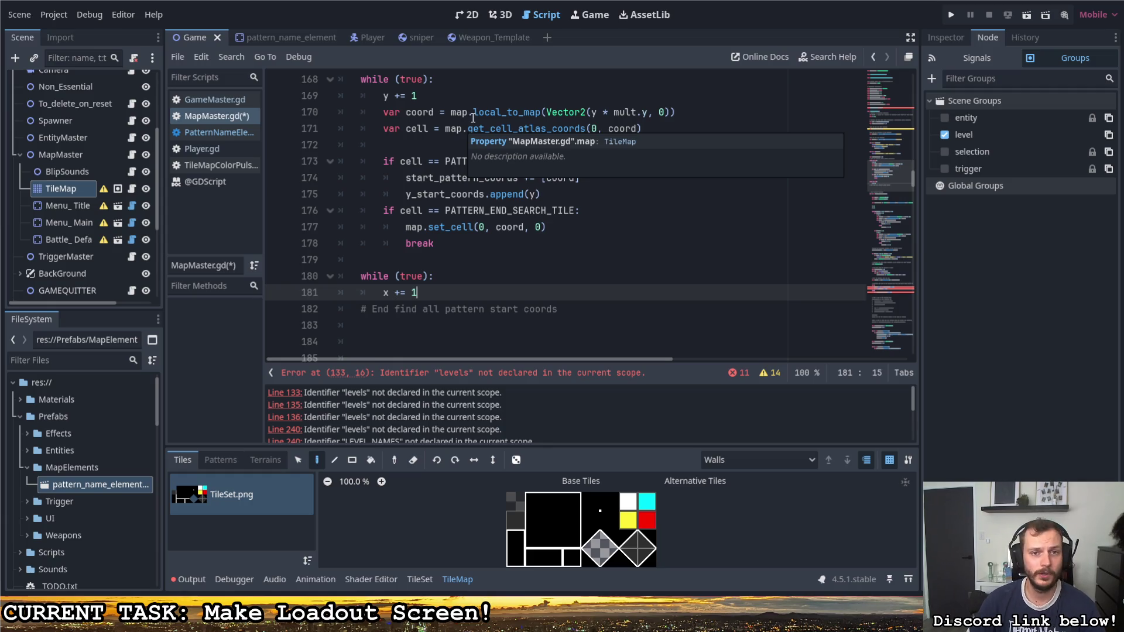
{"action": "left_click", "coordinate": [682, 112]}
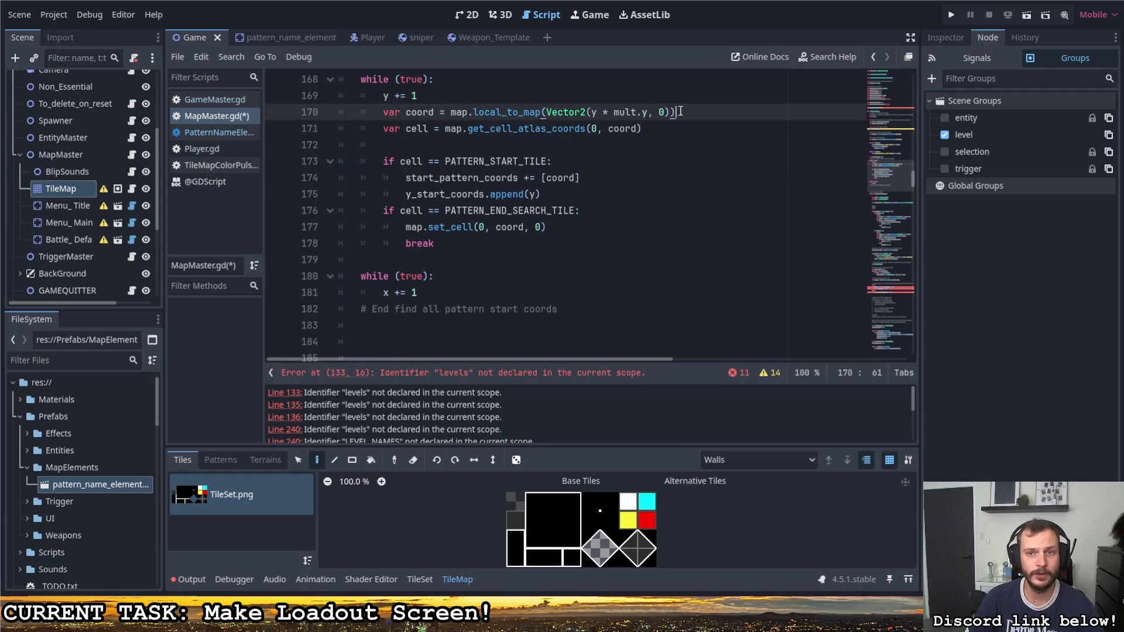
{"action": "left_click", "coordinate": [436, 293]}
{"action": "key", "text": "Return"}
{"action": "type", "text": "fo"}
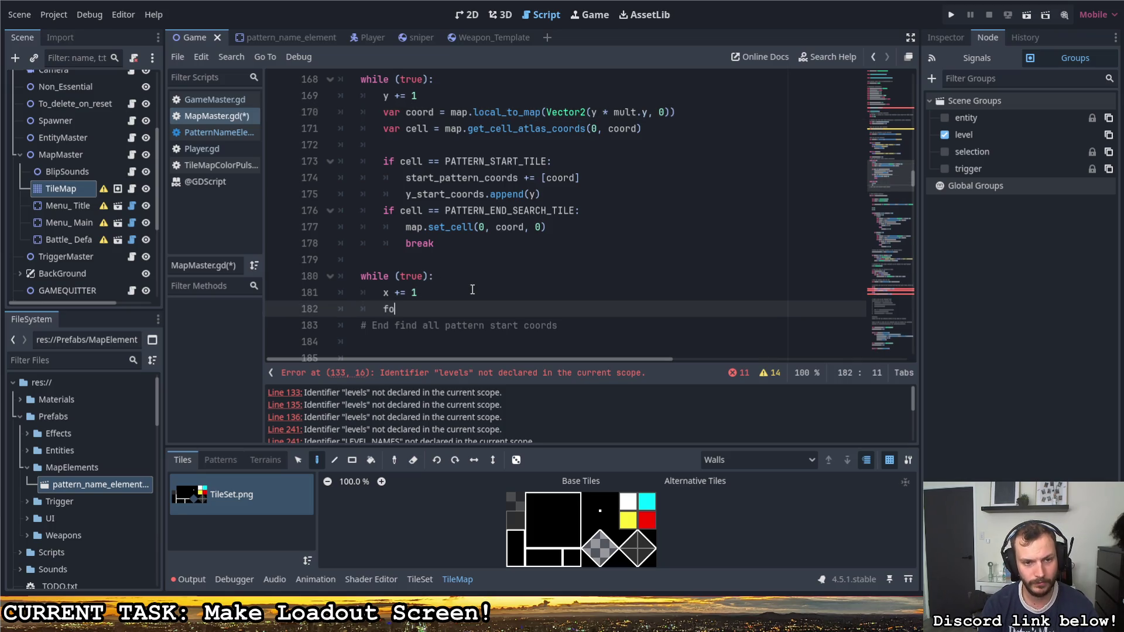
{"action": "type", "text": "r y"}
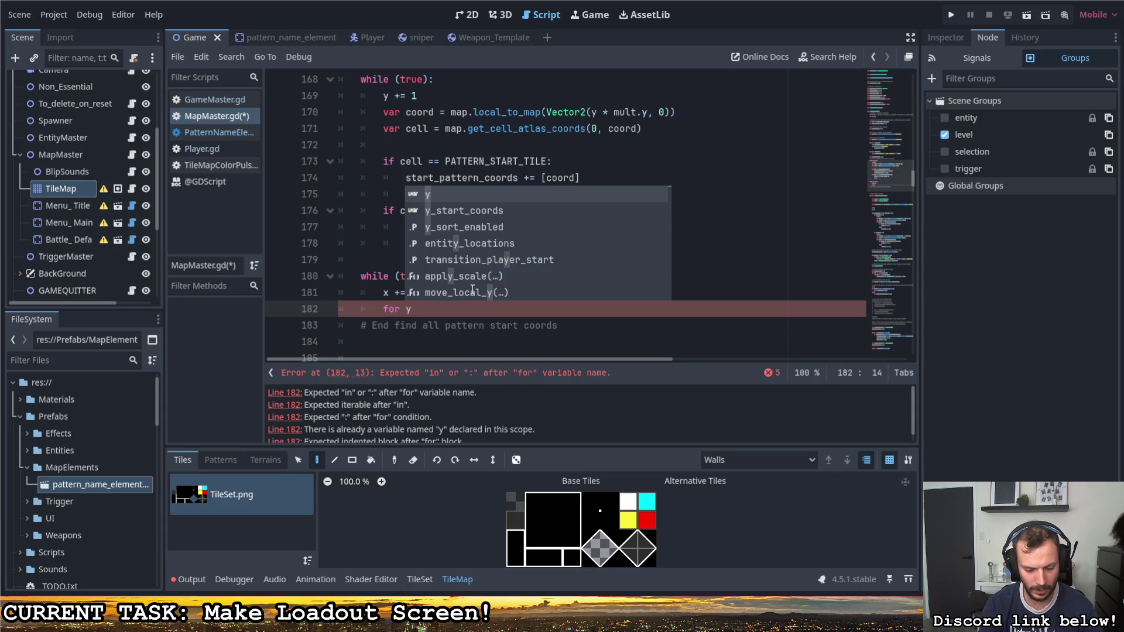
{"action": "type", "text": "_k"}
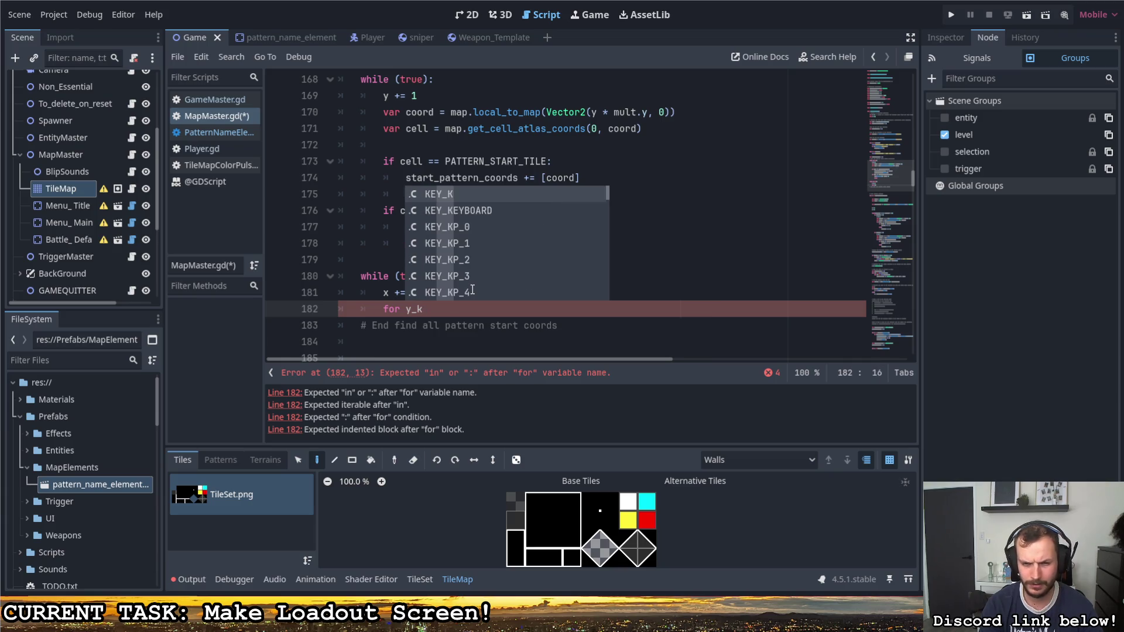
{"action": "type", "text": " in "}
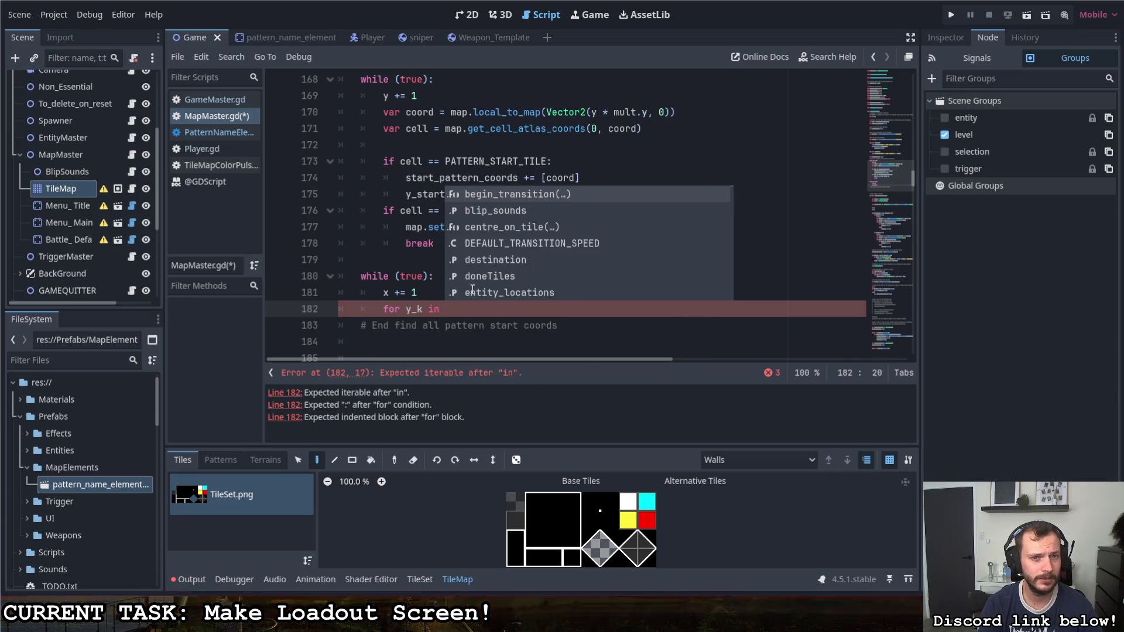
{"action": "type", "text": "start"}
{"action": "key", "text": "Return"}
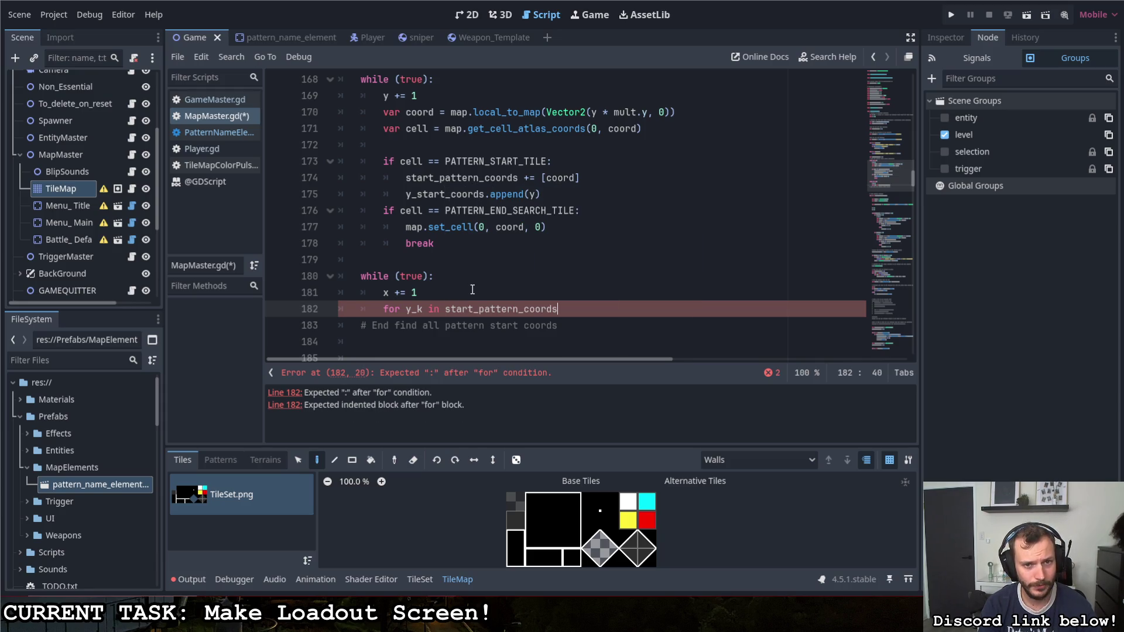
Step: Make the loop iterate over y_start_coords and begin var coord = in its body
{"action": "left_click_drag", "start_coordinate": [563, 308], "coordinate": [441, 308]}
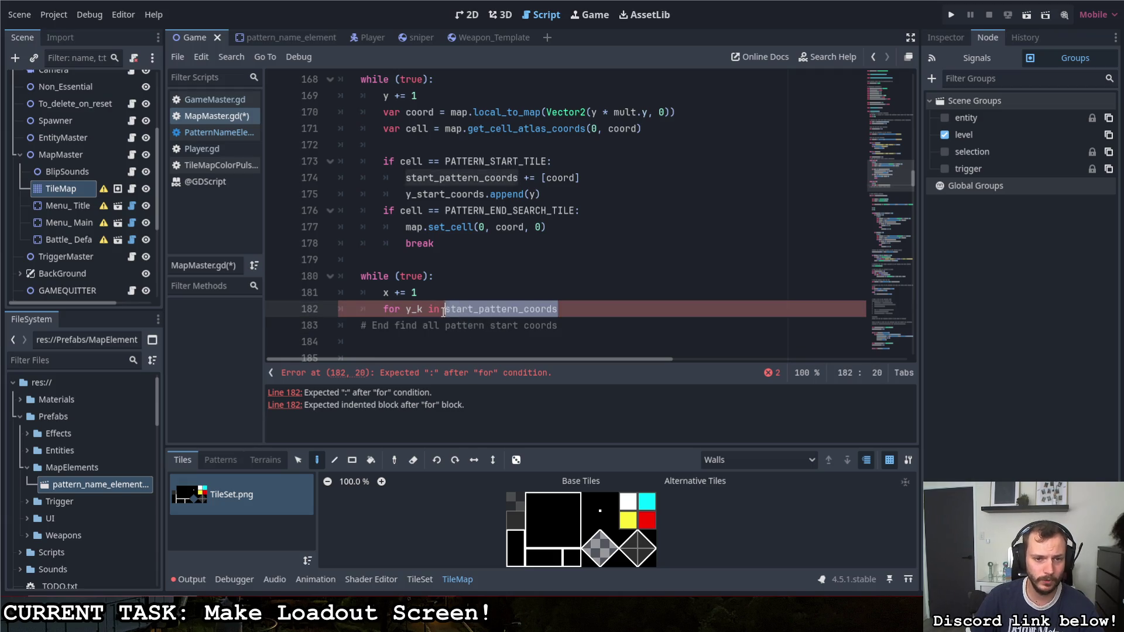
{"action": "type", "text": "y_start"}
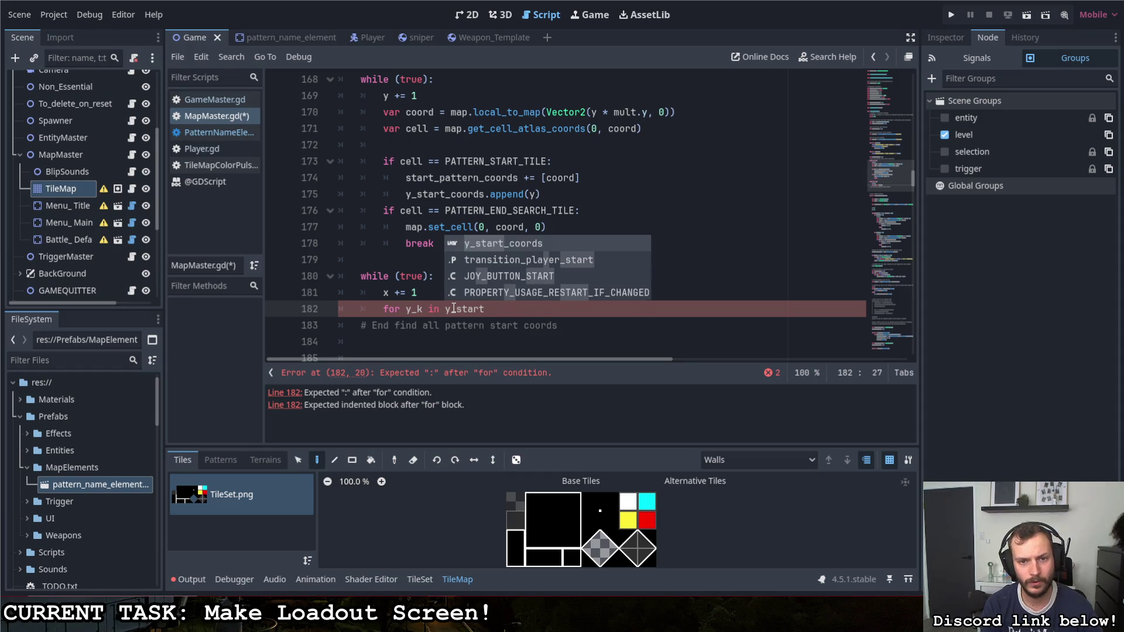
{"action": "key", "text": "Return"}
{"action": "type", "text": ":"}
{"action": "key", "text": "Return"}
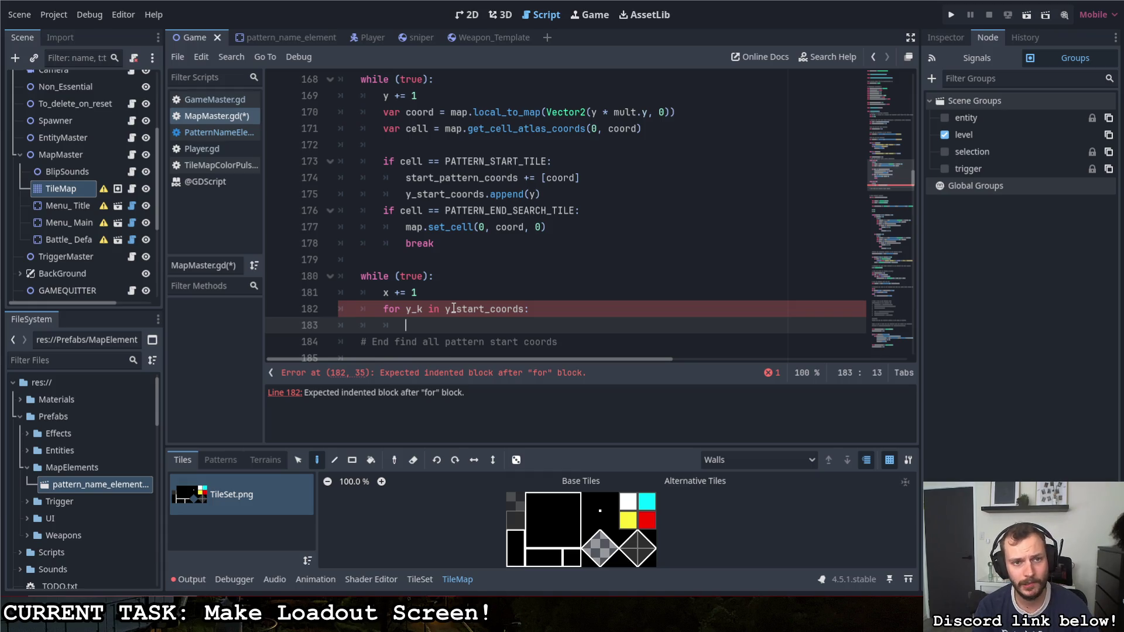
{"action": "type", "text": "var coord ="}
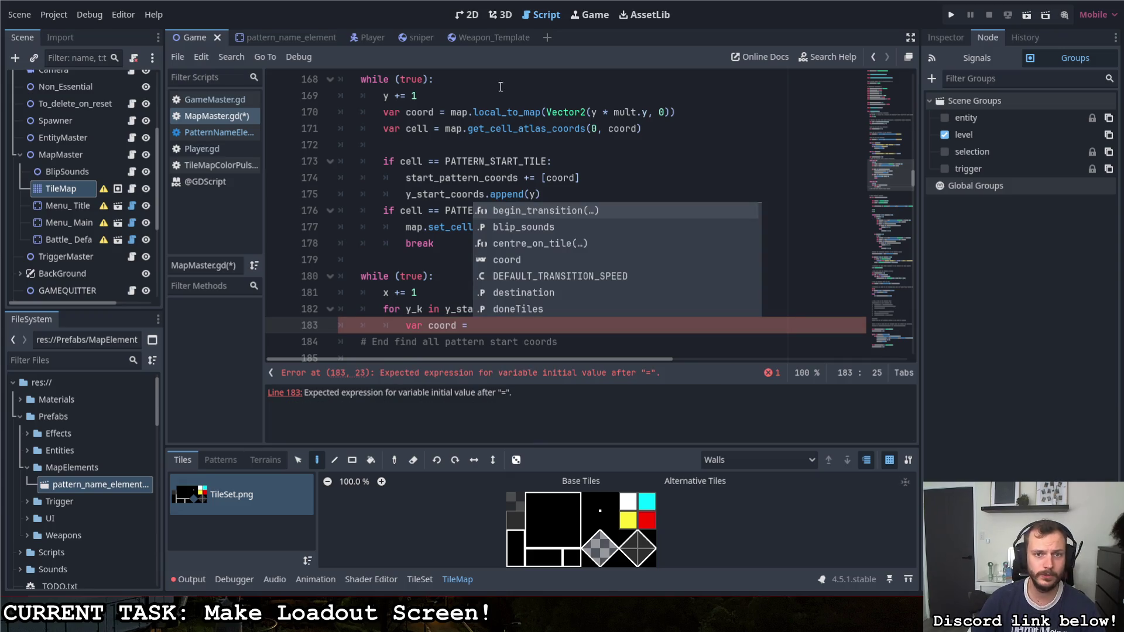
Step: Copy the coord and cell lookup lines 170–171 over the unfinished var coord = line
{"action": "mouse_move", "coordinate": [449, 112]}
{"action": "left_mouse_down"}
{"action": "mouse_move", "coordinate": [667, 112]}
{"action": "mouse_move", "coordinate": [363, 130]}
{"action": "mouse_move", "coordinate": [379, 117]}
{"action": "left_mouse_up"}
{"action": "left_click", "coordinate": [664, 128]}
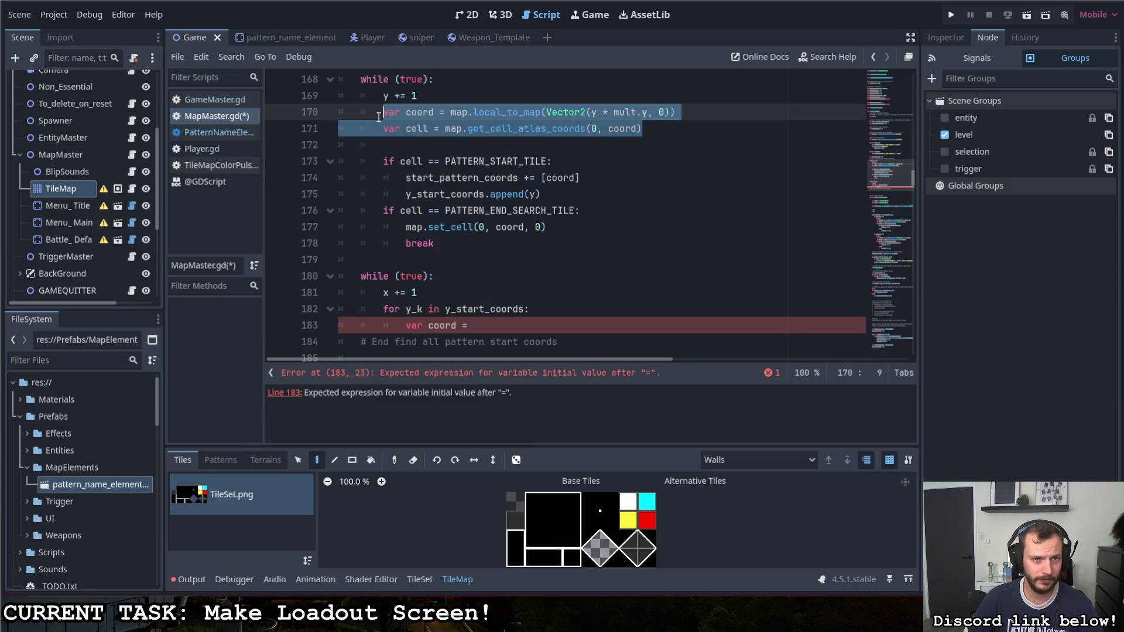
{"action": "key", "text": "ctrl+c"}
{"action": "left_click", "coordinate": [489, 325]}
{"action": "key", "text": "shift+Home"}
{"action": "key", "text": "ctrl+v"}
{"action": "key", "text": "Home"}
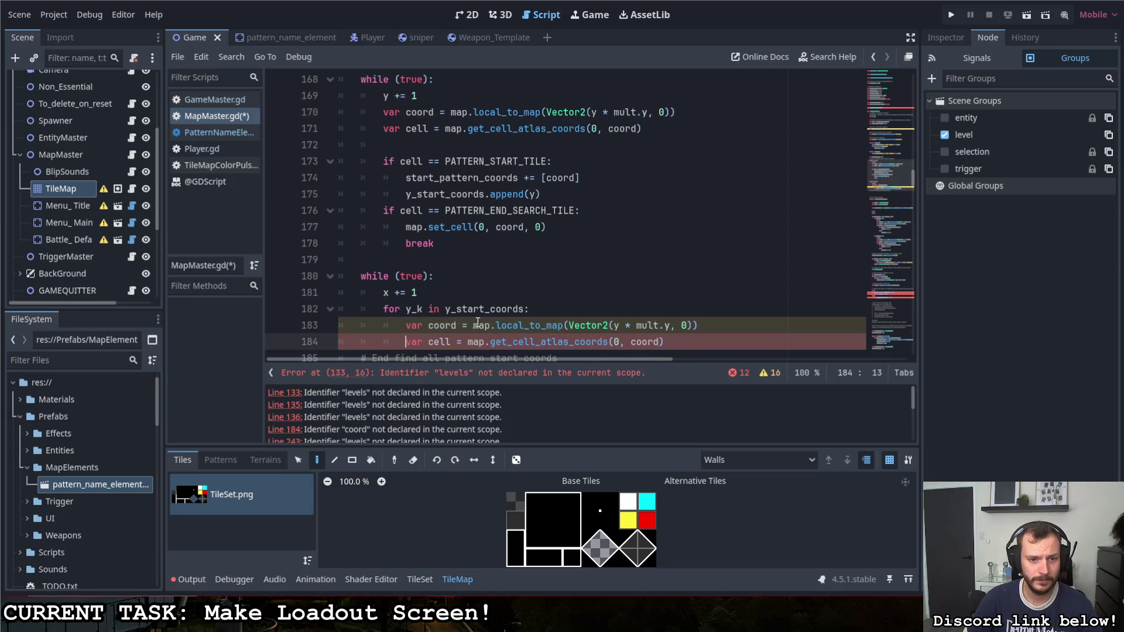
{"action": "left_click", "coordinate": [478, 325]}
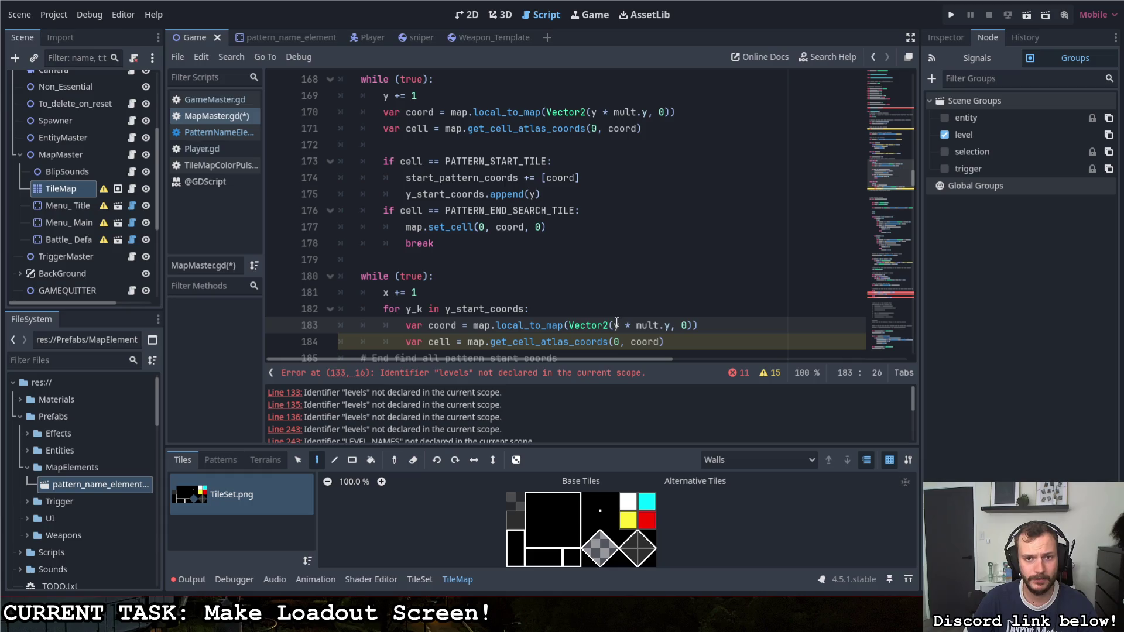
Step: Change line 170's Vector2 arguments to (0, y * mult.y) and select them
{"action": "scroll", "coordinate": [613, 323], "scroll_direction": "up", "scroll_amount": 1}
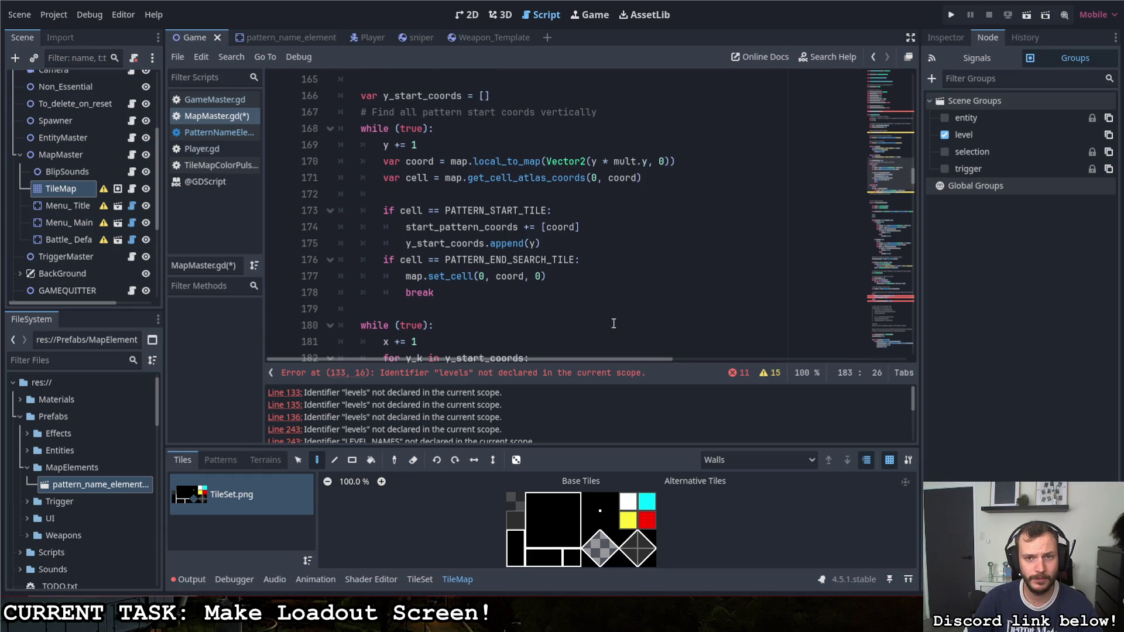
{"action": "left_click", "coordinate": [592, 162]}
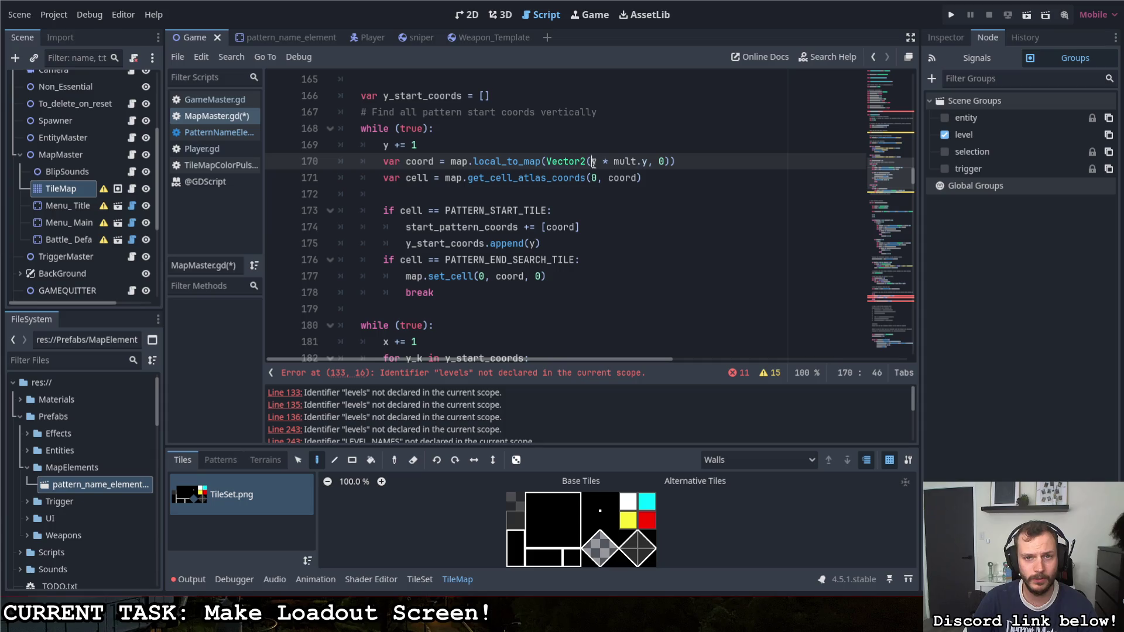
{"action": "type", "text": "0,"}
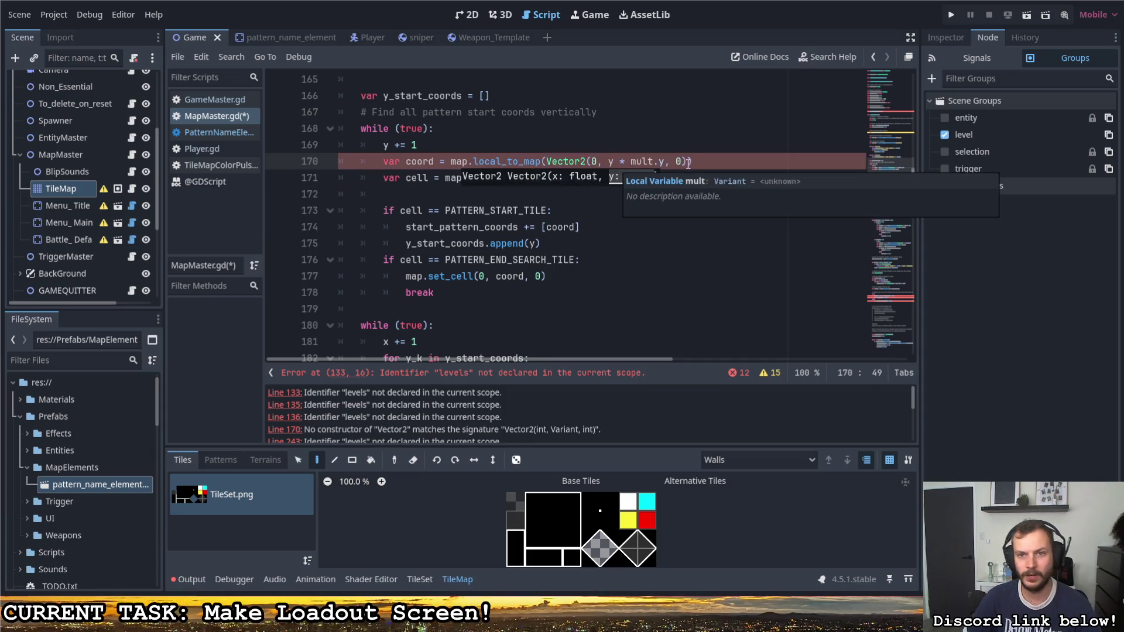
{"action": "left_click", "coordinate": [679, 162]}
{"action": "key", "text": "BackSpace"}
{"action": "key", "text": "BackSpace"}
{"action": "key", "text": "BackSpace"}
{"action": "left_click_drag", "start_coordinate": [592, 161], "coordinate": [666, 162]}
{"action": "scroll", "coordinate": [622, 225], "scroll_direction": "down", "scroll_amount": 2}
{"action": "scroll", "coordinate": [620, 219], "scroll_direction": "up", "scroll_amount": 3}
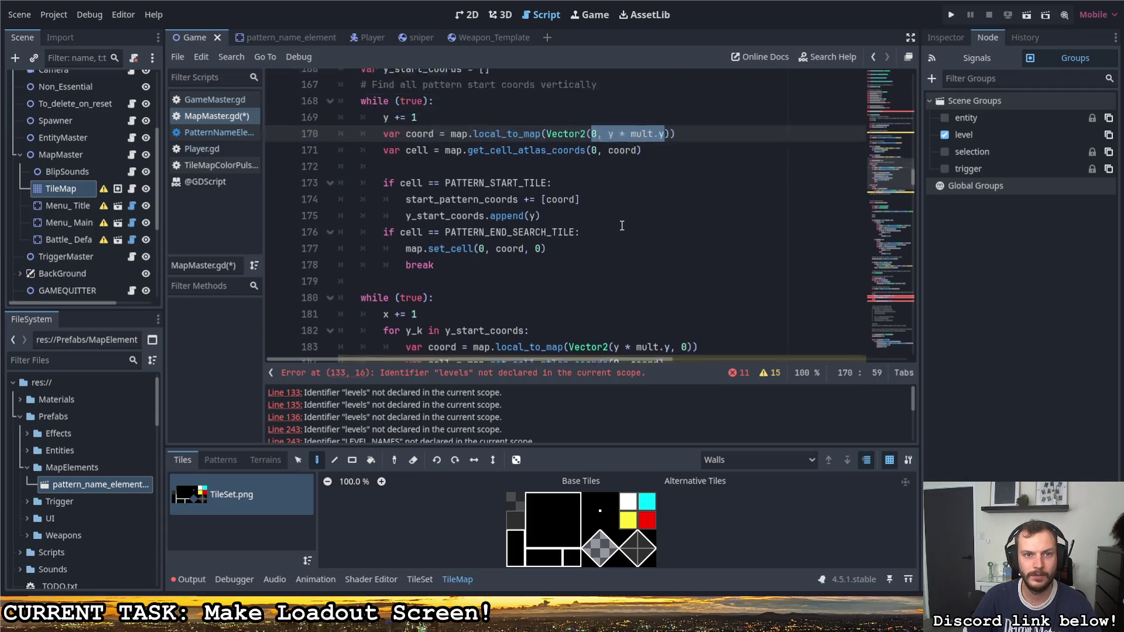
{"action": "scroll", "coordinate": [619, 217], "scroll_direction": "up", "scroll_amount": 9}
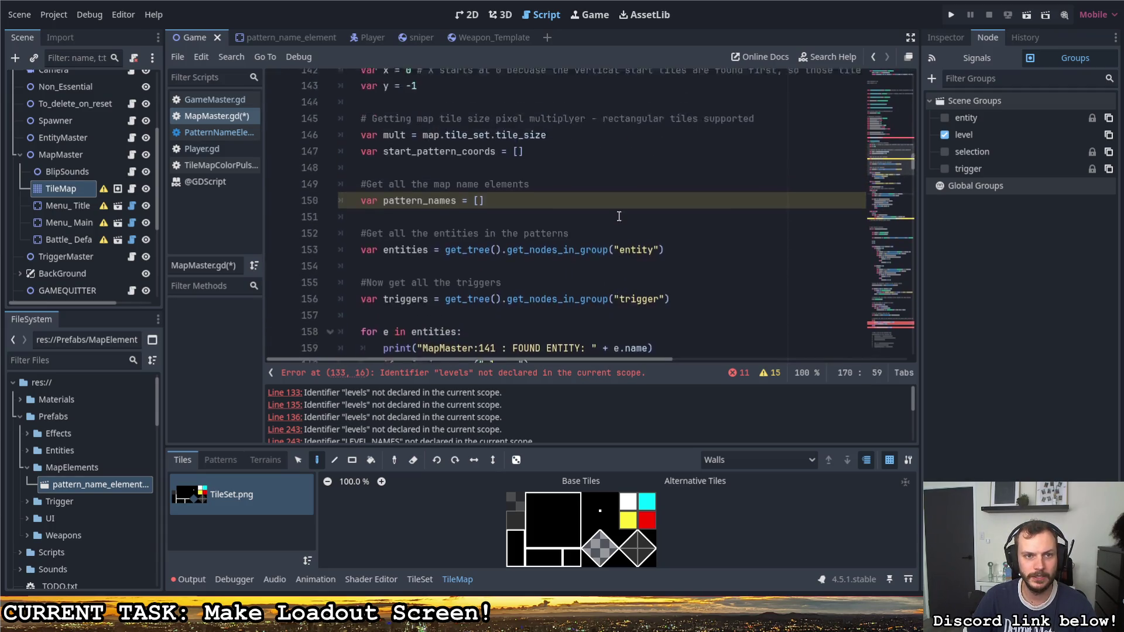
{"action": "scroll", "coordinate": [498, 267], "scroll_direction": "down", "scroll_amount": 11}
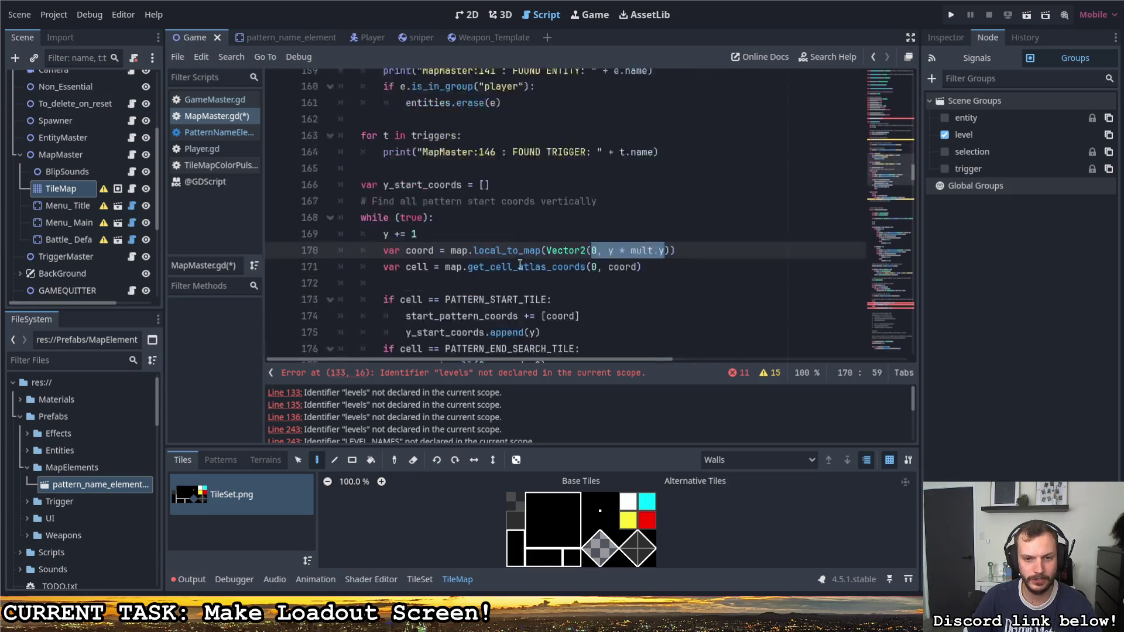
{"action": "scroll", "coordinate": [543, 257], "scroll_direction": "up", "scroll_amount": 2}
{"action": "scroll", "coordinate": [536, 191], "scroll_direction": "down", "scroll_amount": 1}
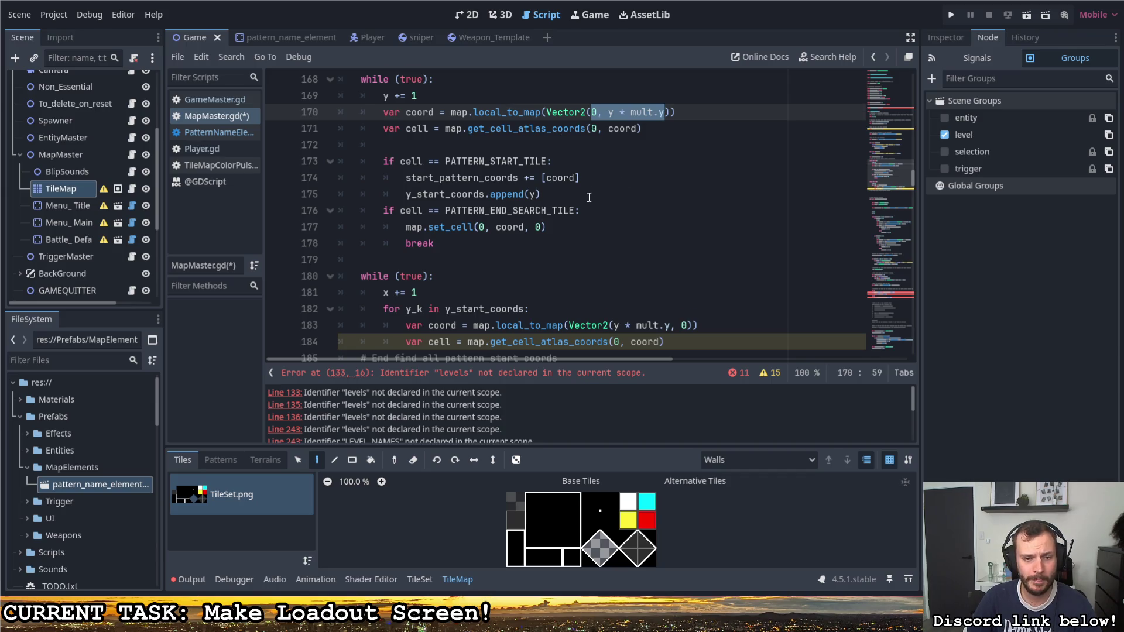
{"action": "scroll", "coordinate": [589, 198], "scroll_direction": "down", "scroll_amount": 1}
{"action": "left_click_drag", "start_coordinate": [614, 276], "coordinate": [691, 279]}
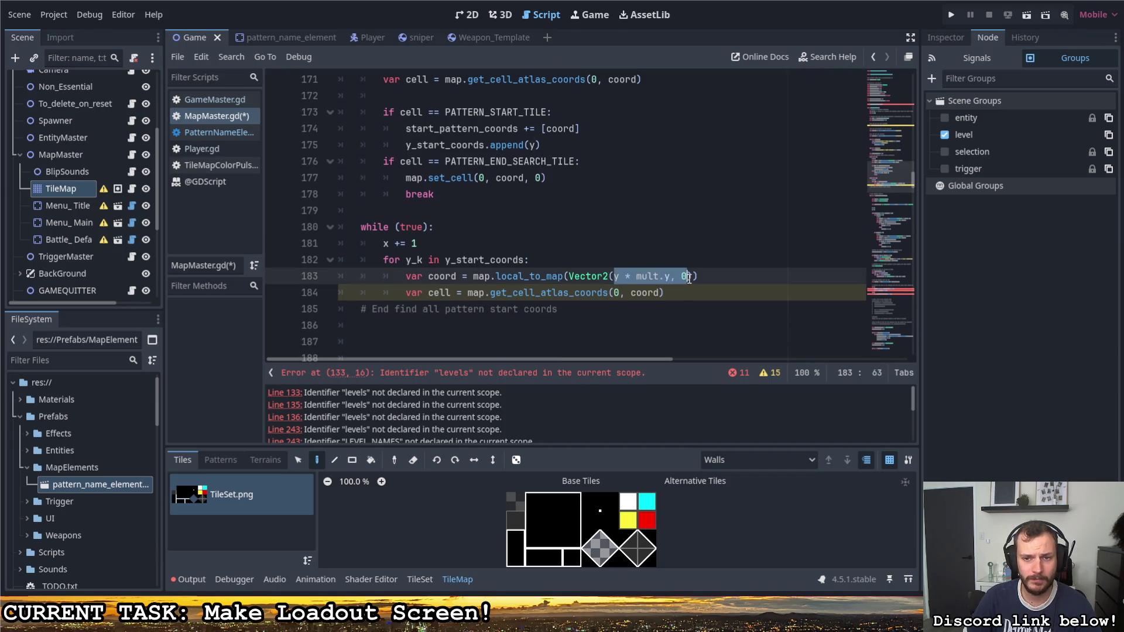
Step: Make line 183's coord use Vector2(x * mult.x, y * mult.y) by replacing the leading 0
{"action": "key", "text": "ctrl+z"}
{"action": "left_click", "coordinate": [687, 277], "text": "shift"}
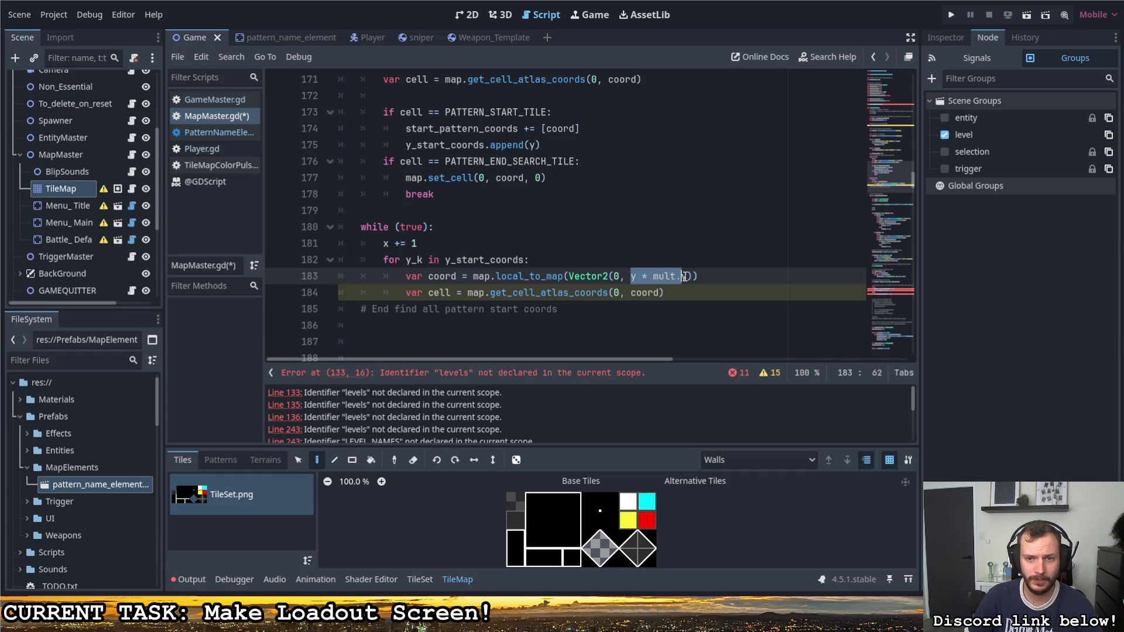
{"action": "double_click", "coordinate": [618, 276]}
{"action": "type", "text": "x * mult.x"}
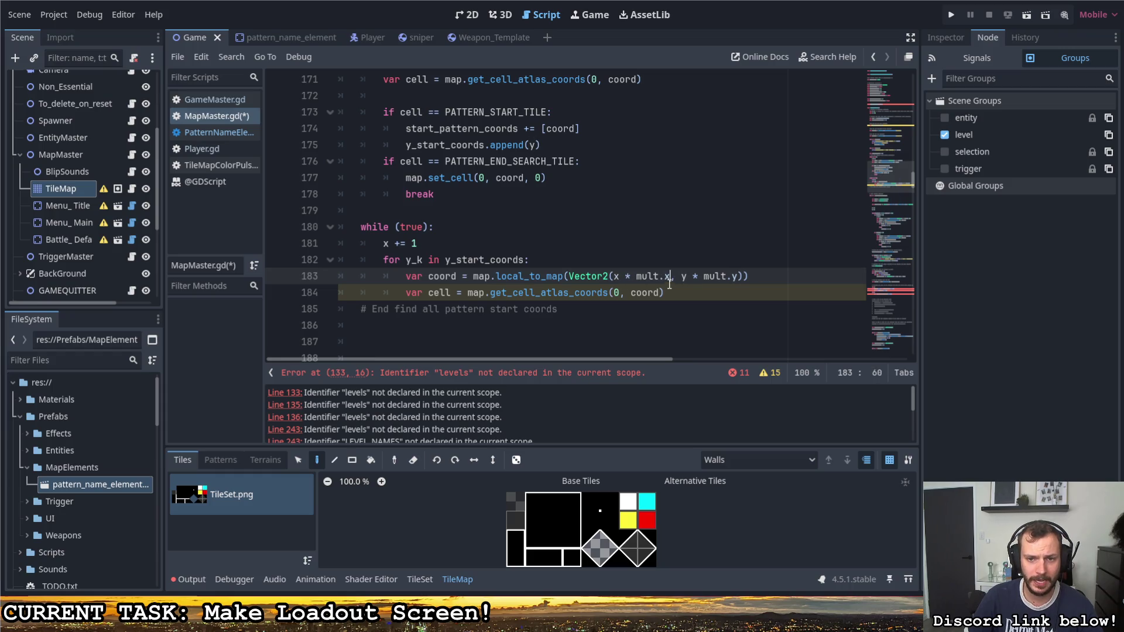
{"action": "left_click", "coordinate": [678, 292]}
{"action": "left_click", "coordinate": [613, 293]}
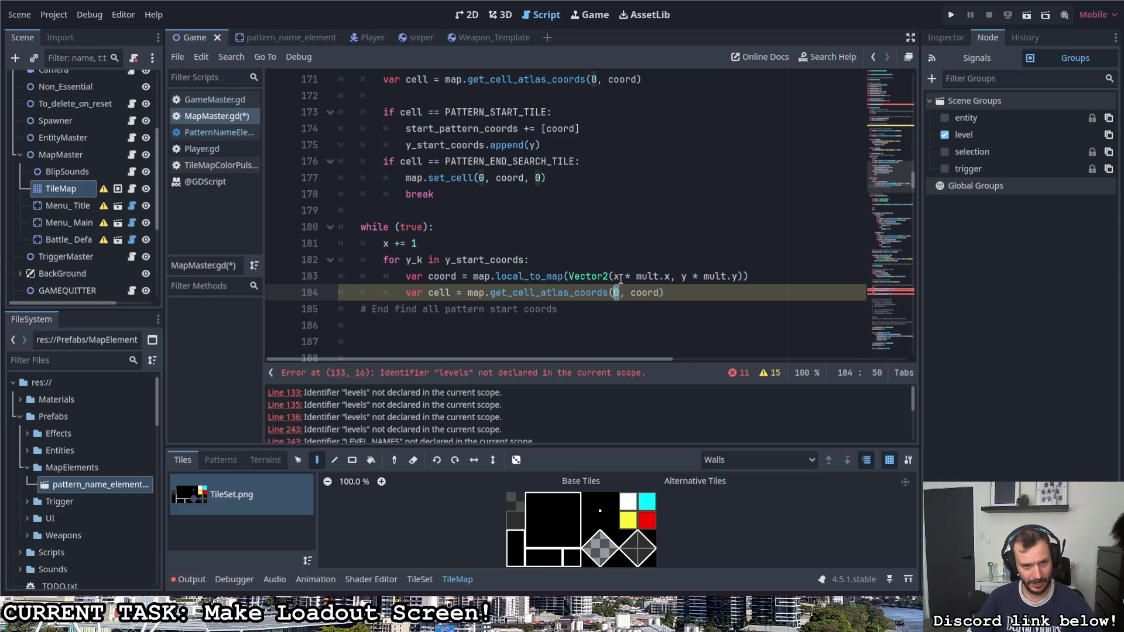
{"action": "left_click", "coordinate": [680, 298]}
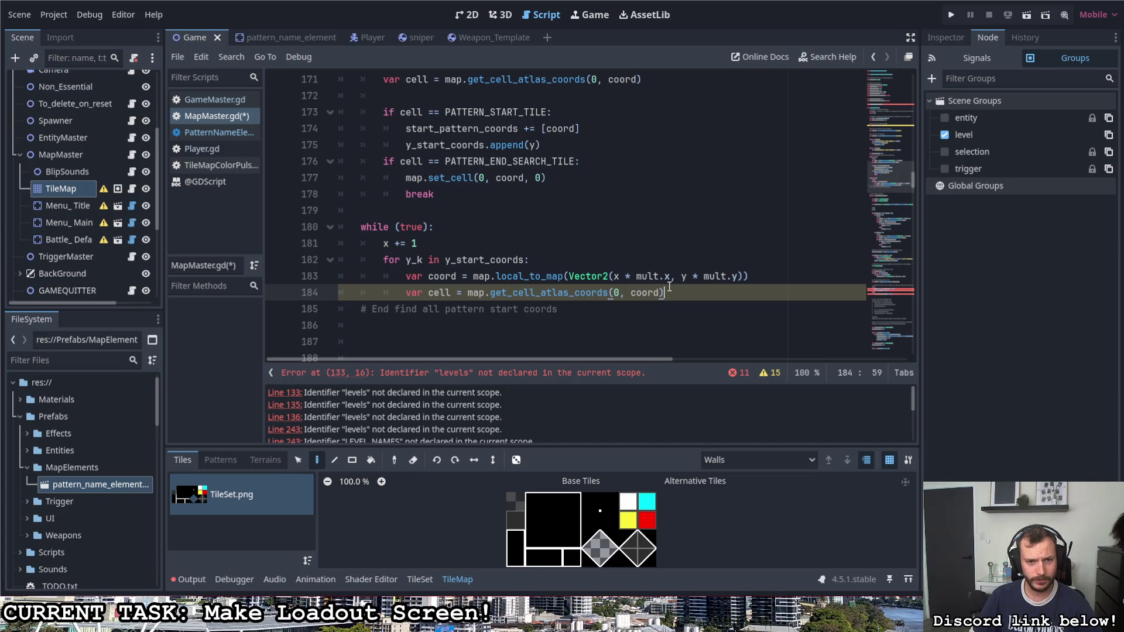
{"action": "scroll", "coordinate": [667, 285], "scroll_direction": "up", "scroll_amount": 1}
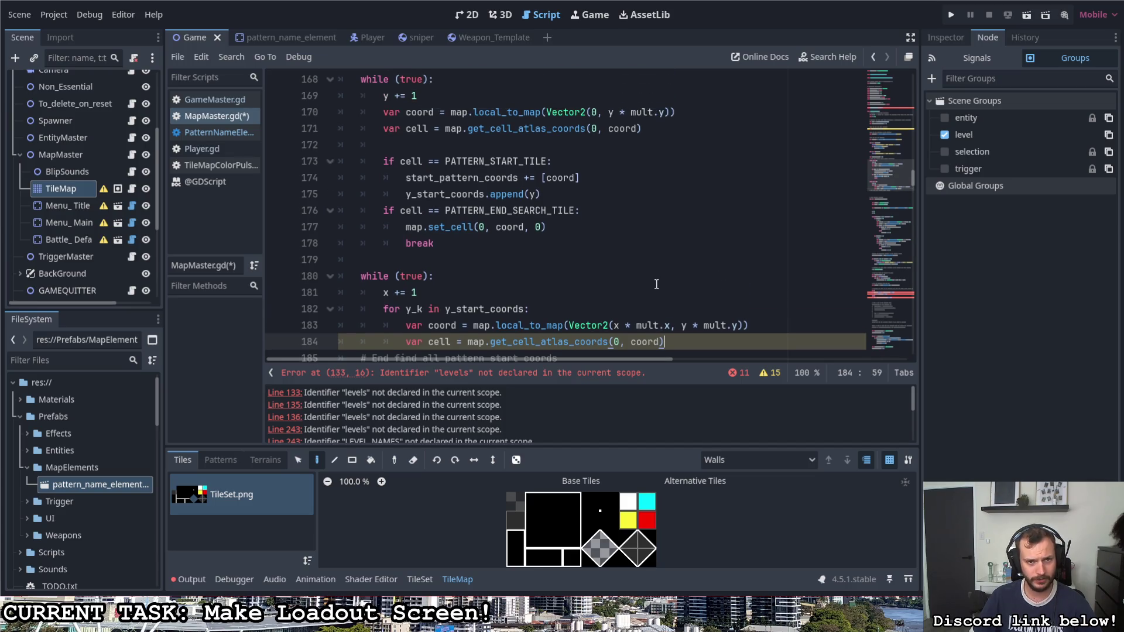
Step: Paste the PATTERN_START/END check block under var cell, removing the y_start_coords.append(y) line
{"action": "scroll", "coordinate": [655, 285], "scroll_direction": "down", "scroll_amount": 1}
{"action": "mouse_move", "coordinate": [457, 197]}
{"action": "left_mouse_down"}
{"action": "mouse_move", "coordinate": [374, 115]}
{"action": "mouse_move", "coordinate": [315, 114]}
{"action": "left_mouse_up"}
{"action": "key", "text": "ctrl+c"}
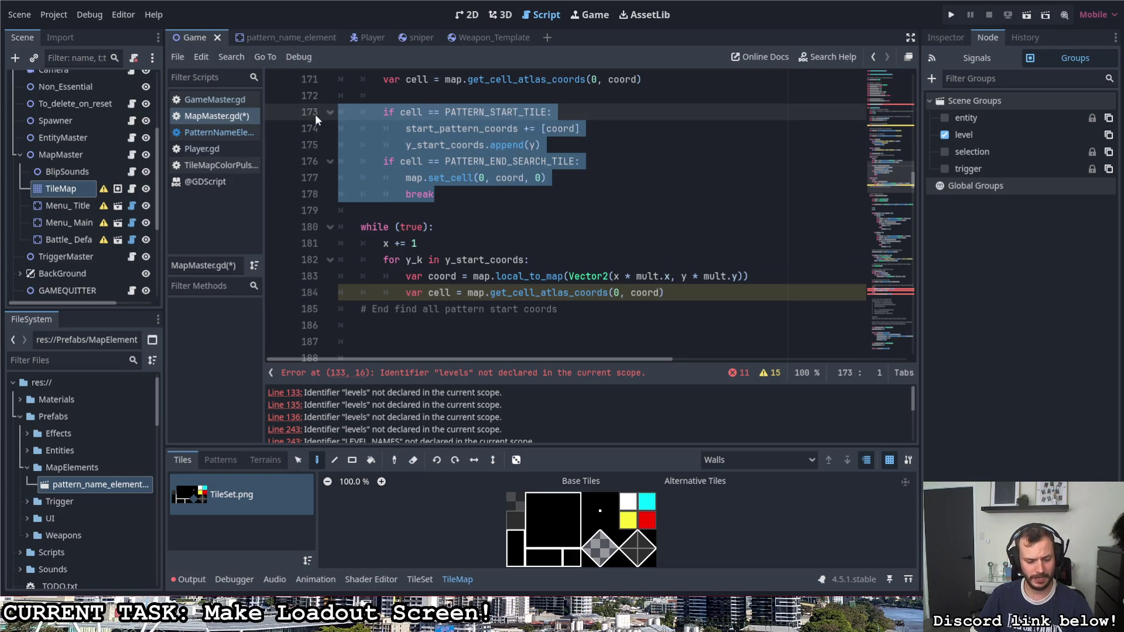
{"action": "left_click", "coordinate": [690, 293]}
{"action": "key", "text": "Return"}
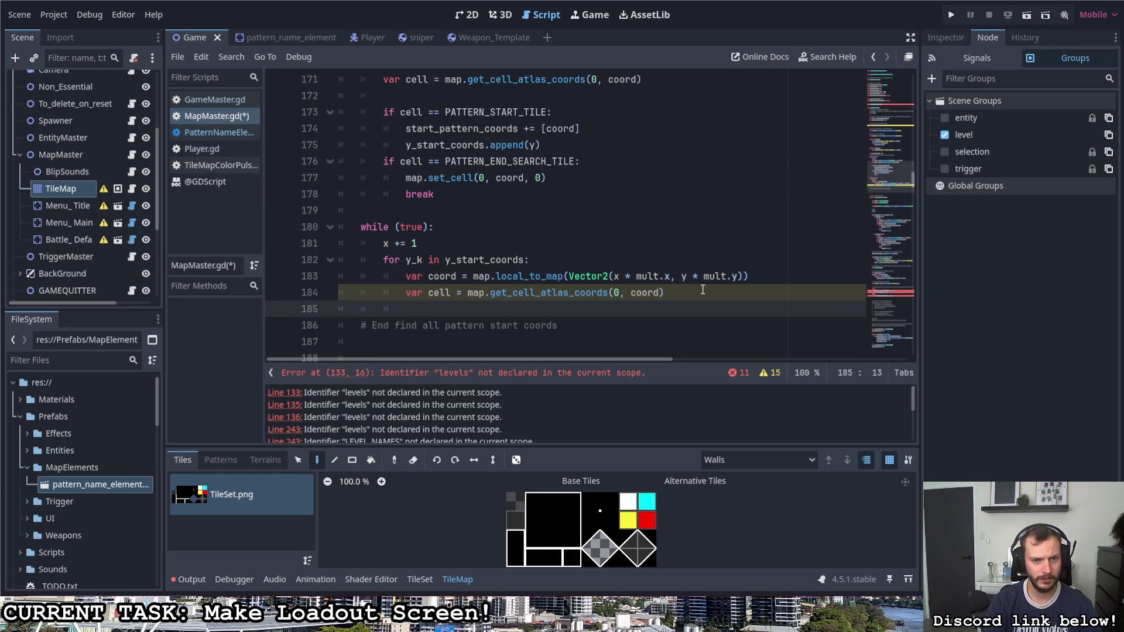
{"action": "key", "text": "ctrl+v"}
{"action": "key", "text": "shift+Tab"}
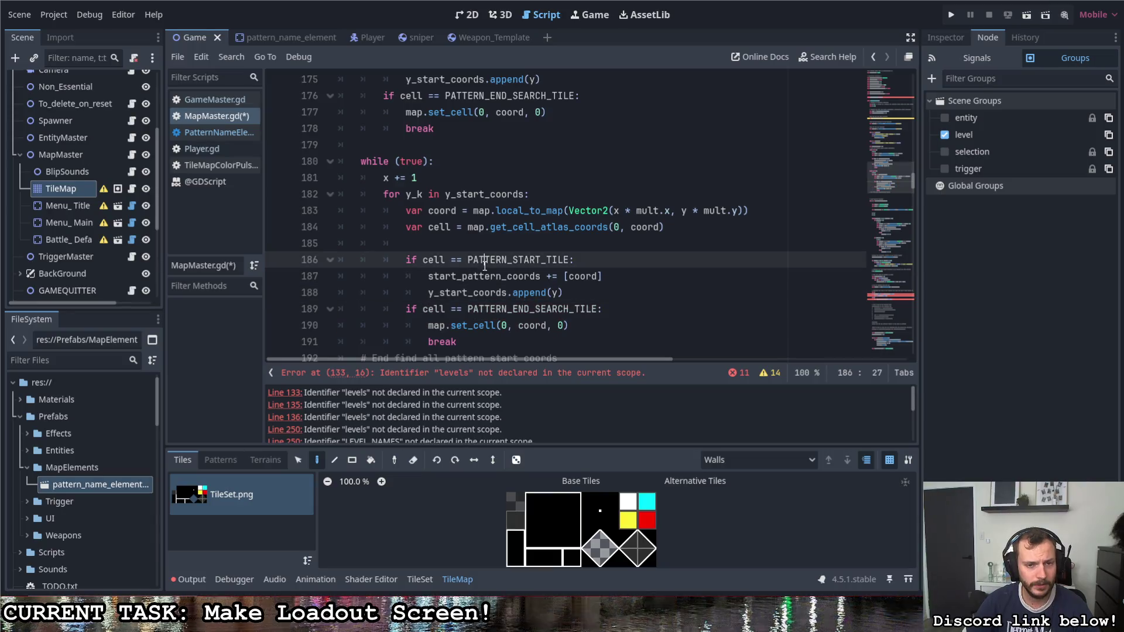
{"action": "left_click", "coordinate": [303, 293]}
{"action": "key", "text": "BackSpace"}
{"action": "key", "text": "BackSpace"}
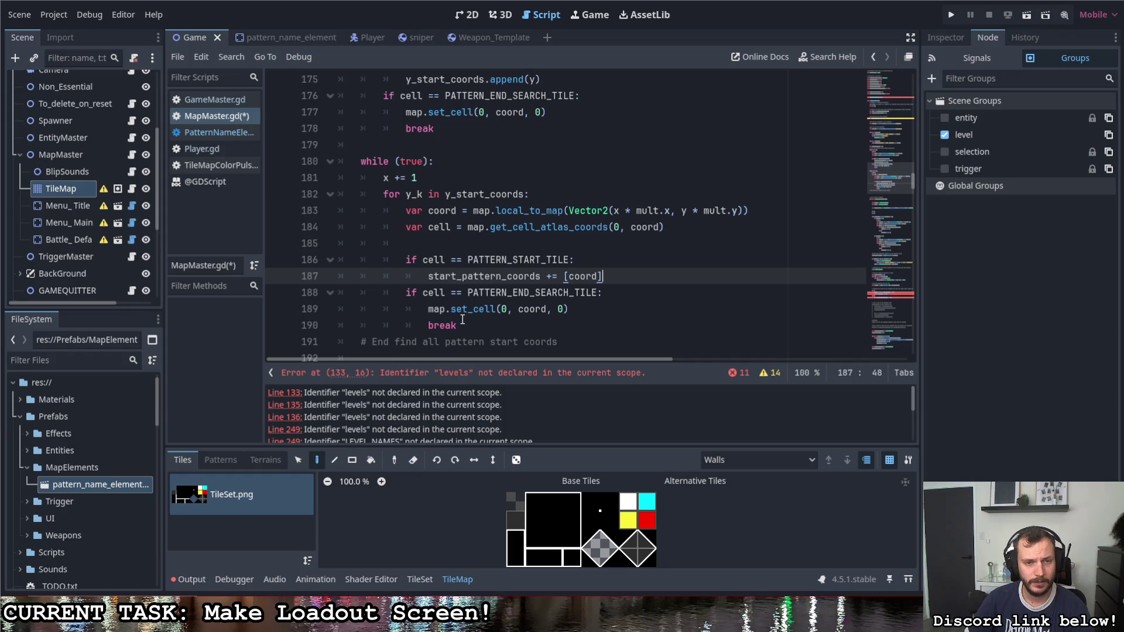
Step: Replace break with continue in the pasted block and save MapMaster.gd
{"action": "left_click", "coordinate": [430, 326]}
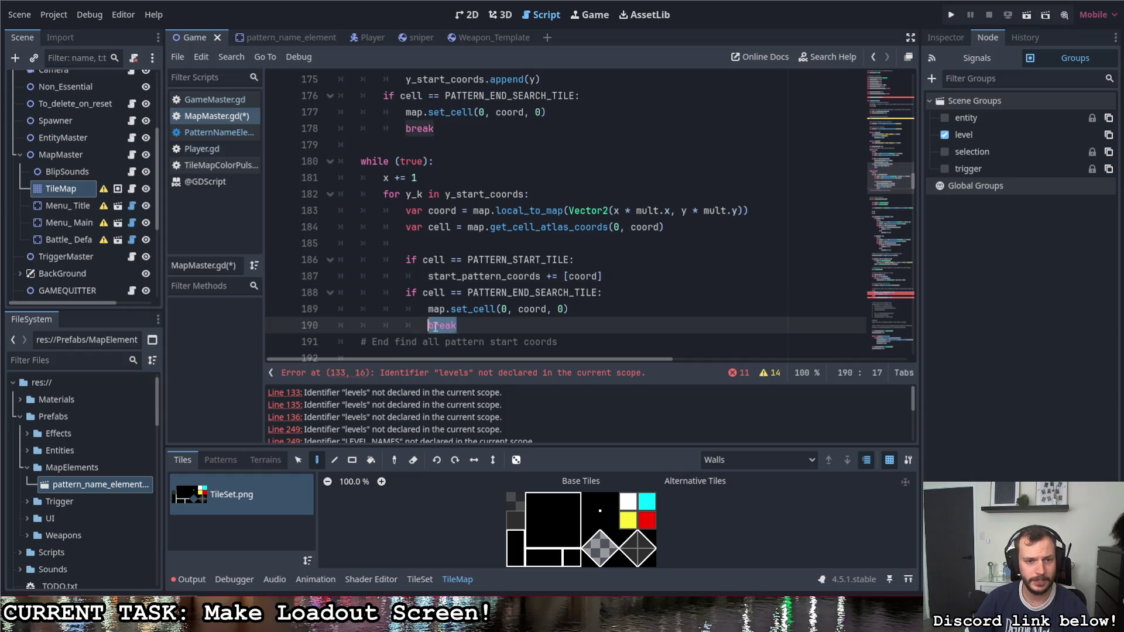
{"action": "type", "text": "continue"}
{"action": "key", "text": "ctrl+s"}
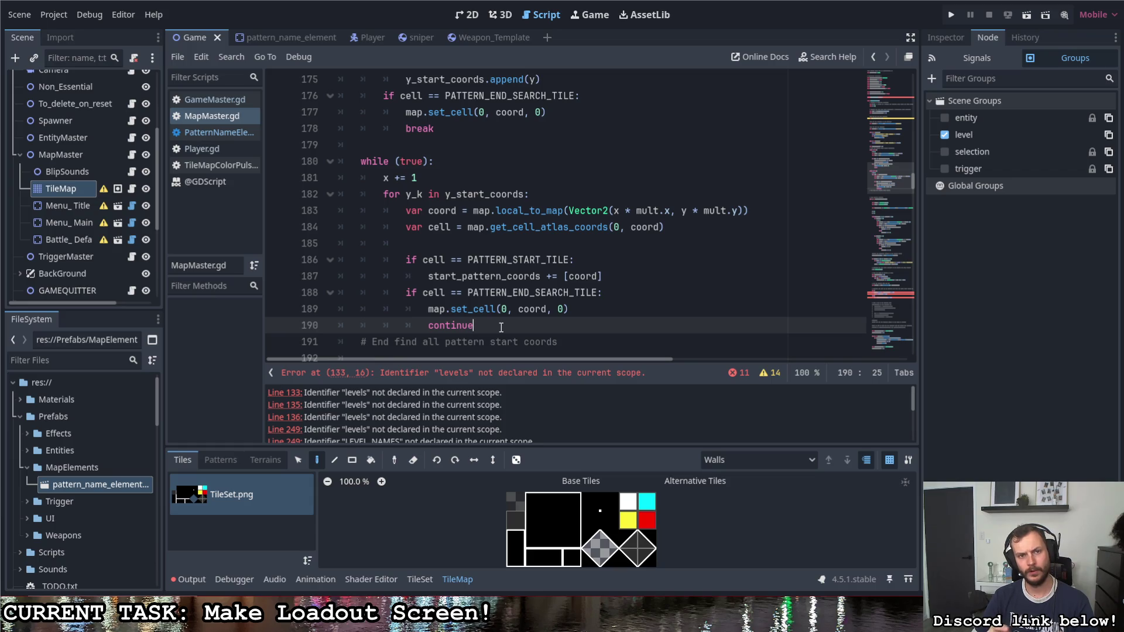
{"action": "left_click_drag", "start_coordinate": [383, 194], "coordinate": [362, 162]}
Step: Change y to y_k in the coord calculation on line 183
{"action": "left_click", "coordinate": [689, 211]}
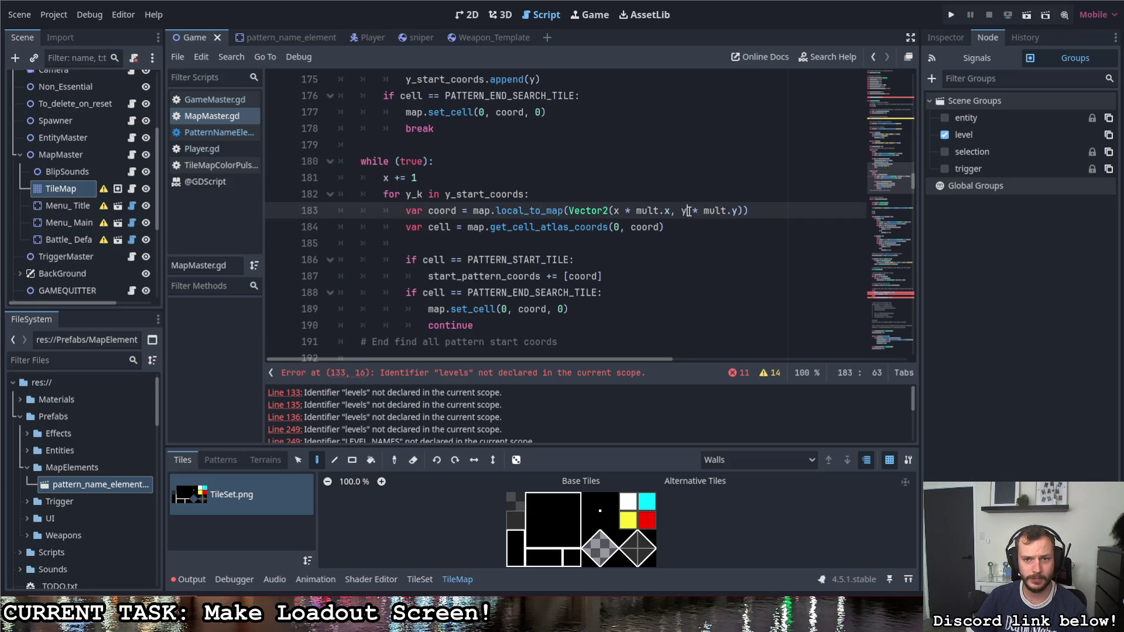
{"action": "type", "text": "_k"}
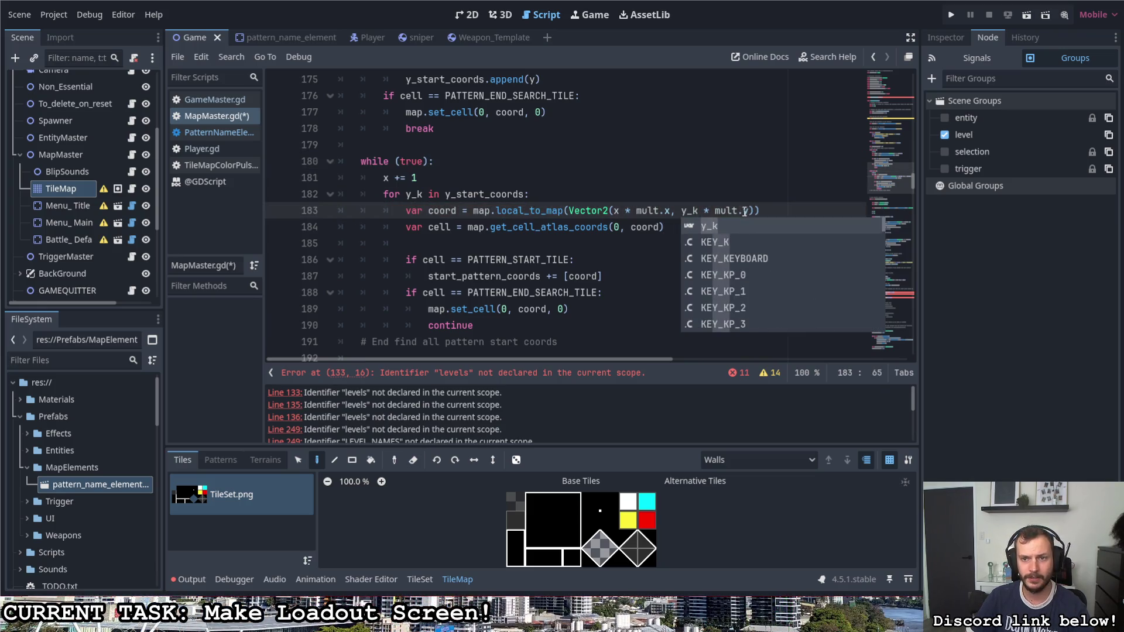
{"action": "left_click", "coordinate": [749, 211]}
{"action": "type", "text": "_k"}
{"action": "key", "text": "Down"}
{"action": "key", "text": "Down"}
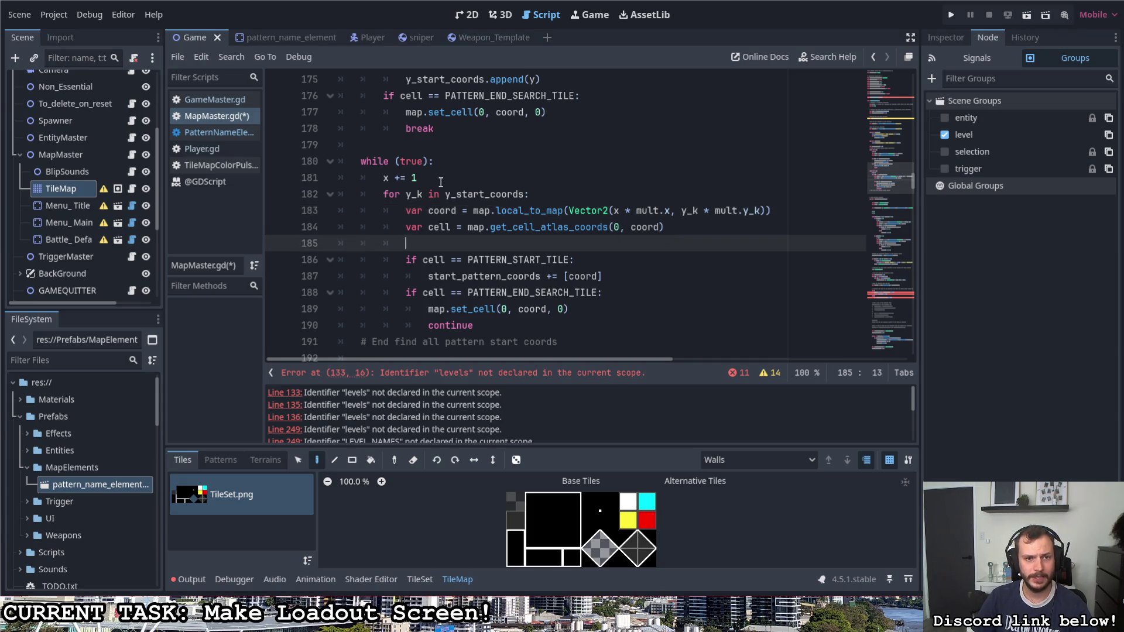
Step: Move the 'for y_k in y_start_coords' header above while (true) and indent the while block under it
{"action": "left_click_drag", "start_coordinate": [434, 162], "coordinate": [354, 159]}
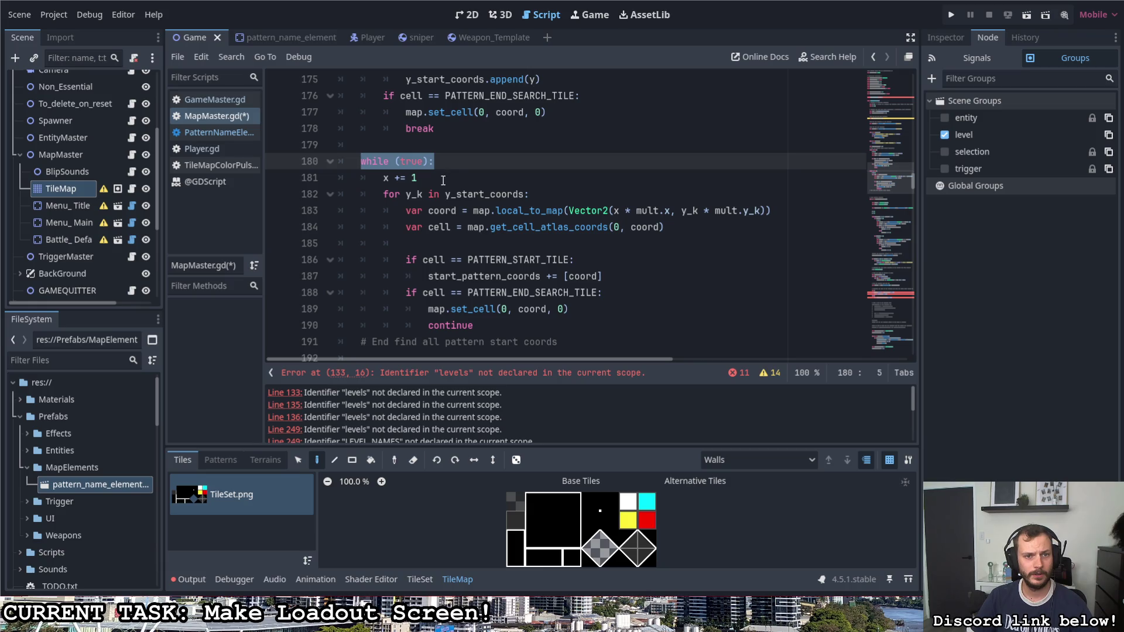
{"action": "left_click_drag", "start_coordinate": [535, 195], "coordinate": [382, 195]}
{"action": "key", "text": "ctrl+c"}
{"action": "key", "text": "BackSpace"}
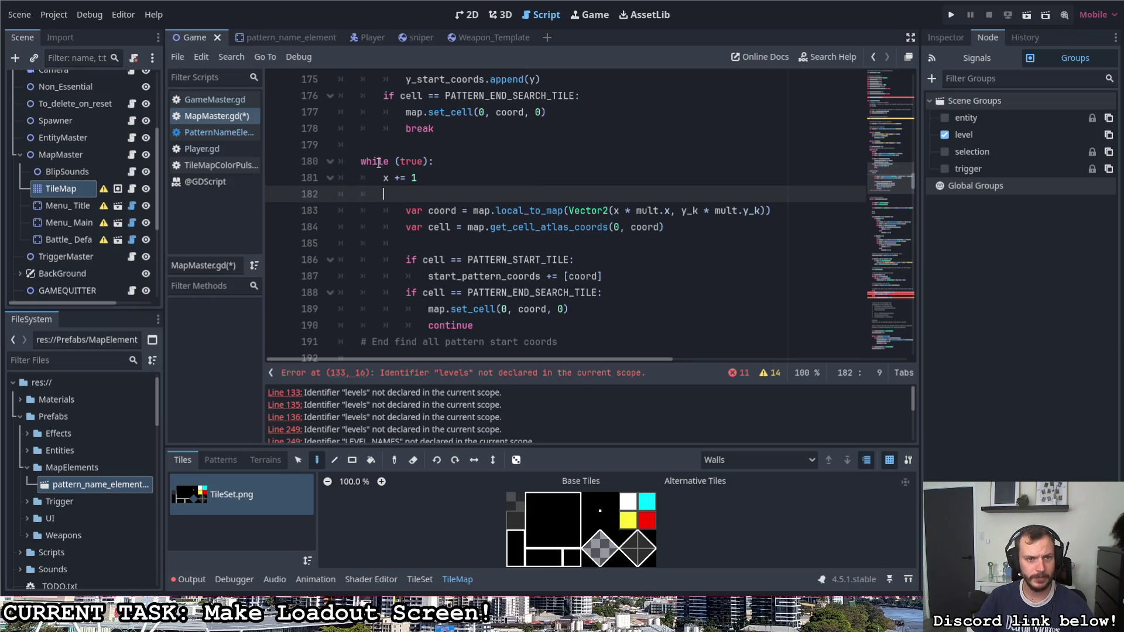
{"action": "left_click", "coordinate": [379, 150]}
{"action": "key", "text": "ctrl+v"}
{"action": "key", "text": "Down"}
{"action": "key", "text": "Home"}
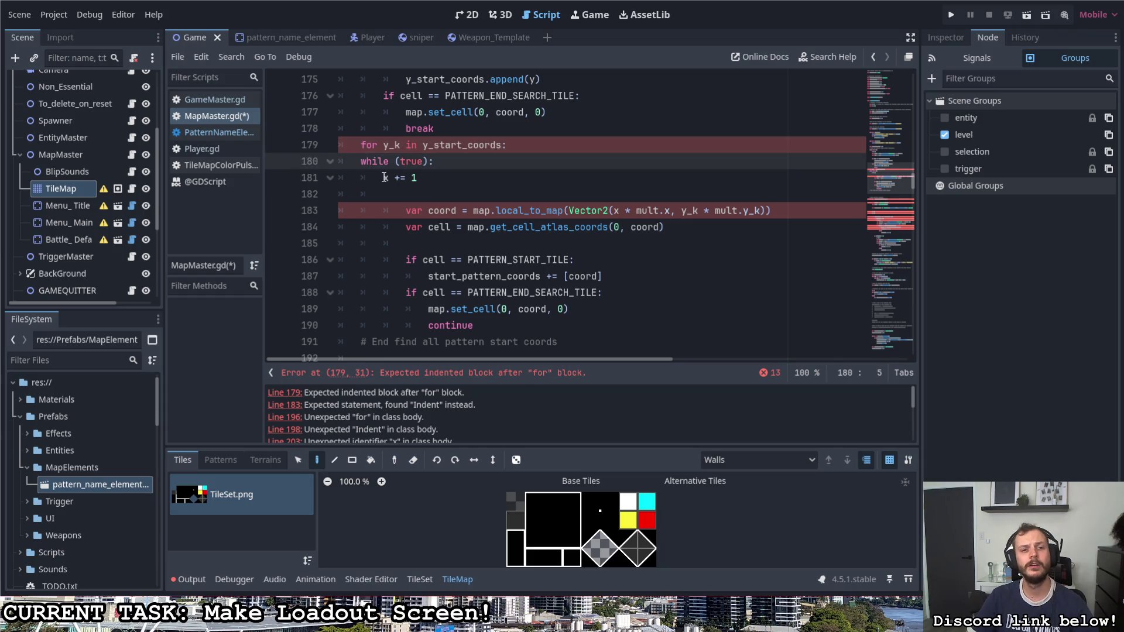
{"action": "key", "text": "Tab"}
{"action": "key", "text": "Down"}
{"action": "key", "text": "Tab"}
{"action": "left_click", "coordinate": [422, 197]}
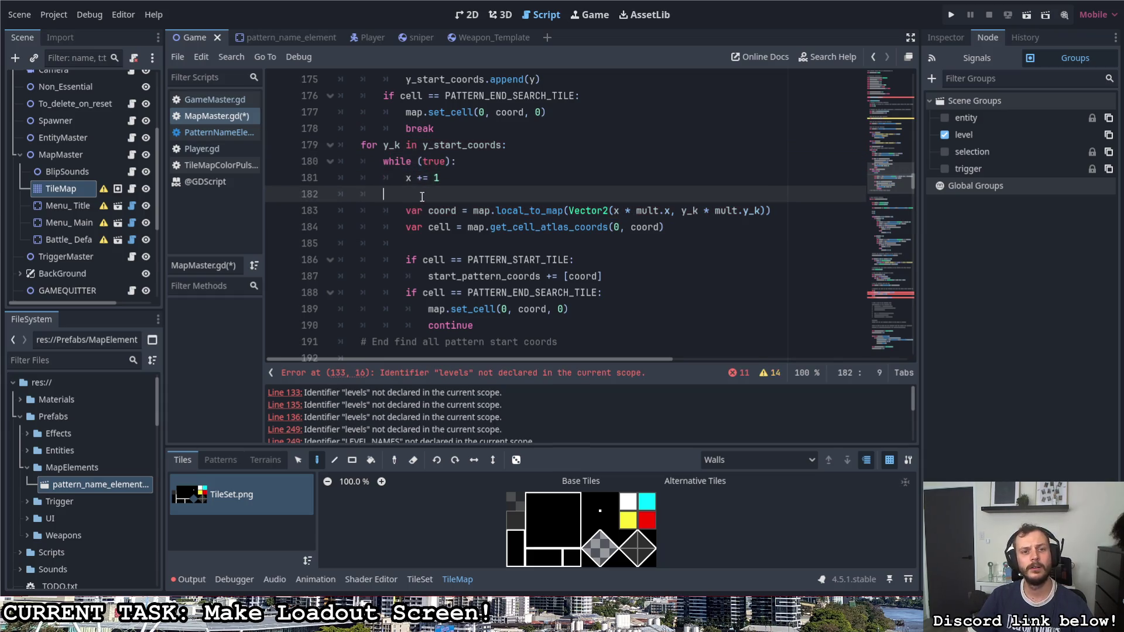
{"action": "key", "text": "BackSpace"}
{"action": "key", "text": "BackSpace"}
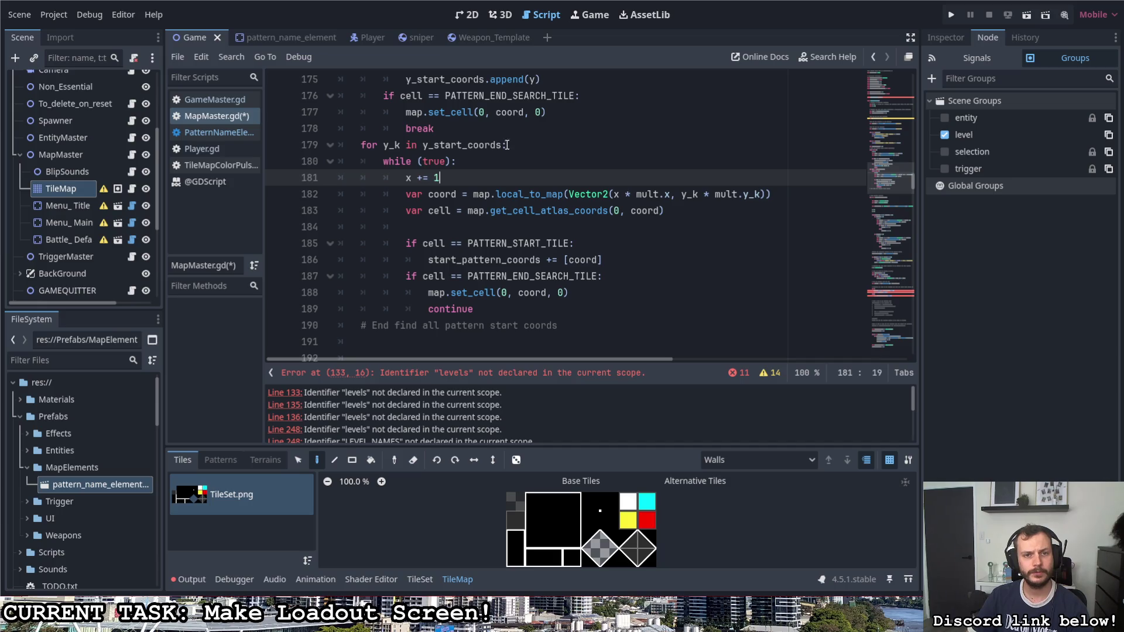
Step: Add an unindented blank line after break and save MapMaster.gd
{"action": "left_click", "coordinate": [503, 133]}
{"action": "key", "text": "Return"}
{"action": "key", "text": "BackSpace"}
{"action": "key", "text": "BackSpace"}
{"action": "key", "text": "ctrl+s"}
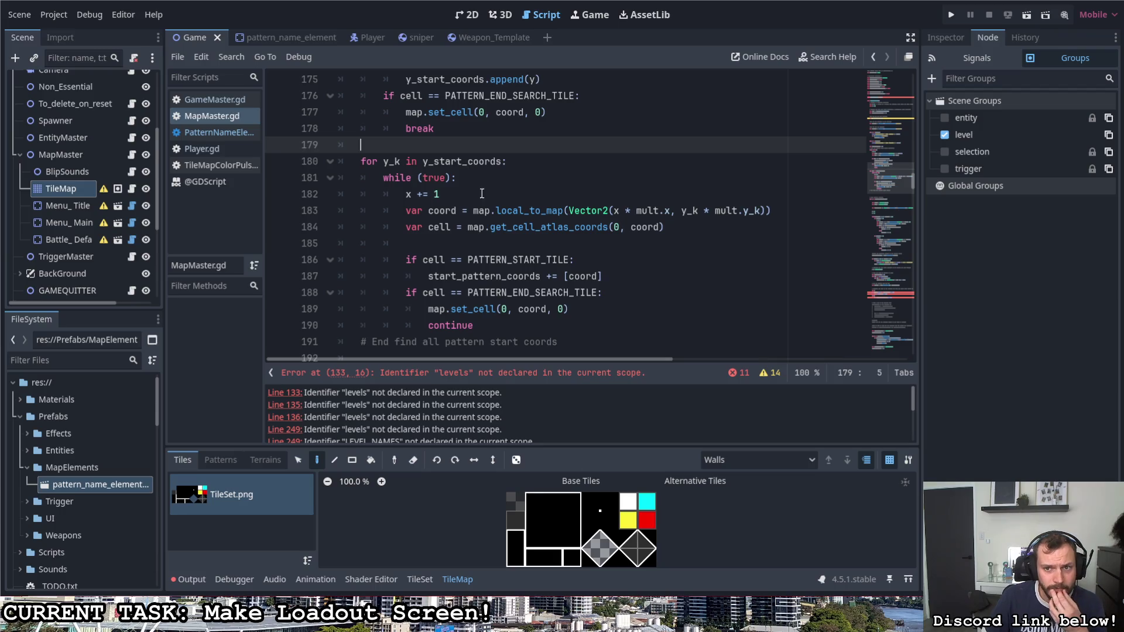
Step: Fix line 183 to use y_k * mult.y with a closing parenthesis, and save again
{"action": "left_click", "coordinate": [761, 212]}
{"action": "key", "text": "BackSpace"}
{"action": "key", "text": "BackSpace"}
{"action": "type", "text": ")"}
{"action": "key", "text": "ctrl+s"}
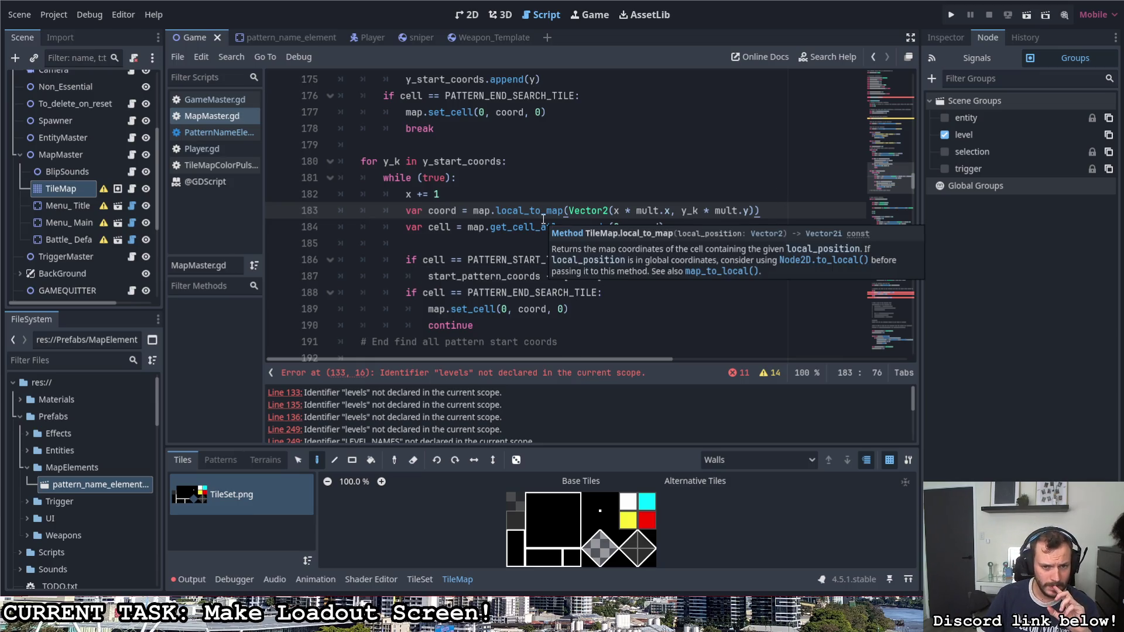
{"action": "scroll", "coordinate": [537, 227], "scroll_direction": "down", "scroll_amount": 1}
{"action": "scroll", "coordinate": [538, 234], "scroll_direction": "up", "scroll_amount": 4}
{"action": "scroll", "coordinate": [540, 244], "scroll_direction": "up", "scroll_amount": 1}
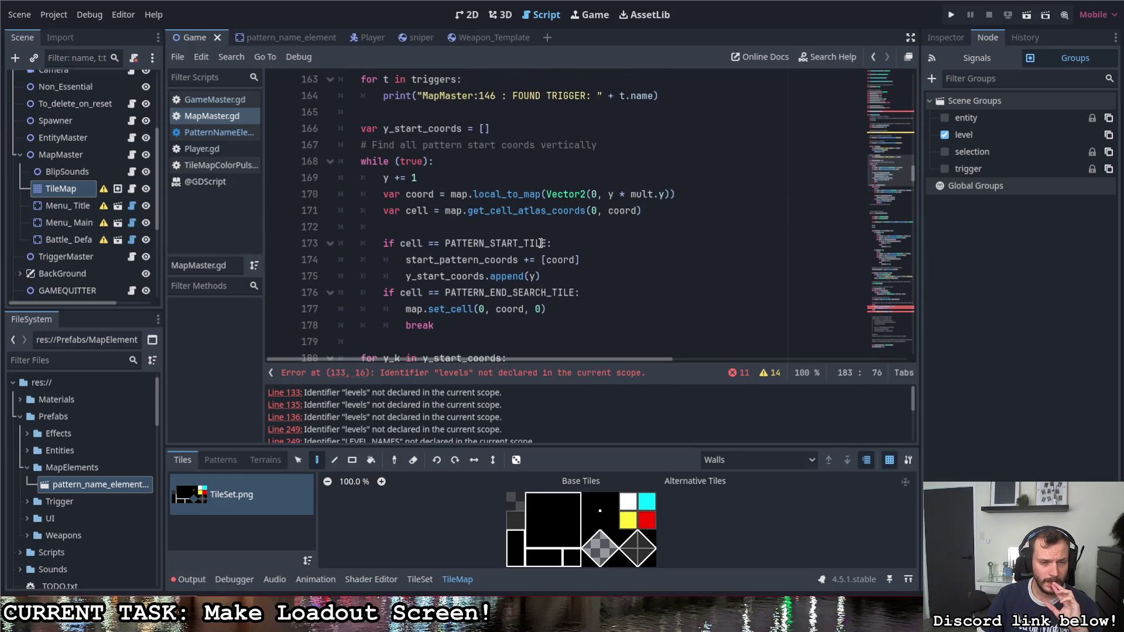
{"action": "scroll", "coordinate": [539, 240], "scroll_direction": "down", "scroll_amount": 2}
{"action": "left_click_drag", "start_coordinate": [383, 130], "coordinate": [430, 133]}
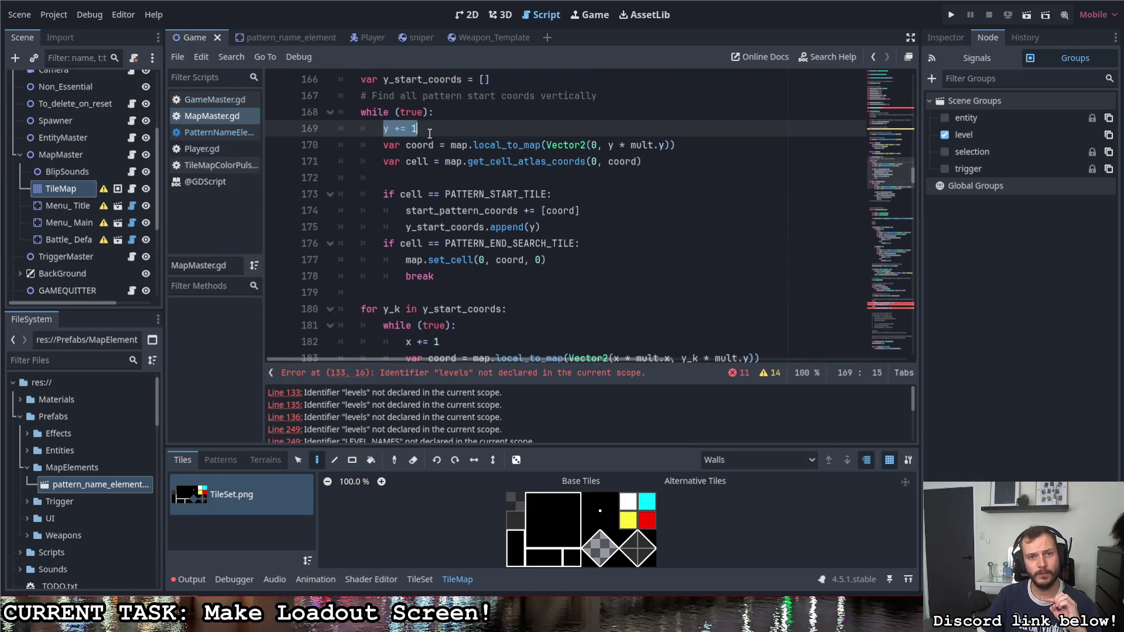
{"action": "scroll", "coordinate": [454, 164], "scroll_direction": "down", "scroll_amount": 1}
{"action": "left_click", "coordinate": [431, 239]}
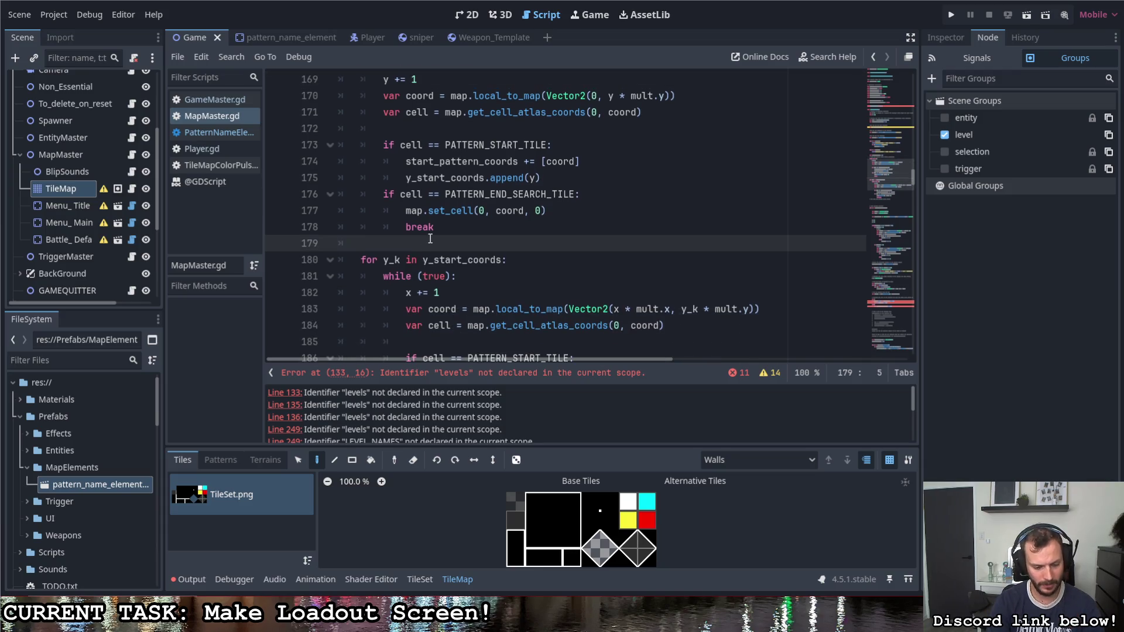
{"action": "key", "text": "Return"}
{"action": "type", "text": "# For each "}
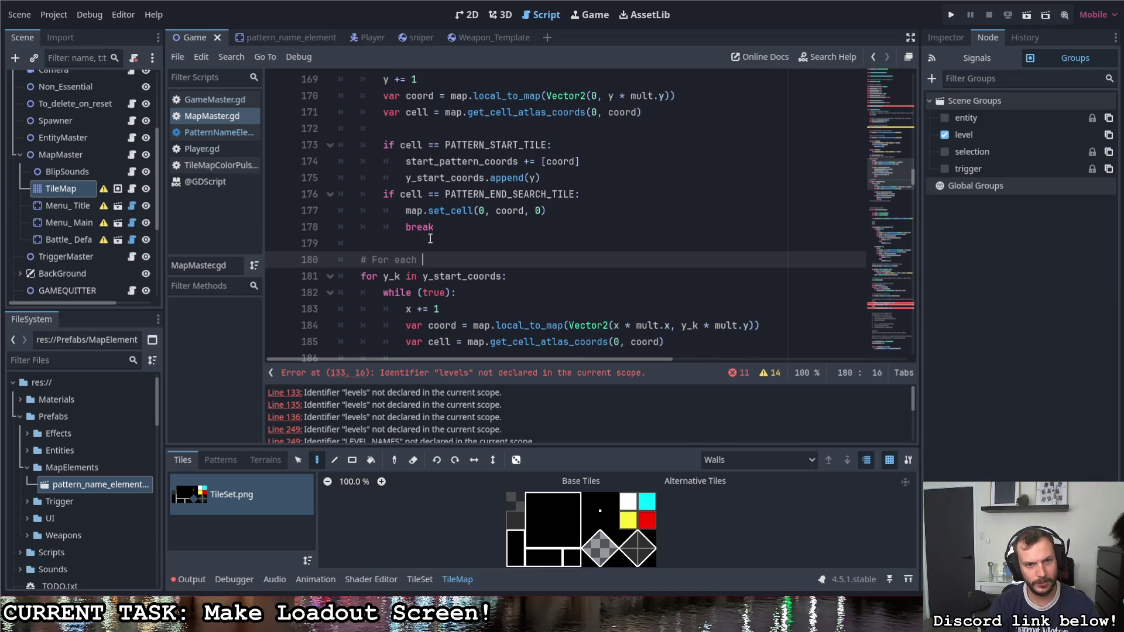
{"action": "type", "text": "y vertic"}
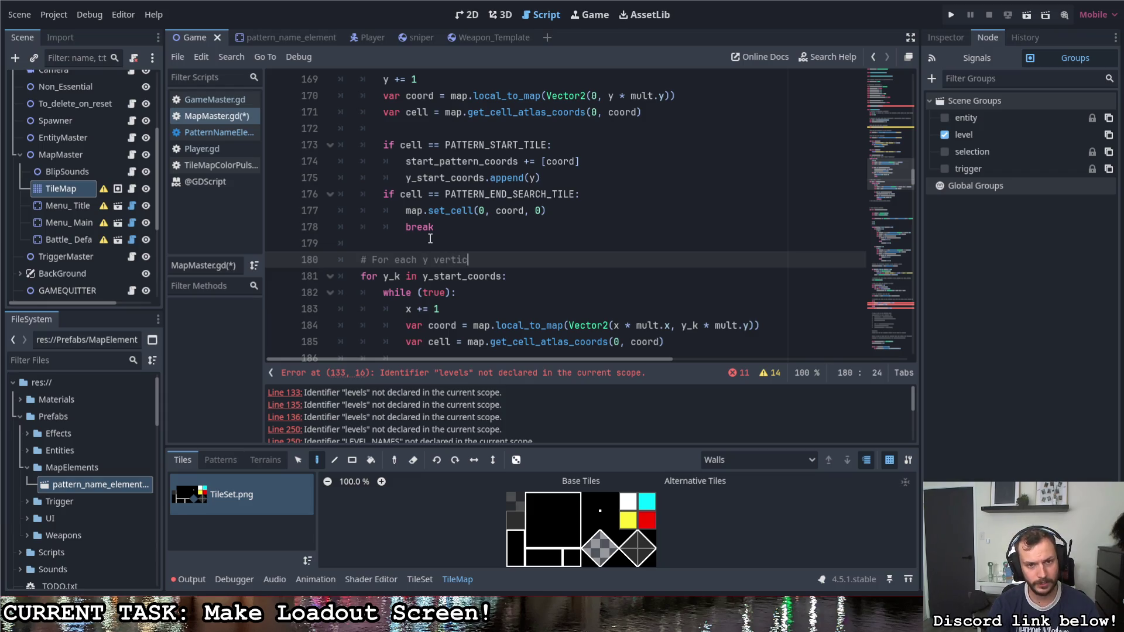
{"action": "type", "text": "le, find all "}
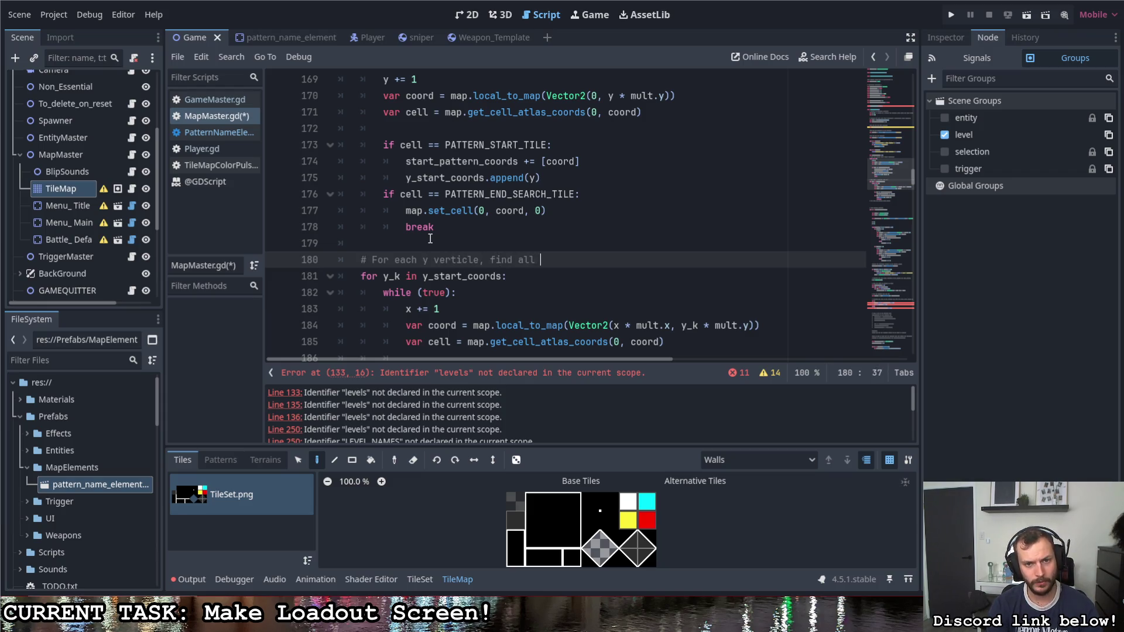
{"action": "type", "text": "the hori"}
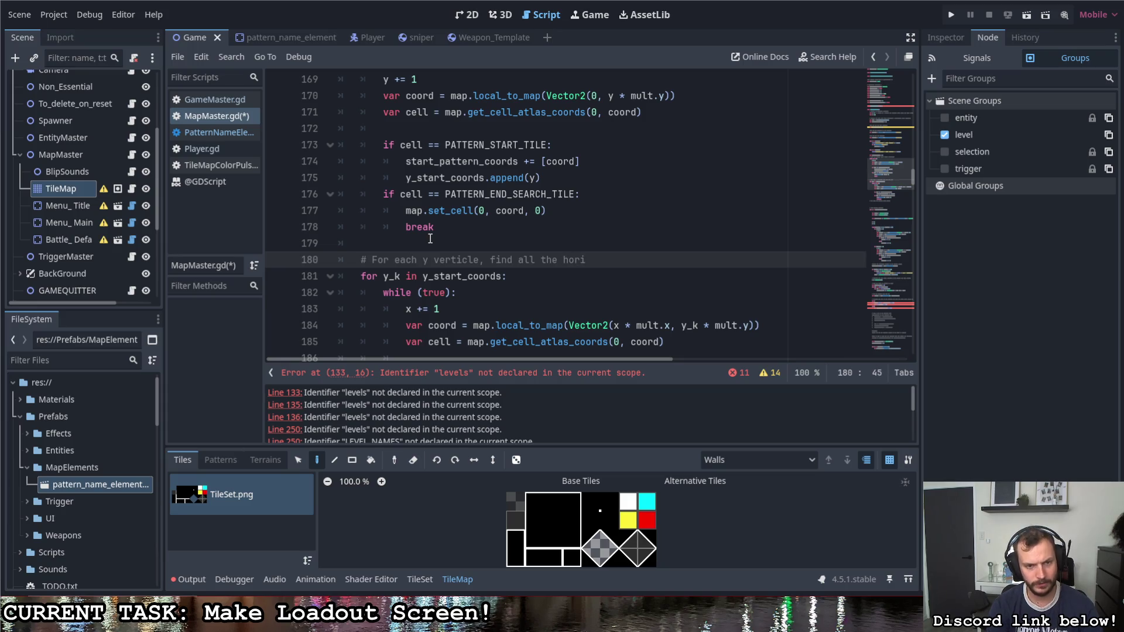
{"action": "left_click", "coordinate": [428, 260]}
{"action": "key", "text": "BackSpace"}
{"action": "left_click", "coordinate": [468, 260]}
{"action": "type", "text": "star"}
{"action": "type", "text": "t,"}
{"action": "type", "text": "pattern tiles"}
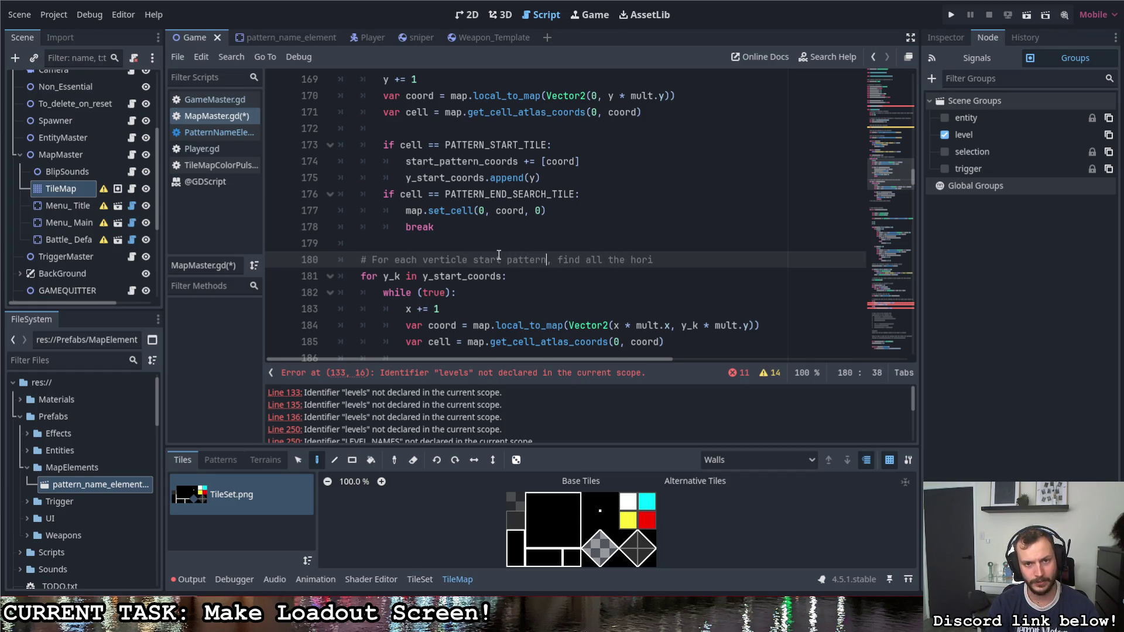
{"action": "left_click", "coordinate": [706, 259]}
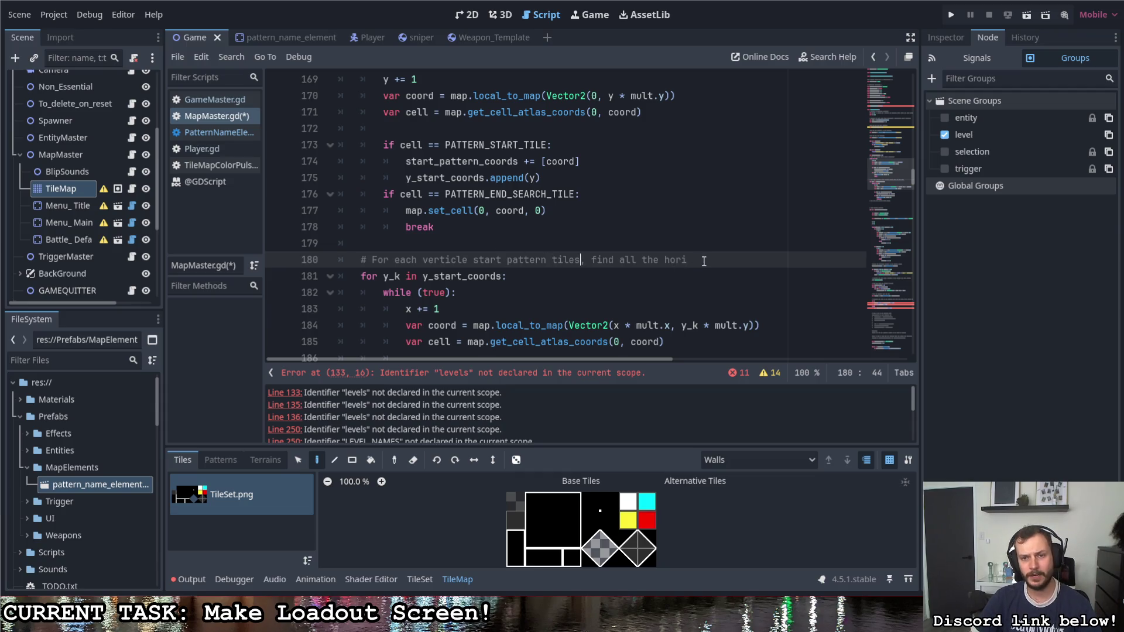
{"action": "type", "text": "zontal "}
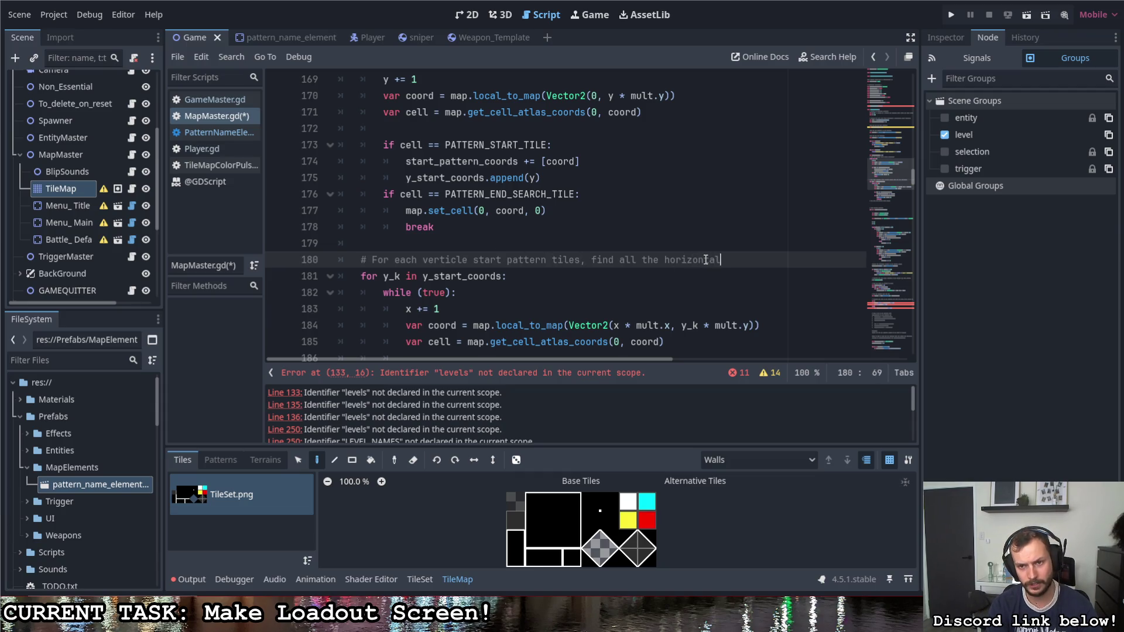
{"action": "type", "text": "start parr"}
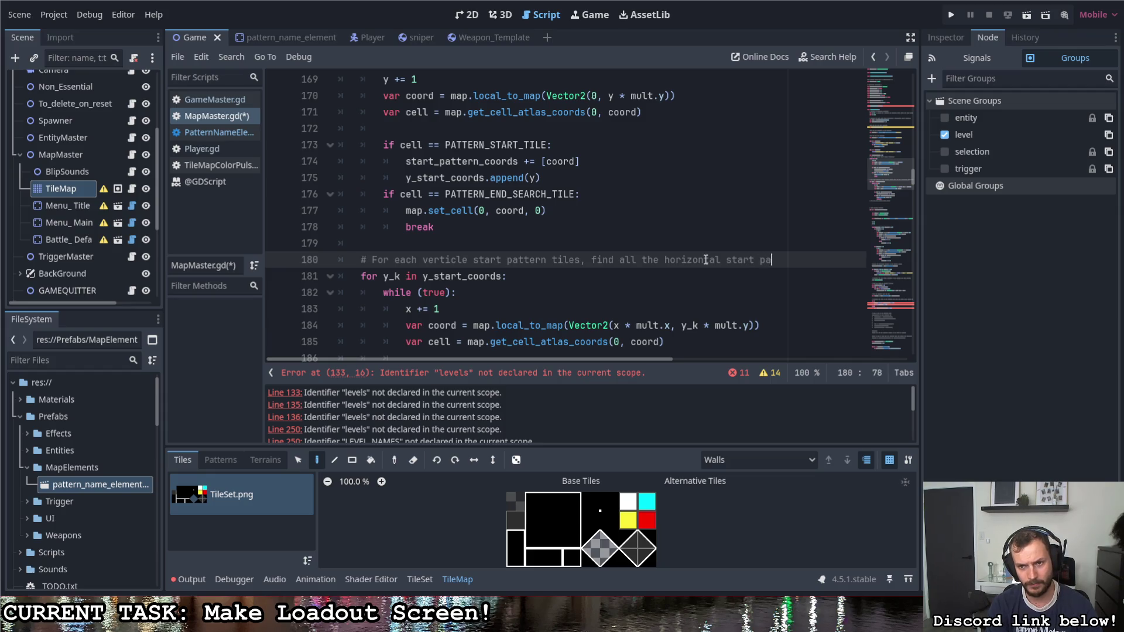
{"action": "key", "text": "BackSpace"}
{"action": "key", "text": "BackSpace"}
{"action": "type", "text": "ttern tiles"}
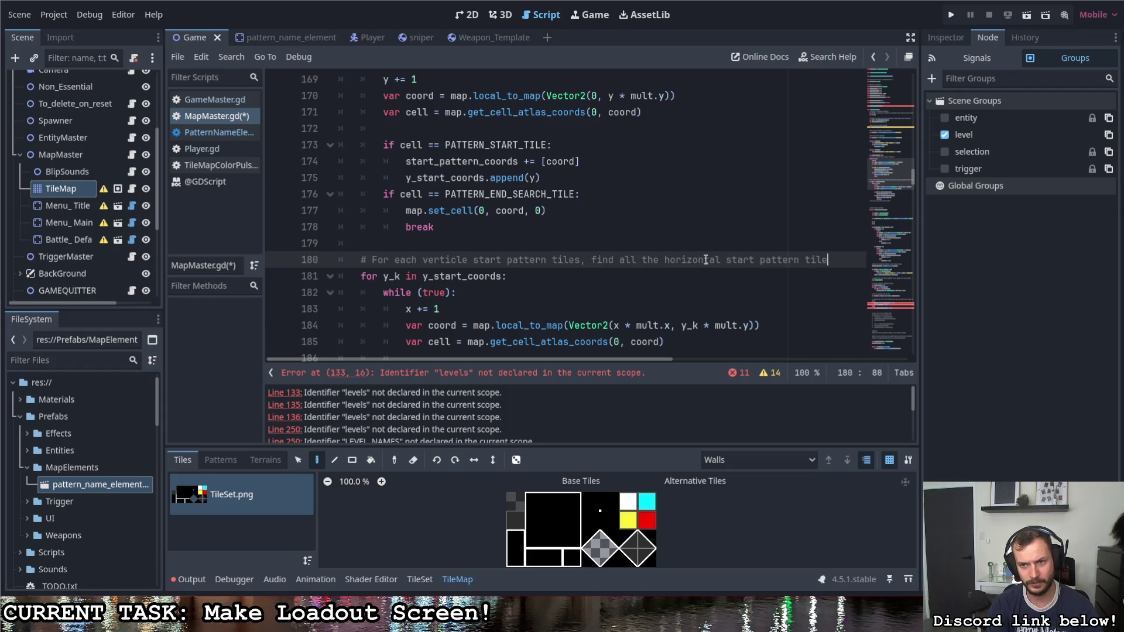
{"action": "key", "text": "ctrl+s"}
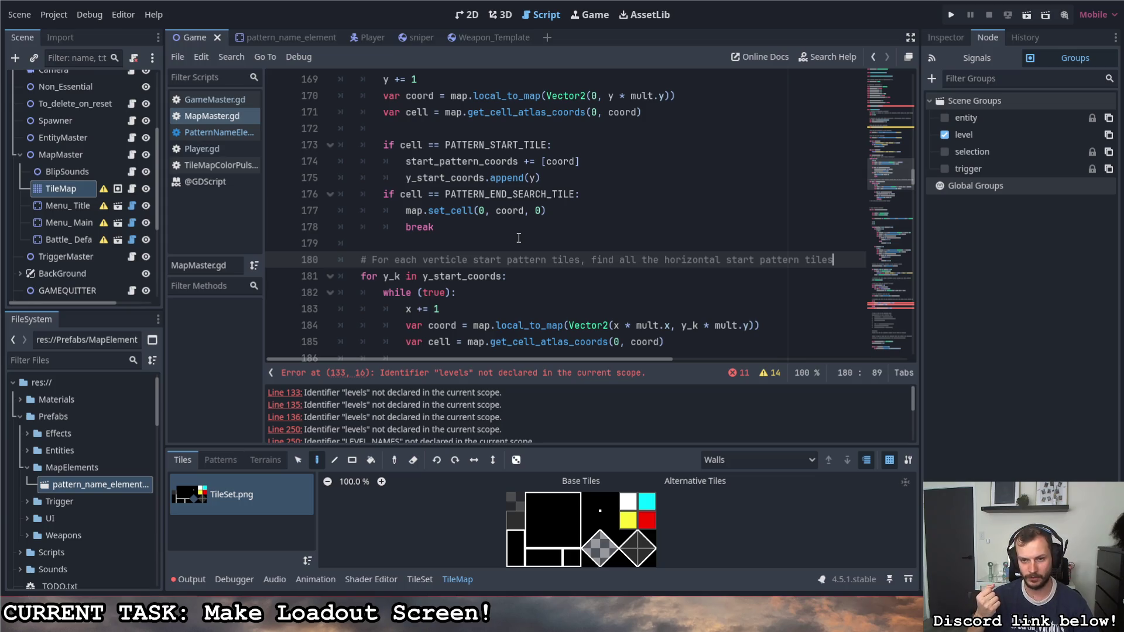
{"action": "left_click", "coordinate": [518, 237]}
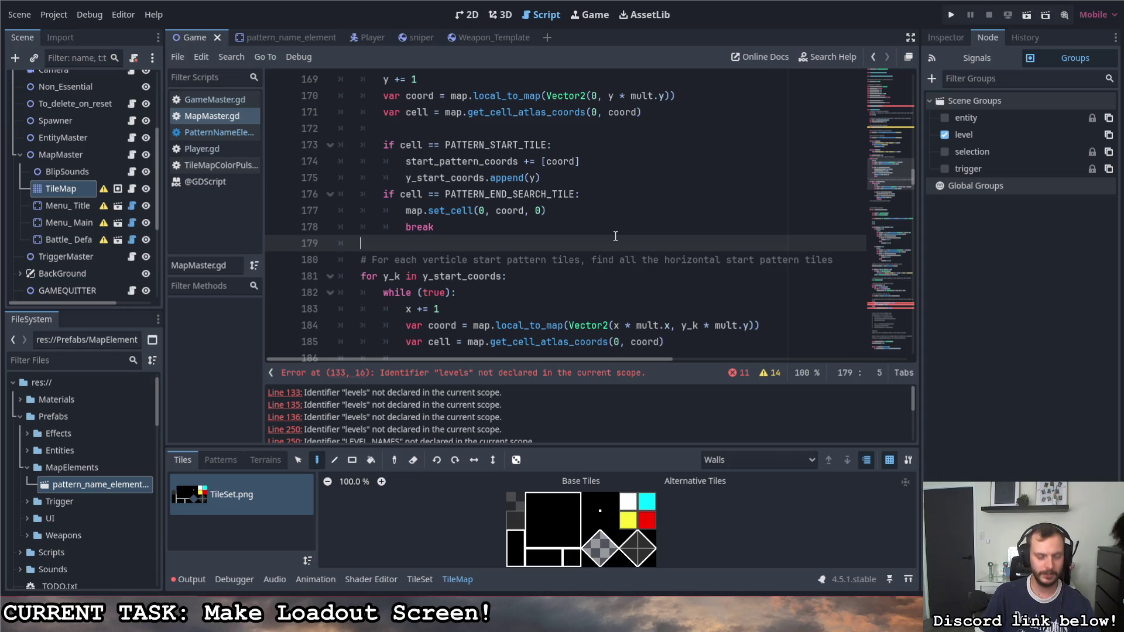
{"action": "scroll", "coordinate": [650, 223], "scroll_direction": "down", "scroll_amount": 1}
{"action": "scroll", "coordinate": [650, 223], "scroll_direction": "down", "scroll_amount": 2}
{"action": "scroll", "coordinate": [615, 216], "scroll_direction": "up", "scroll_amount": 3}
{"action": "scroll", "coordinate": [580, 208], "scroll_direction": "down", "scroll_amount": 3}
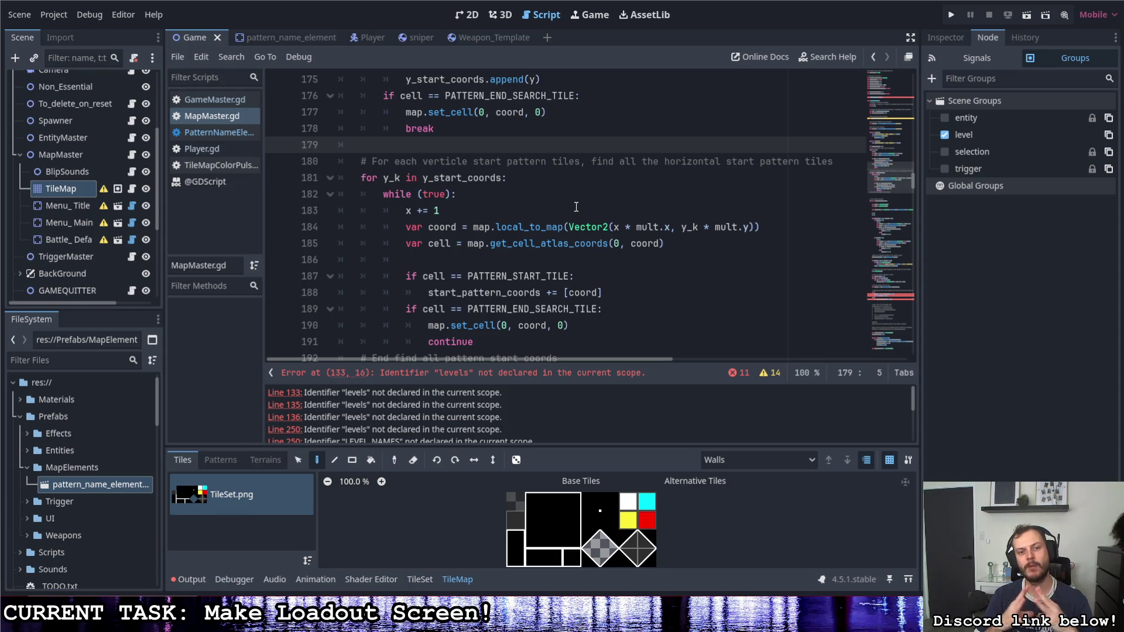
{"action": "double_click", "coordinate": [460, 342]}
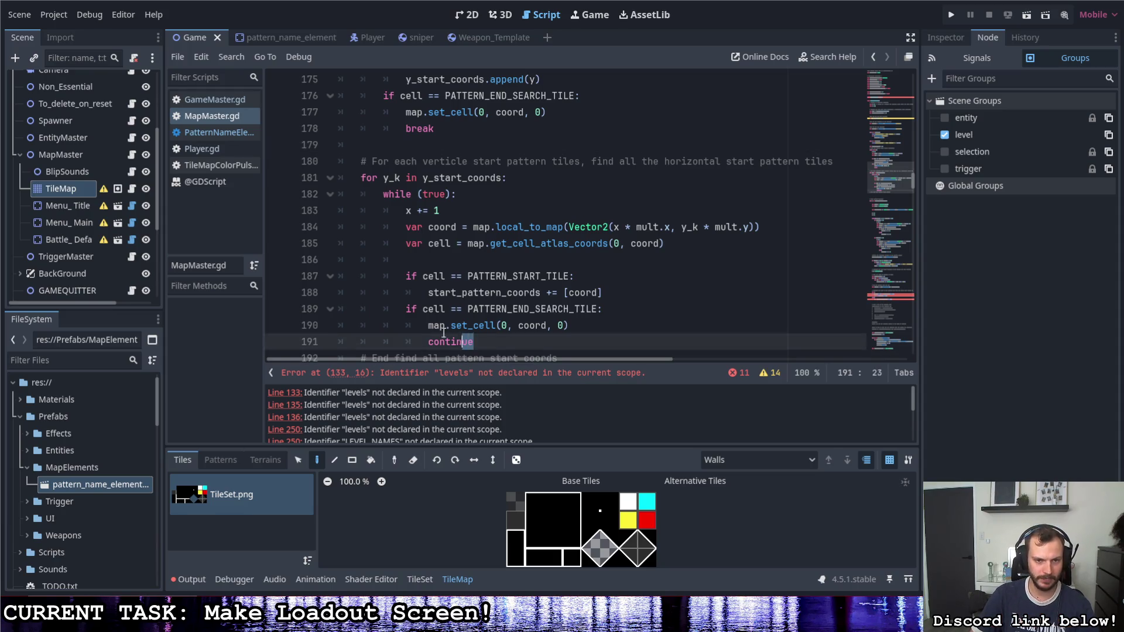
Step: Finish the break statement, save, and change the horizontal loop to while (overflow > 0)
{"action": "type", "text": "break"}
{"action": "key", "text": "ctrl+s"}
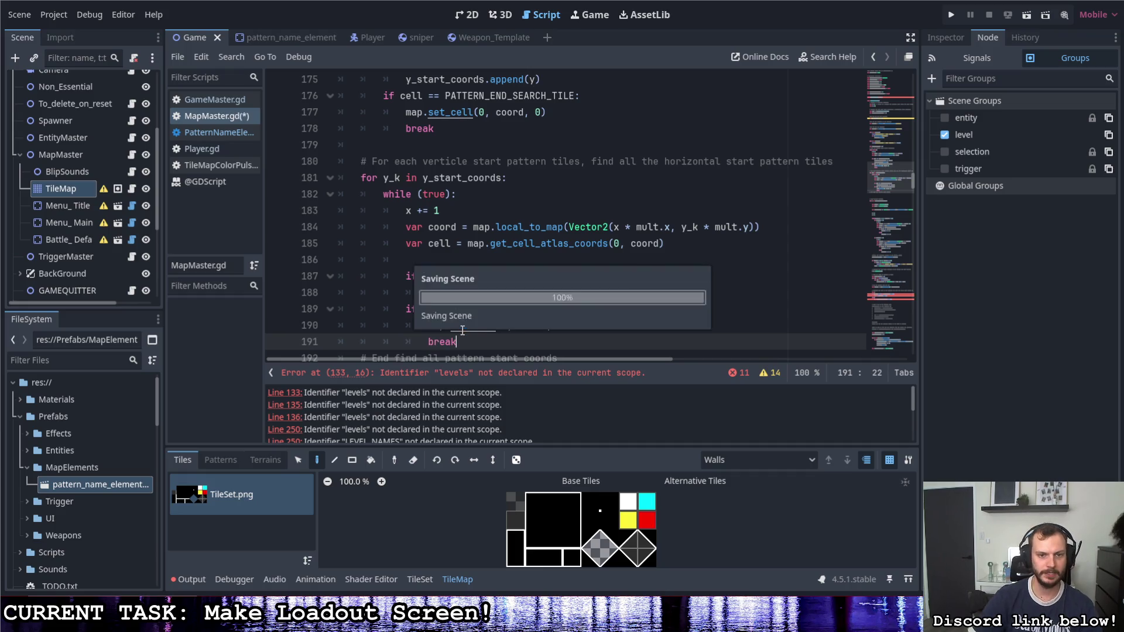
{"action": "key", "text": "ctrl+s"}
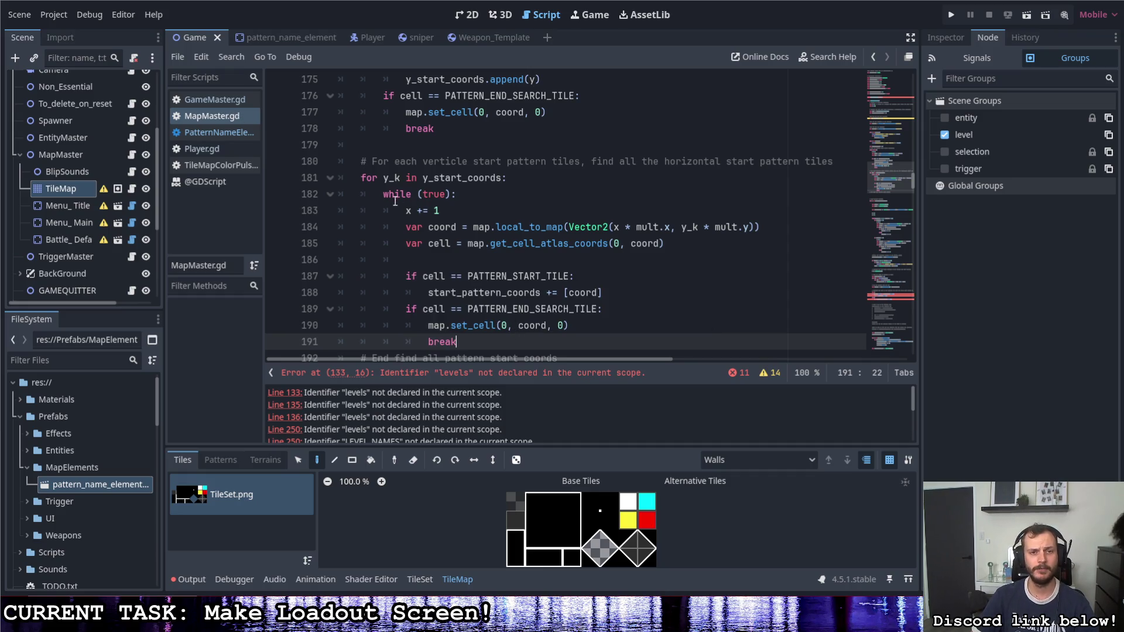
{"action": "left_click", "coordinate": [477, 194]}
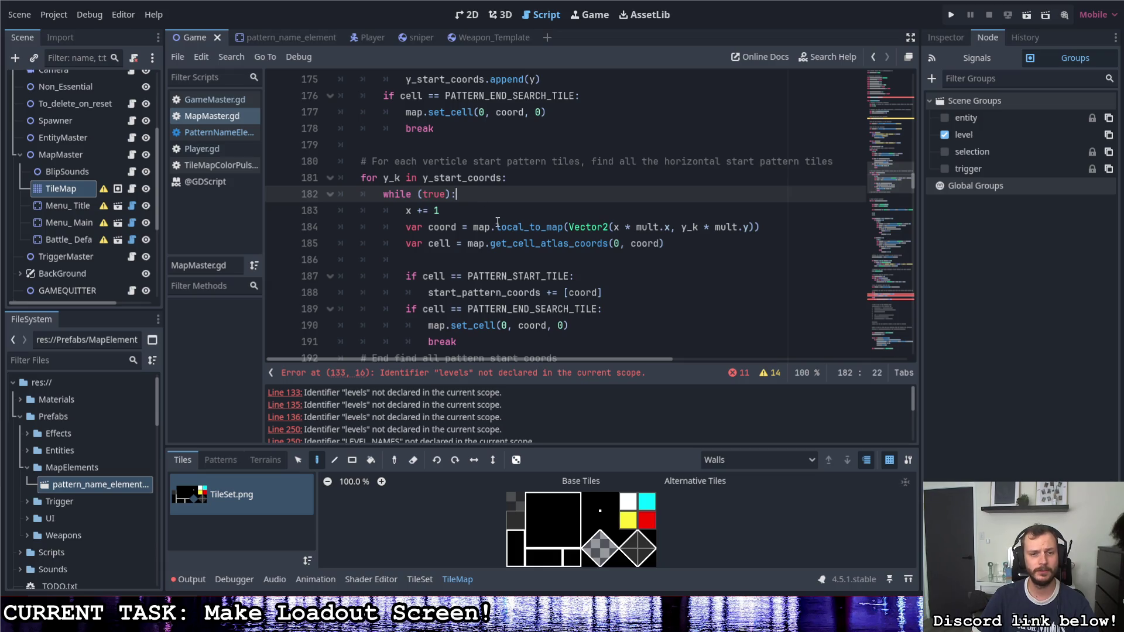
{"action": "double_click", "coordinate": [436, 194]}
{"action": "type", "text": "overflow"}
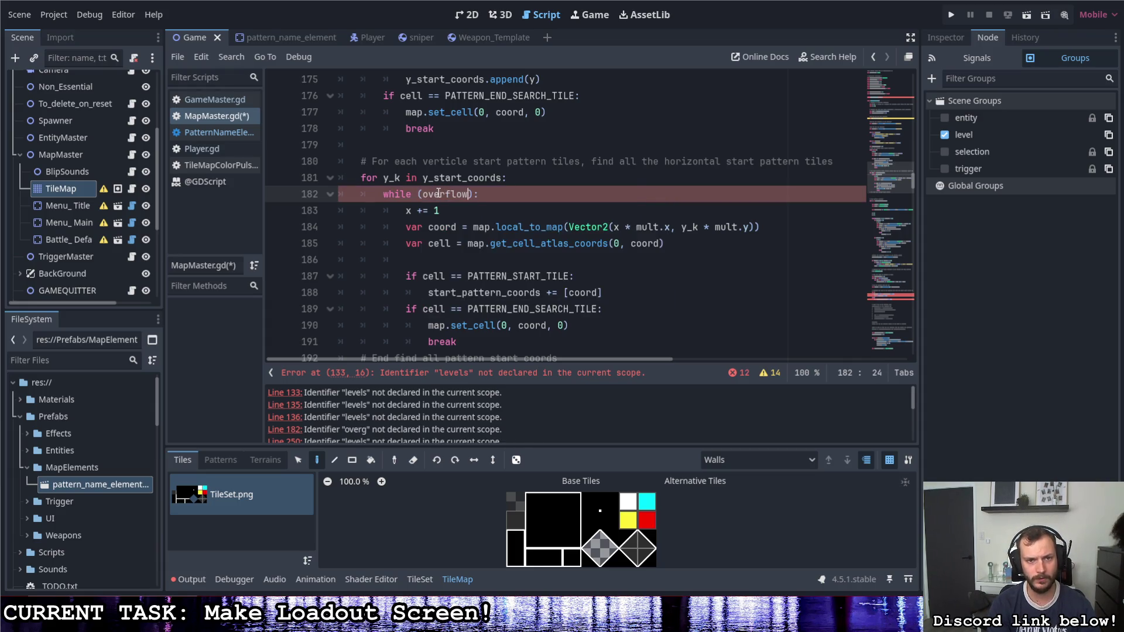
{"action": "type", "text": " > 0"}
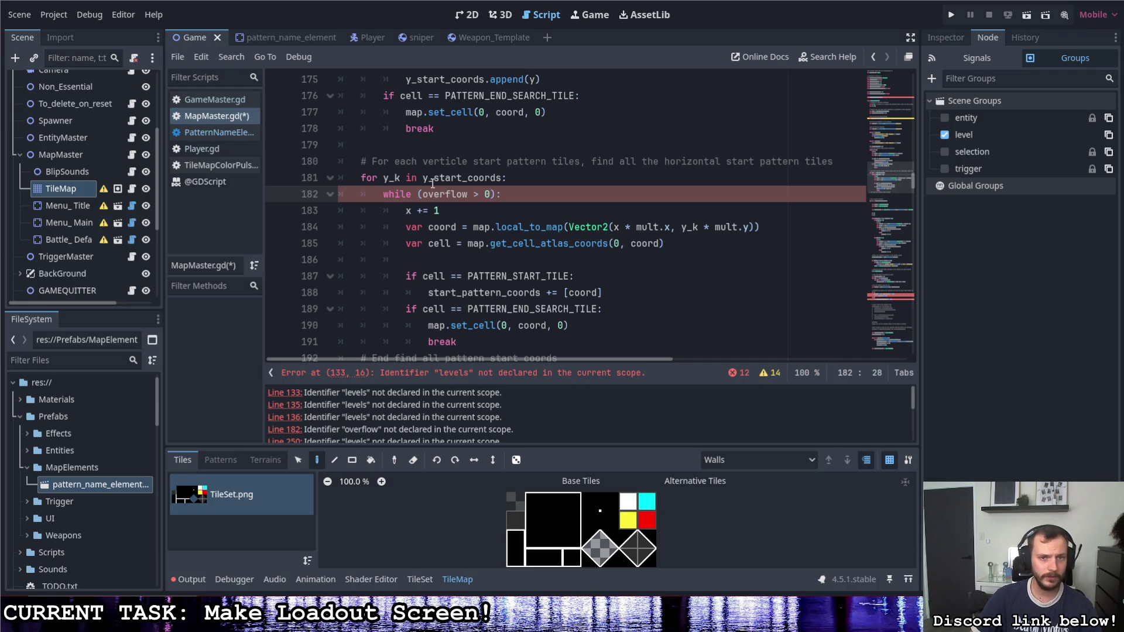
Step: Declare var overflow = 100 on a new line above the while loop
{"action": "left_click", "coordinate": [515, 173]}
{"action": "key", "text": "Return"}
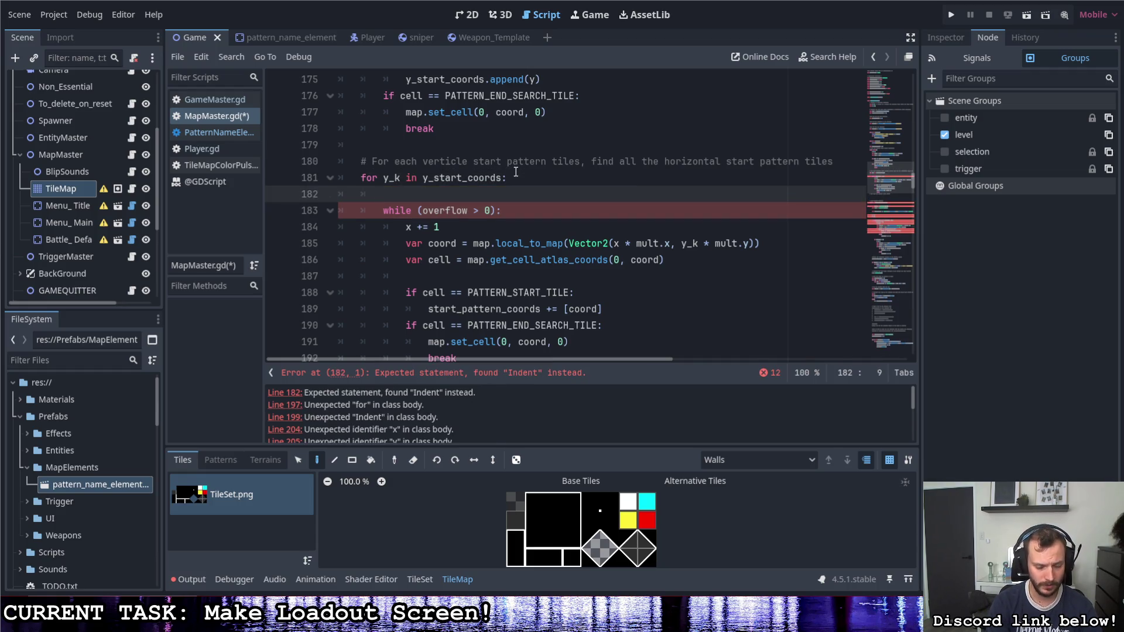
{"action": "type", "text": "overflow = 100"}
{"action": "key", "text": "ctrl+s"}
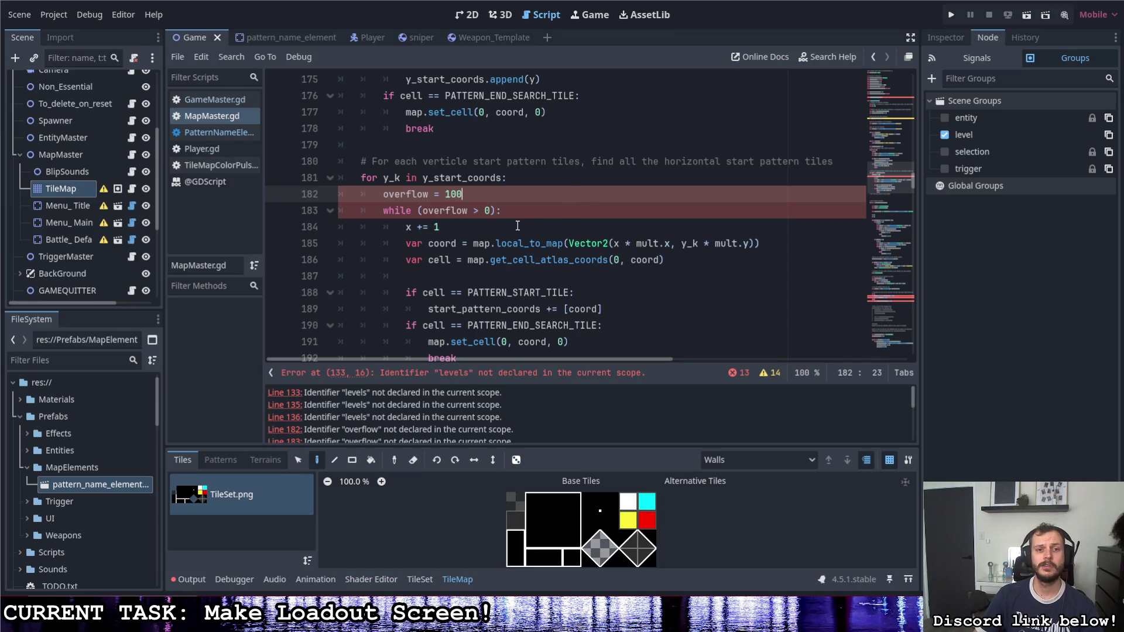
{"action": "scroll", "coordinate": [518, 226], "scroll_direction": "down", "scroll_amount": 1}
{"action": "left_click", "coordinate": [609, 261]}
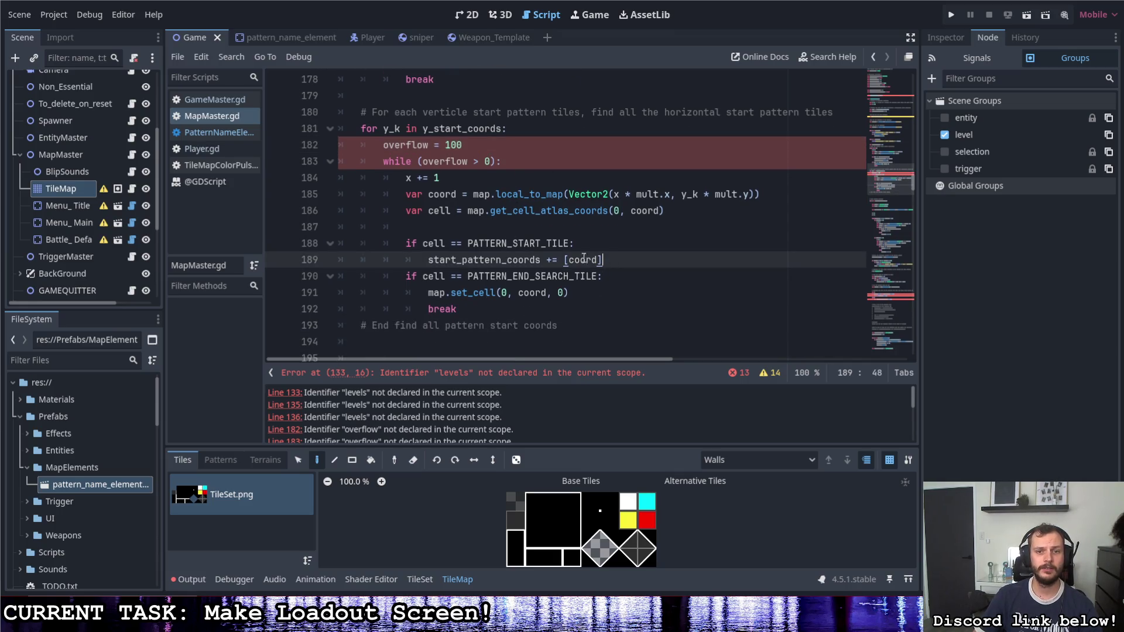
{"action": "left_click_drag", "start_coordinate": [463, 145], "coordinate": [384, 145]}
{"action": "left_click", "coordinate": [384, 145]}
{"action": "type", "text": "var"}
Step: Reset overflow = 100 and continue in the start-tile branch, then save
{"action": "left_click_drag", "start_coordinate": [484, 145], "coordinate": [405, 144]}
{"action": "key", "text": "ctrl+c"}
{"action": "left_click", "coordinate": [644, 260]}
{"action": "key", "text": "Return"}
{"action": "key", "text": "ctrl+v"}
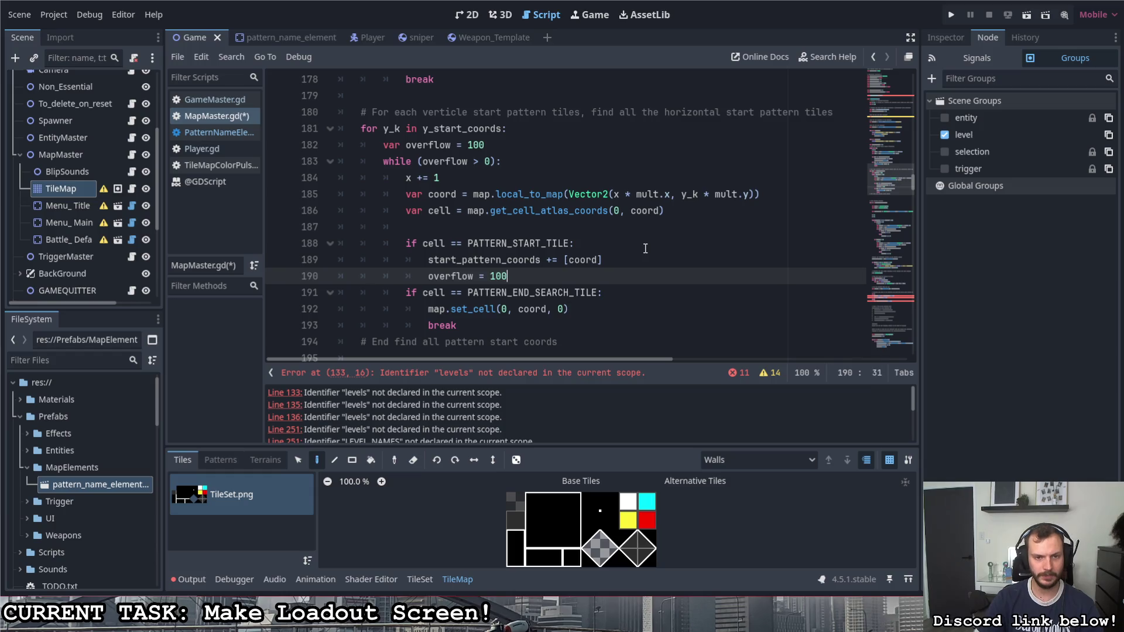
{"action": "key", "text": "Return"}
{"action": "type", "text": "continue"}
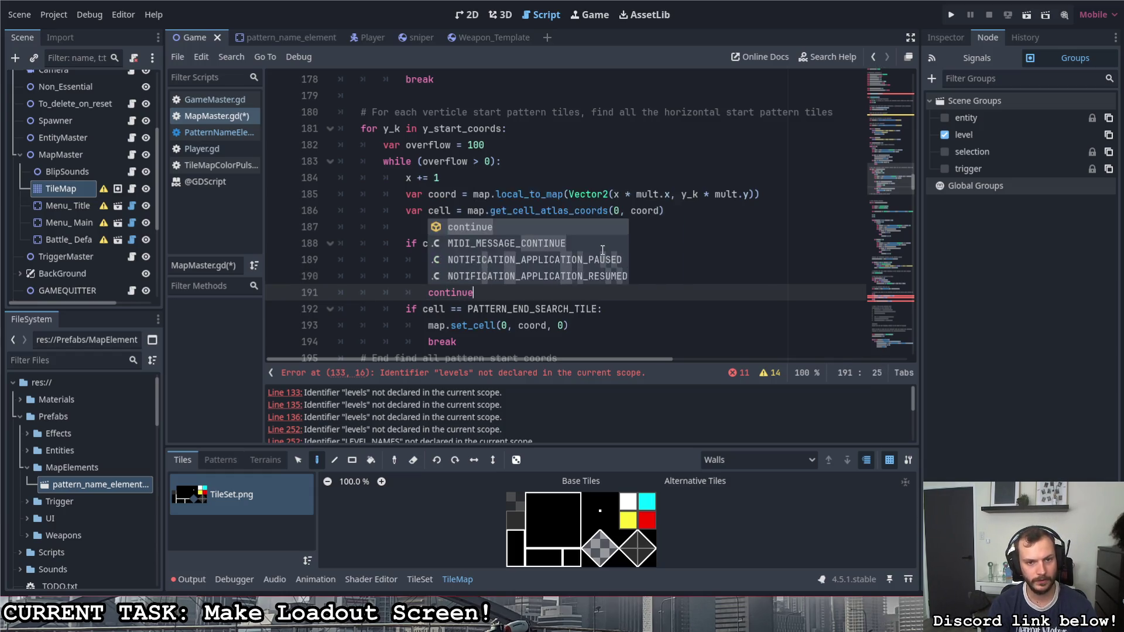
{"action": "key", "text": "ctrl+s"}
Step: Set overflow = 0 before break in the end-tile branch and save
{"action": "left_click", "coordinate": [512, 341]}
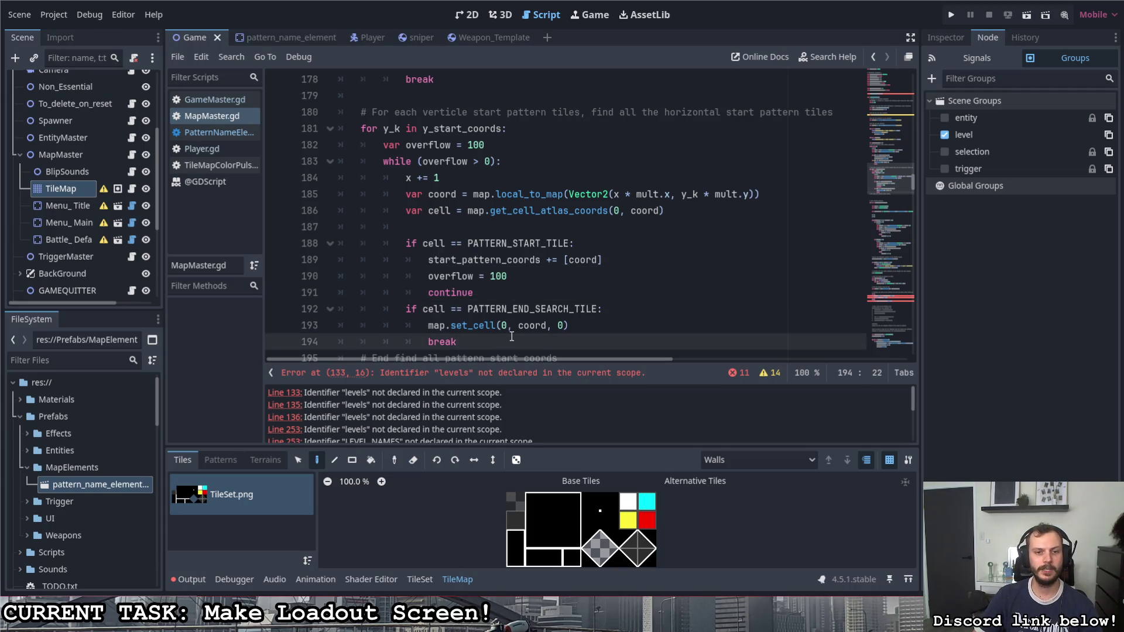
{"action": "scroll", "coordinate": [511, 337], "scroll_direction": "down", "scroll_amount": 1}
{"action": "left_click", "coordinate": [587, 274]}
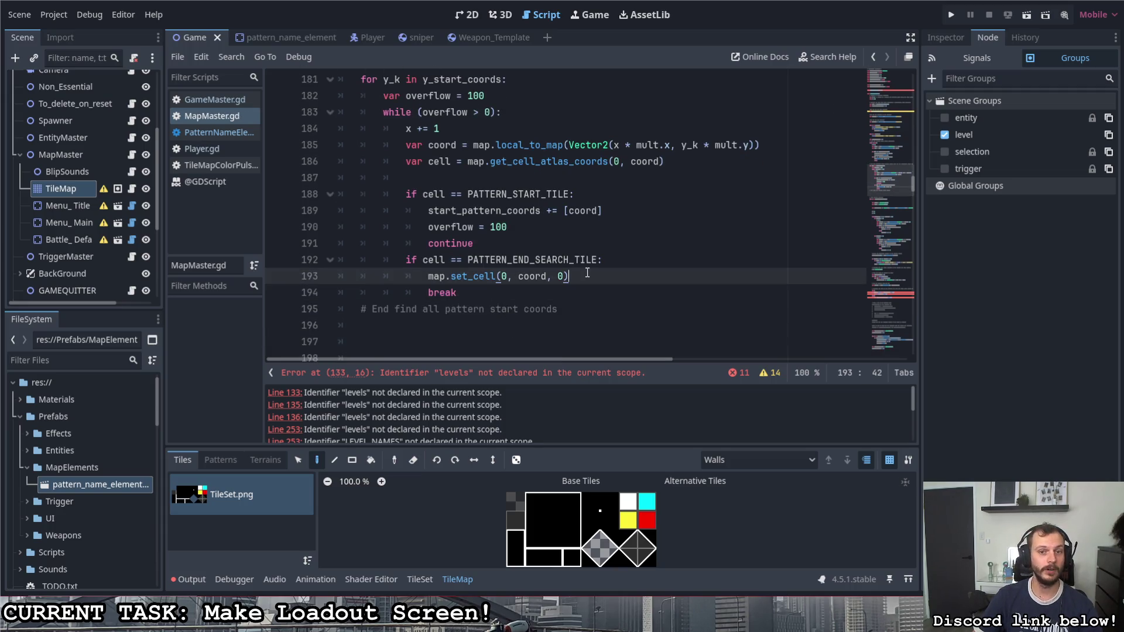
{"action": "key", "text": "Return"}
{"action": "type", "text": "overflow = "}
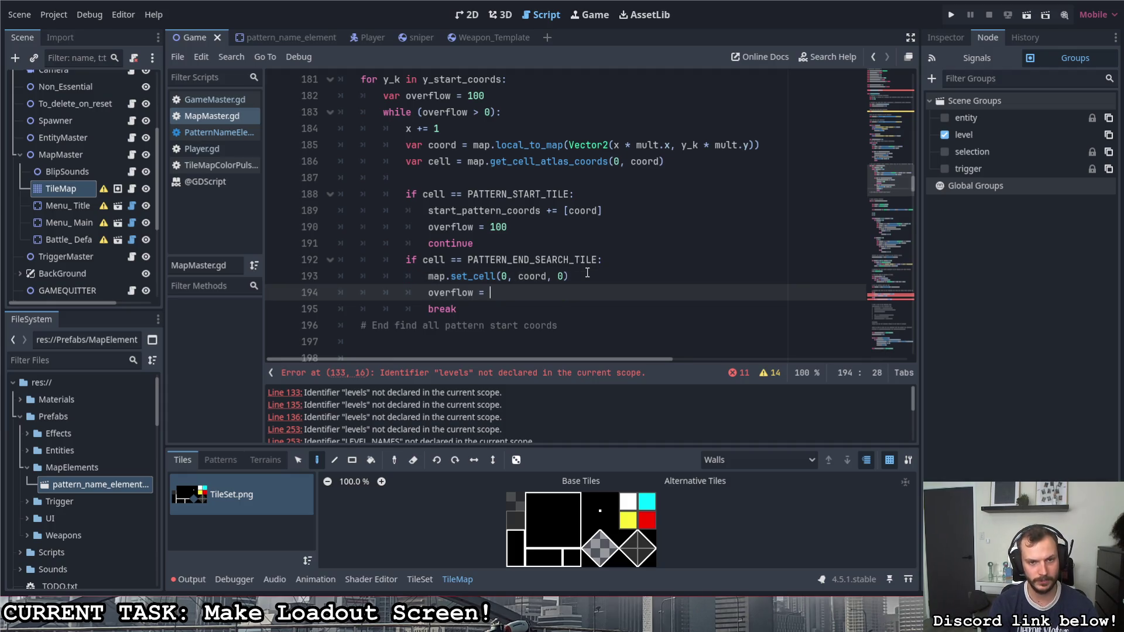
{"action": "type", "text": "0"}
{"action": "key", "text": "ctrl+s"}
Step: Add overflow -= 1 after the break line and save
{"action": "key", "text": "Down"}
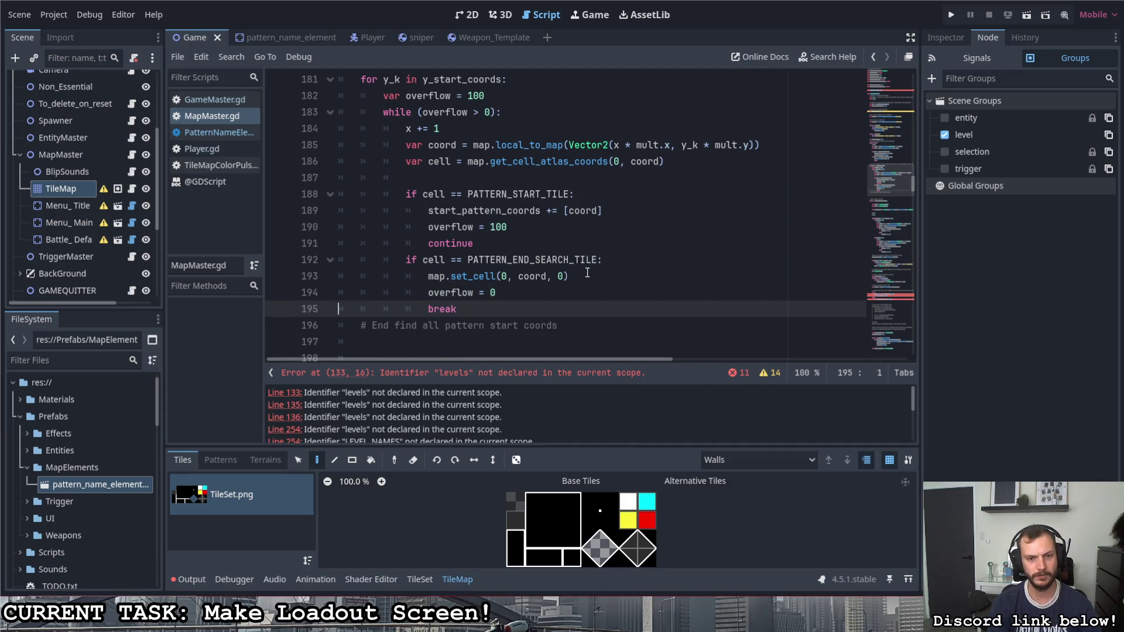
{"action": "left_click", "coordinate": [487, 309]}
{"action": "key", "text": "Return"}
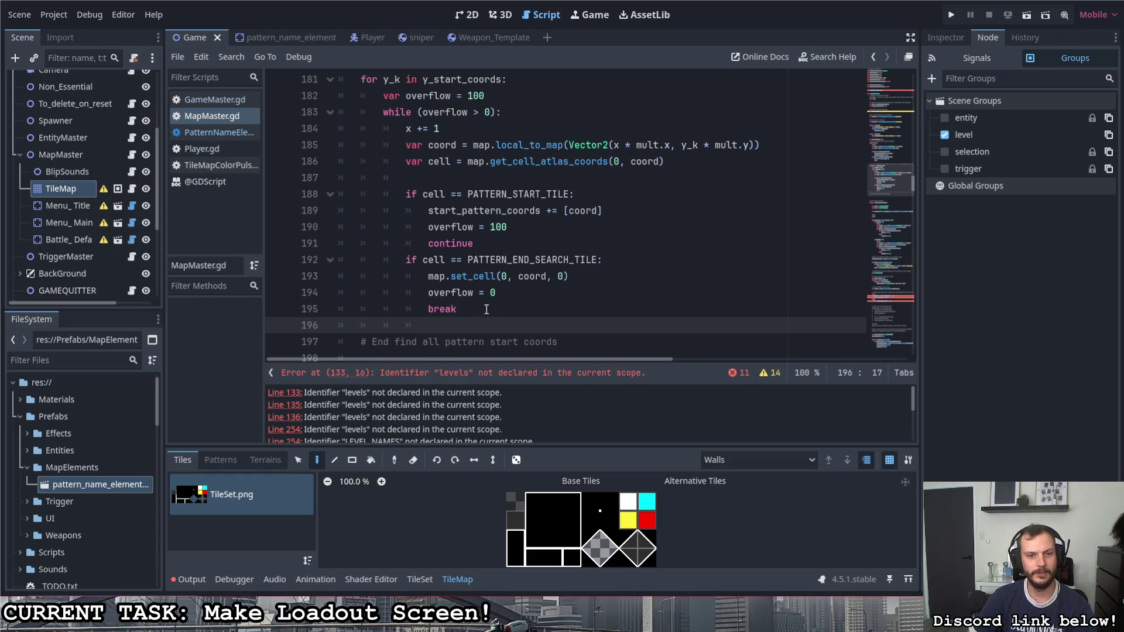
{"action": "type", "text": "overflow "}
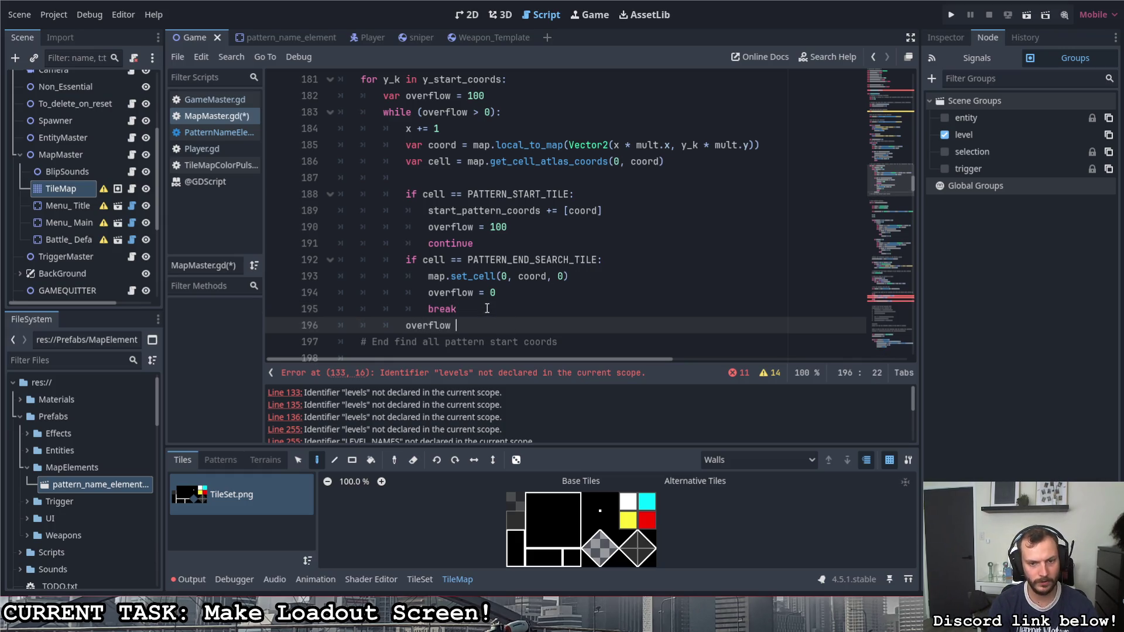
{"action": "type", "text": "-= 1"}
{"action": "key", "text": "ctrl+s"}
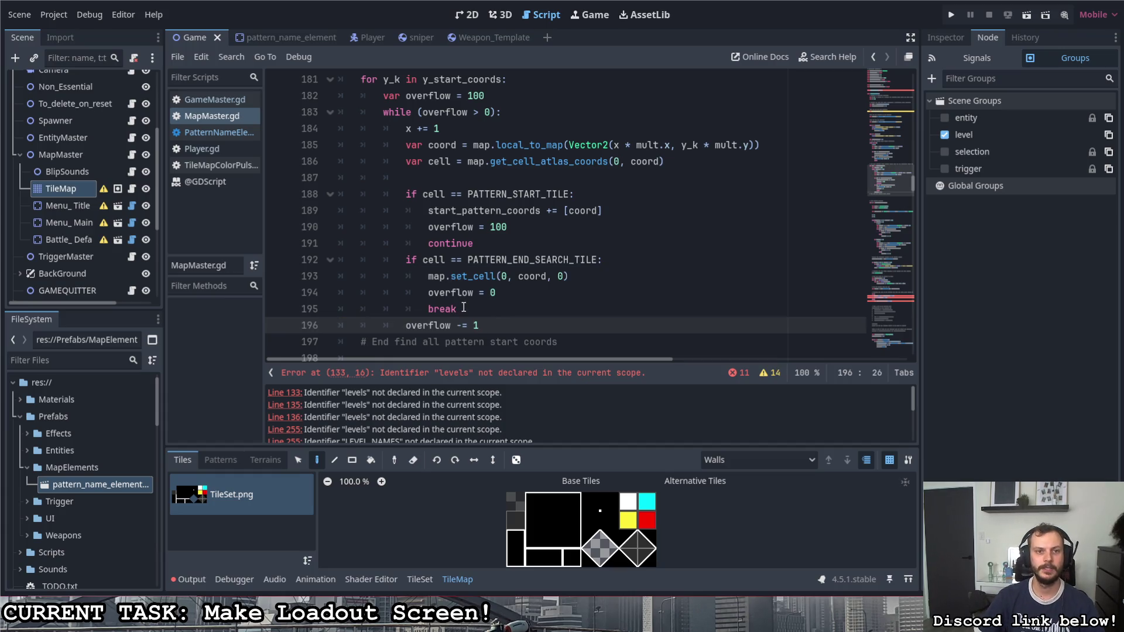
Step: Select true in the vertical loop's while condition
{"action": "scroll", "coordinate": [471, 293], "scroll_direction": "up", "scroll_amount": 1}
{"action": "scroll", "coordinate": [469, 289], "scroll_direction": "up", "scroll_amount": 4}
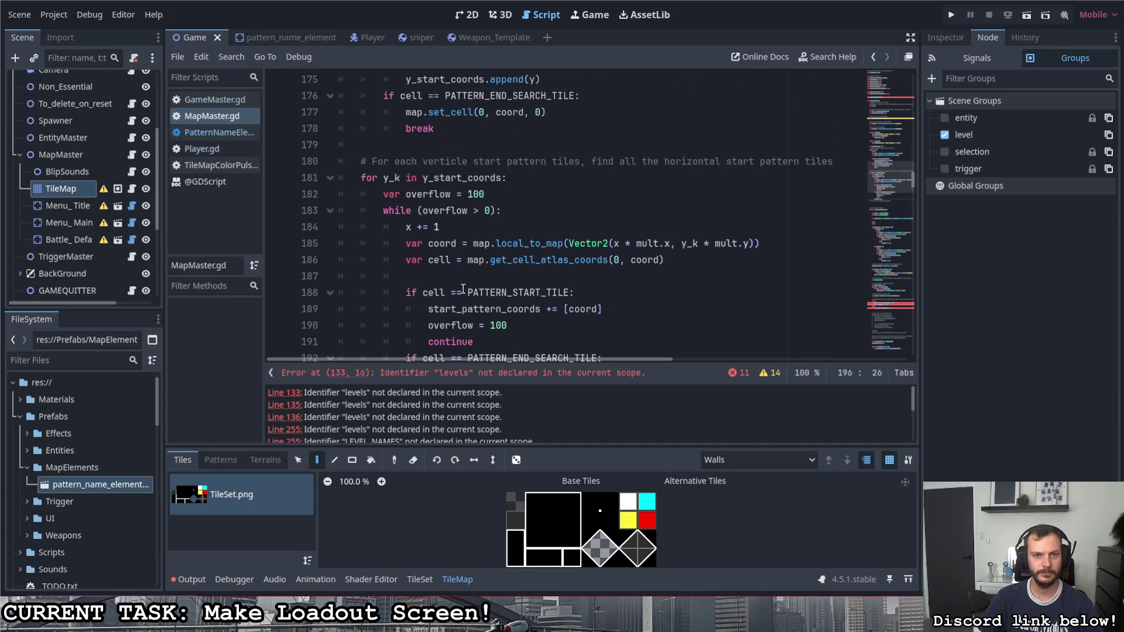
{"action": "scroll", "coordinate": [466, 286], "scroll_direction": "up", "scroll_amount": 3}
{"action": "double_click", "coordinate": [408, 259]}
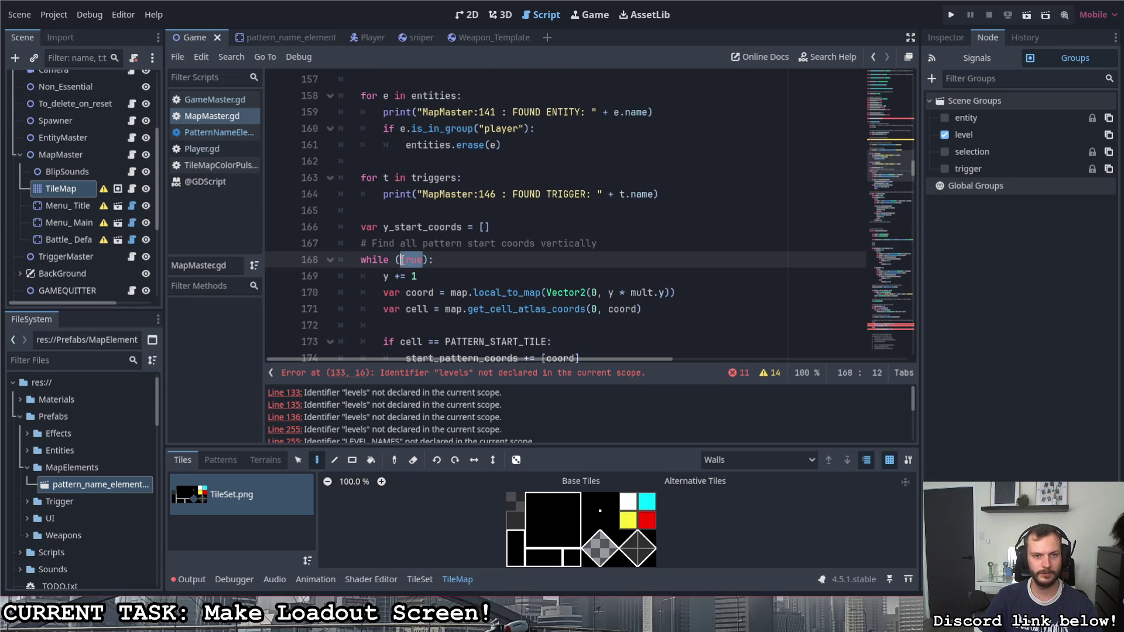
Step: Change the vertical loop to while (overflow > 0) and declare var overflow = 100 above it
{"action": "type", "text": "overflow > 0"}
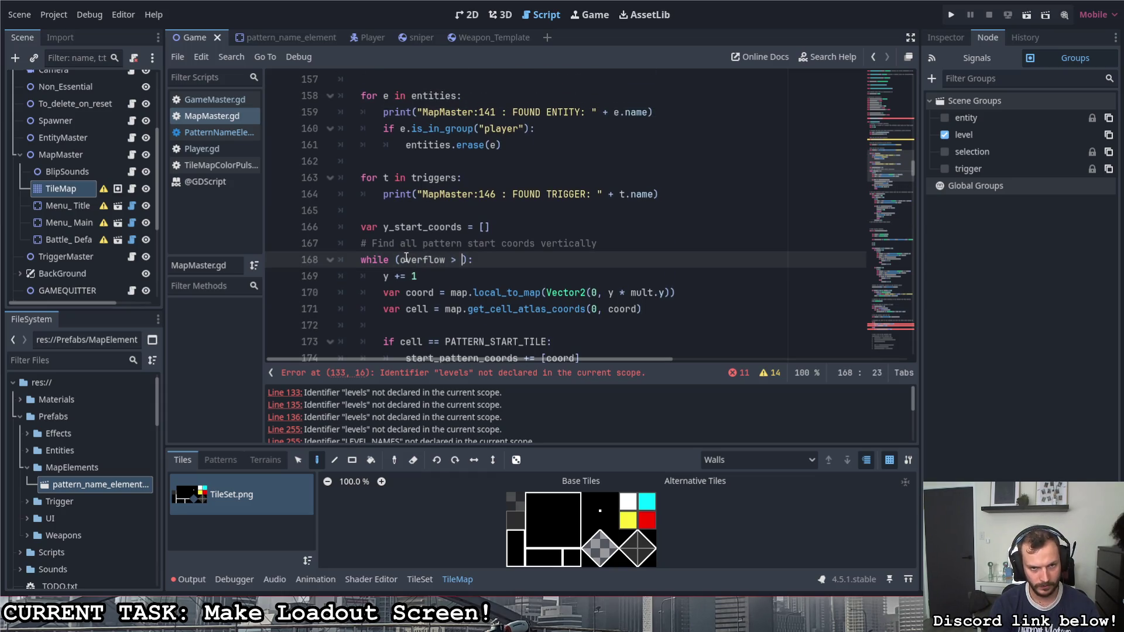
{"action": "scroll", "coordinate": [475, 279], "scroll_direction": "down", "scroll_amount": 5}
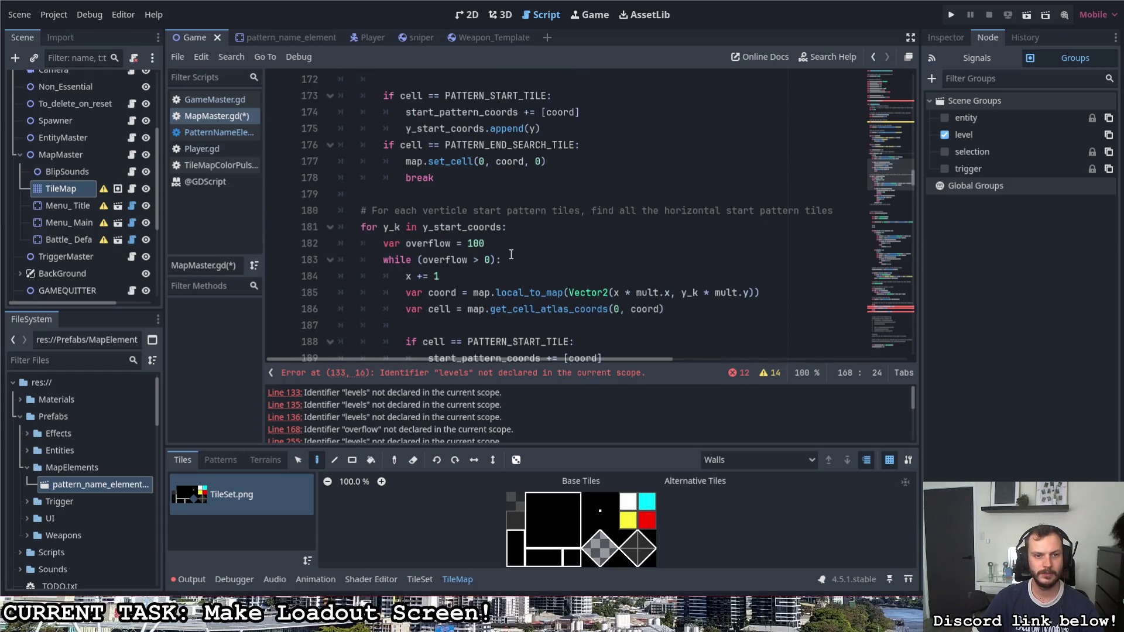
{"action": "scroll", "coordinate": [475, 280], "scroll_direction": "up", "scroll_amount": 1}
{"action": "left_click_drag", "start_coordinate": [464, 292], "coordinate": [383, 292]}
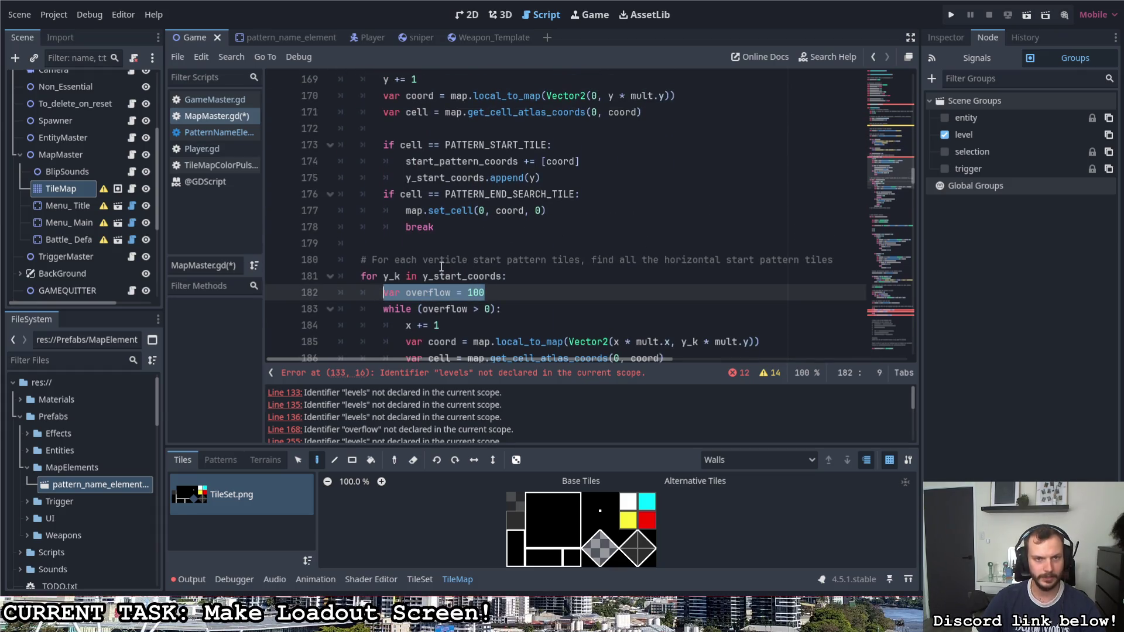
{"action": "scroll", "coordinate": [379, 163], "scroll_direction": "up", "scroll_amount": 2}
{"action": "scroll", "coordinate": [379, 163], "scroll_direction": "up", "scroll_amount": 1}
{"action": "left_click", "coordinate": [624, 197]}
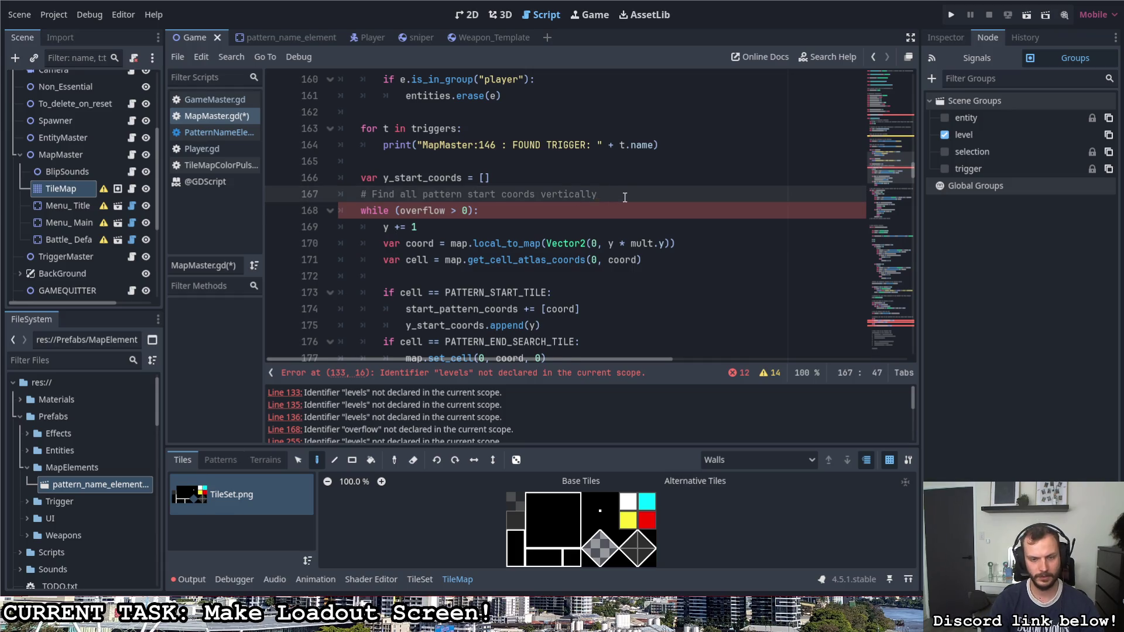
{"action": "key", "text": "Return"}
{"action": "key", "text": "ctrl+v"}
{"action": "type", "text": "= 100"}
Step: Add overflow = 100 and continue after the y_start_coords append in the start-tile branch
{"action": "scroll", "coordinate": [577, 199], "scroll_direction": "down", "scroll_amount": 2}
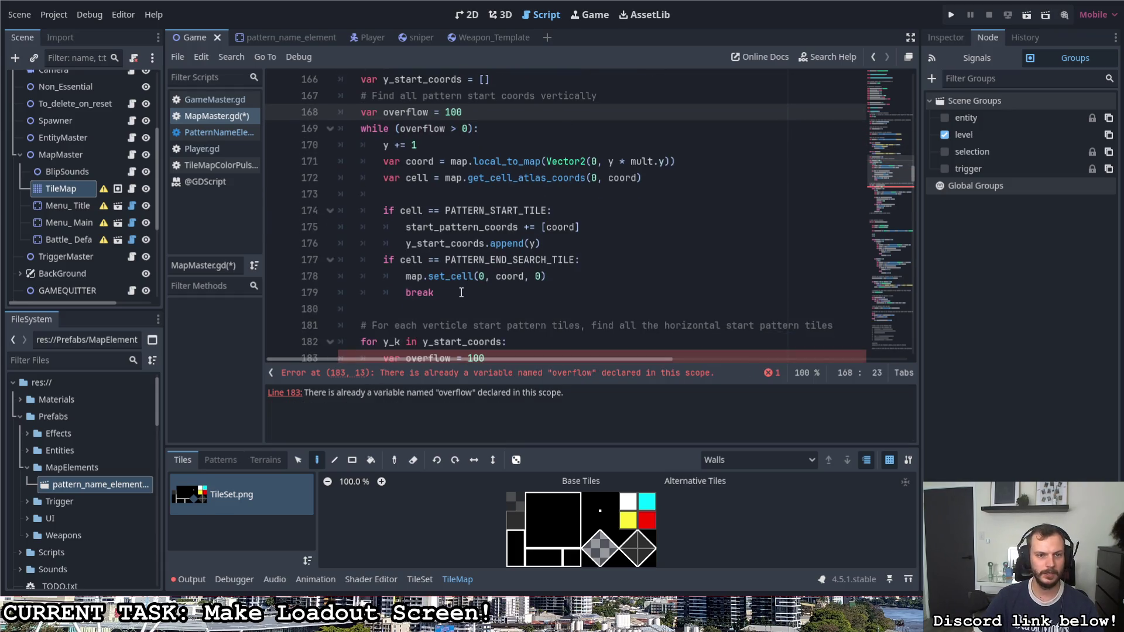
{"action": "left_click", "coordinate": [560, 241]}
{"action": "key", "text": "Return"}
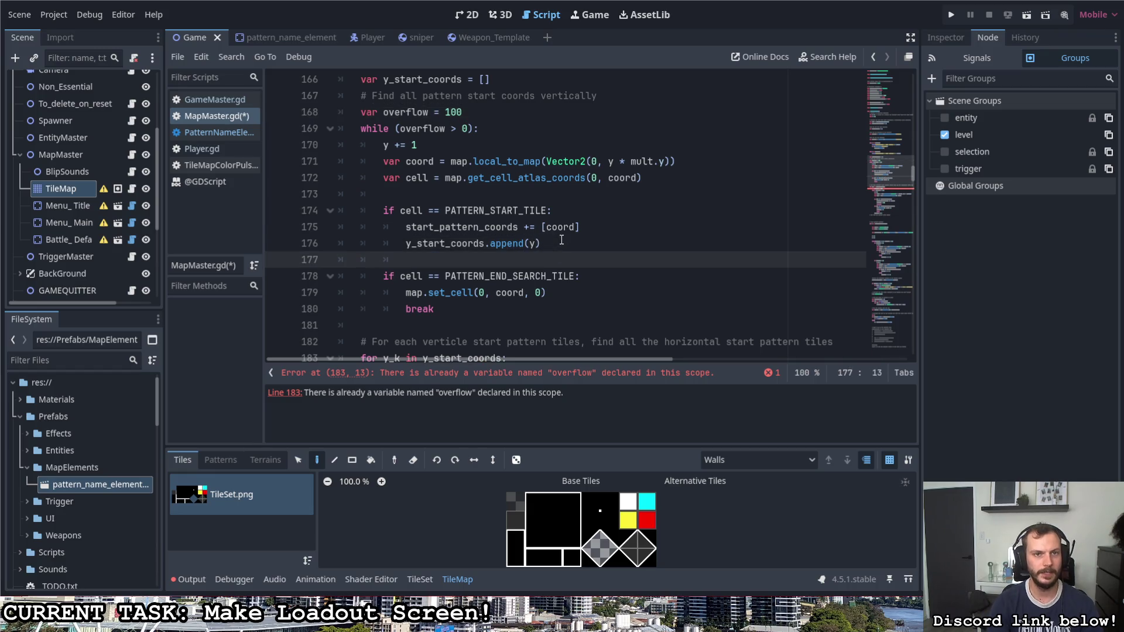
{"action": "type", "text": "overf"}
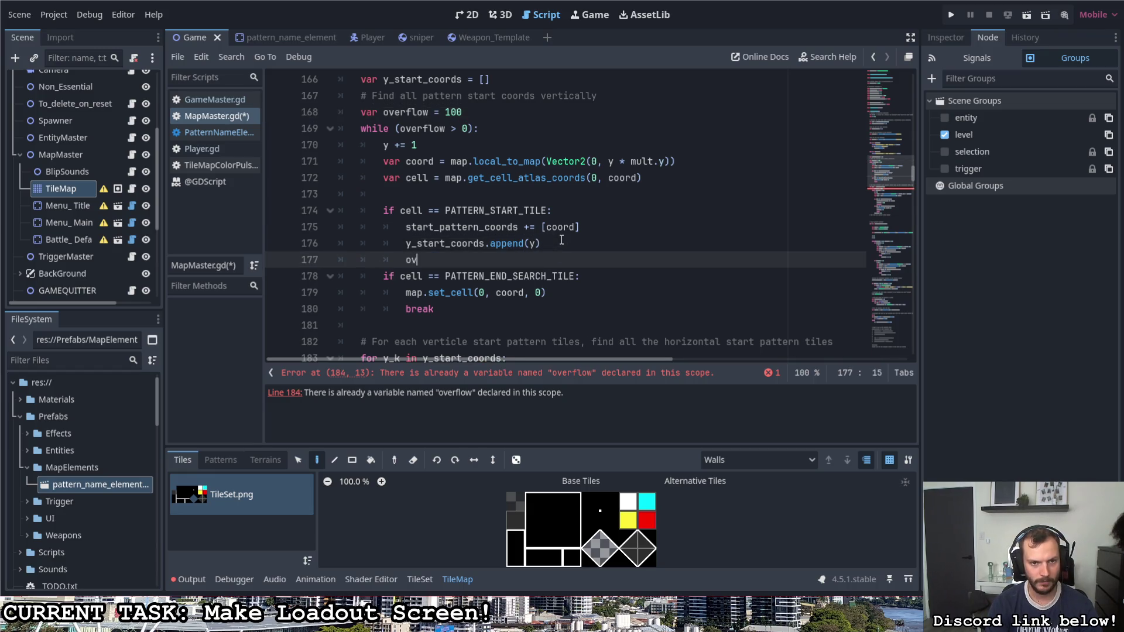
{"action": "key", "text": "Return"}
{"action": "type", "text": "= 100"}
{"action": "key", "text": "Return"}
{"action": "type", "text": "continue"}
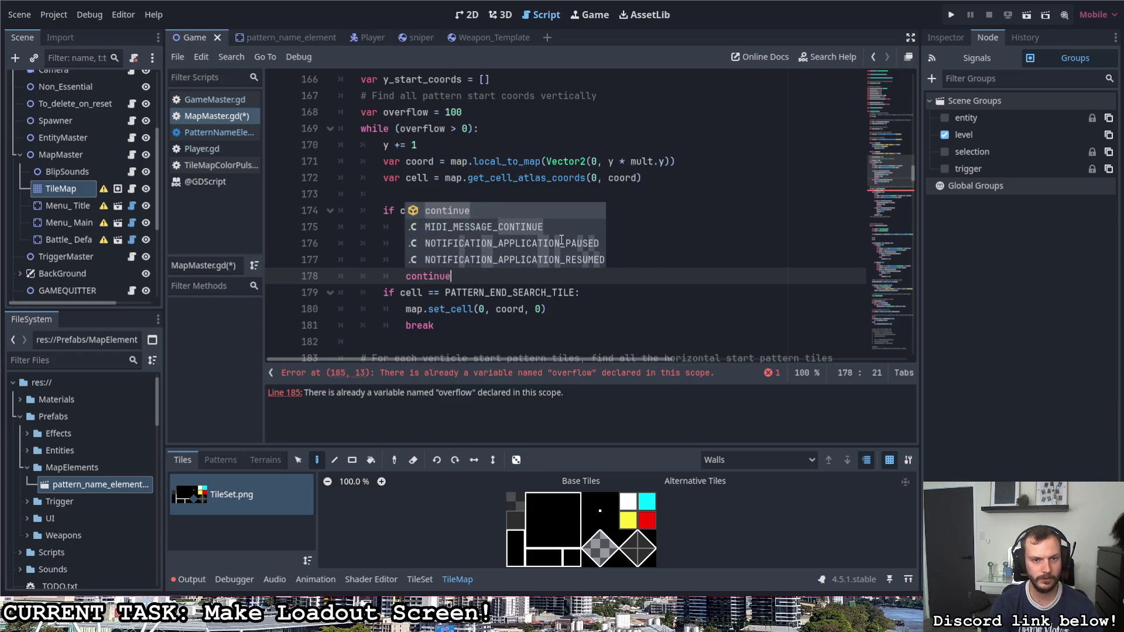
{"action": "key", "text": "Return"}
Step: Copy the reset line into the end-tile branch before break as overflow = 0
{"action": "key", "text": "Up"}
{"action": "key", "text": "End"}
{"action": "key", "text": "shift+Home"}
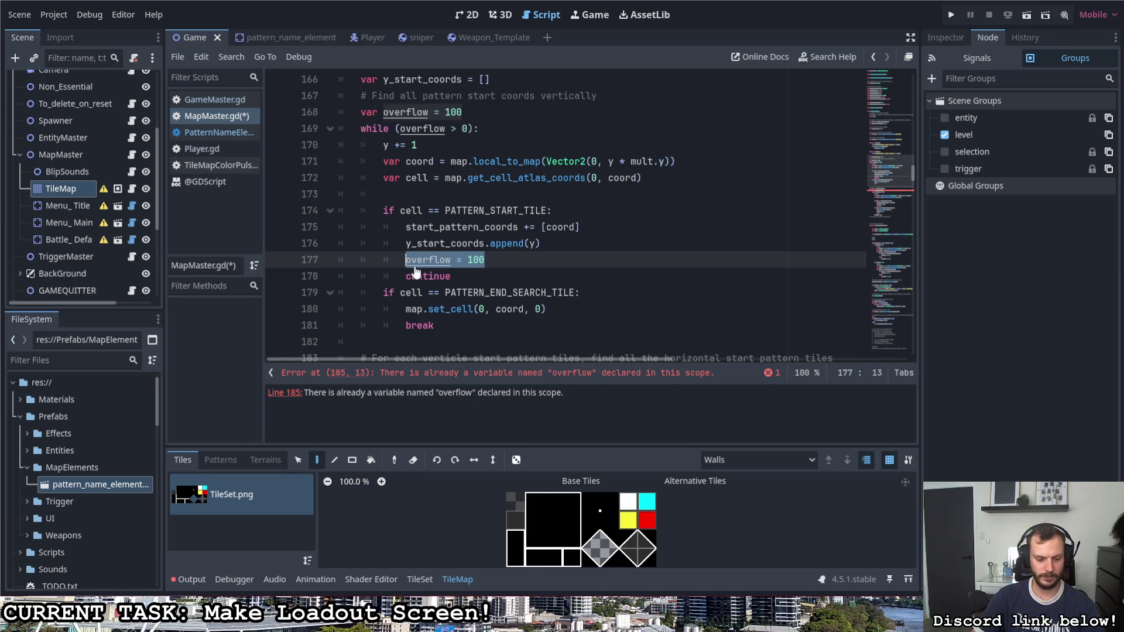
{"action": "key", "text": "ctrl+c"}
{"action": "left_click", "coordinate": [556, 309]}
{"action": "key", "text": "Return"}
{"action": "key", "text": "ctrl+v"}
{"action": "double_click", "coordinate": [469, 327]}
{"action": "type", "text": "0"}
Step: Add overflow -= 1 at loop level after break and save
{"action": "left_click", "coordinate": [476, 337]}
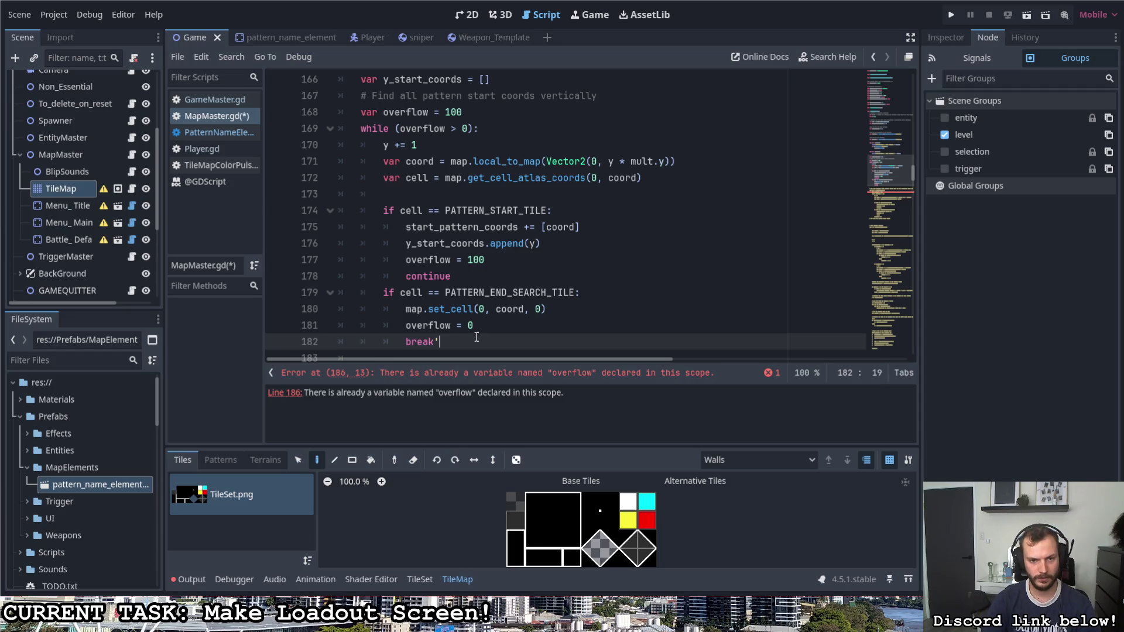
{"action": "key", "text": "Return"}
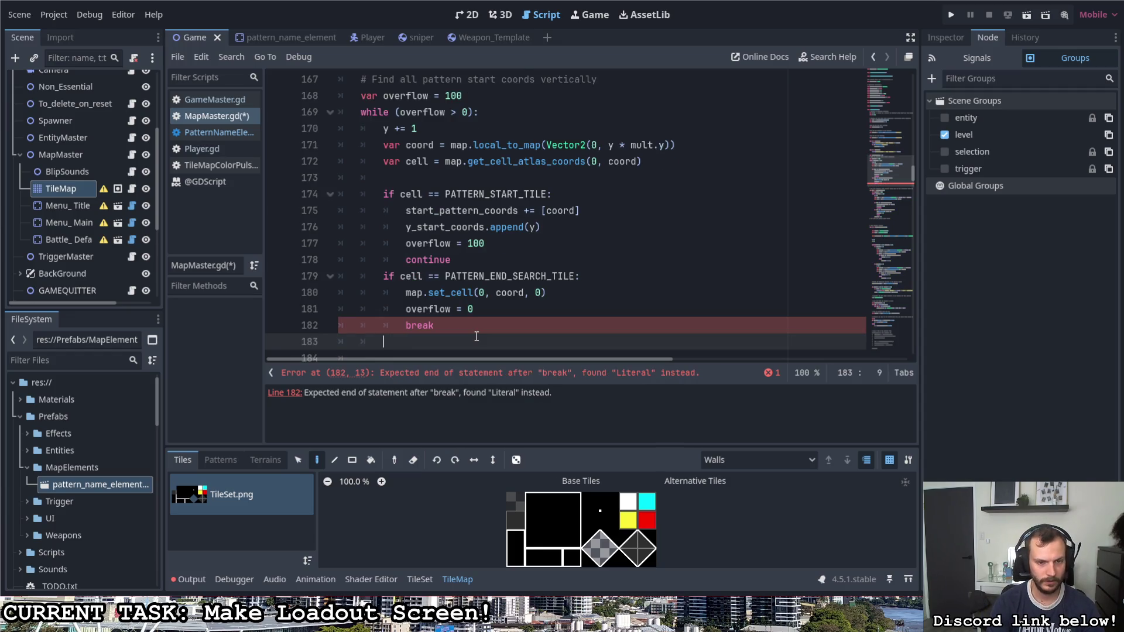
{"action": "type", "text": "overflow -= 1"}
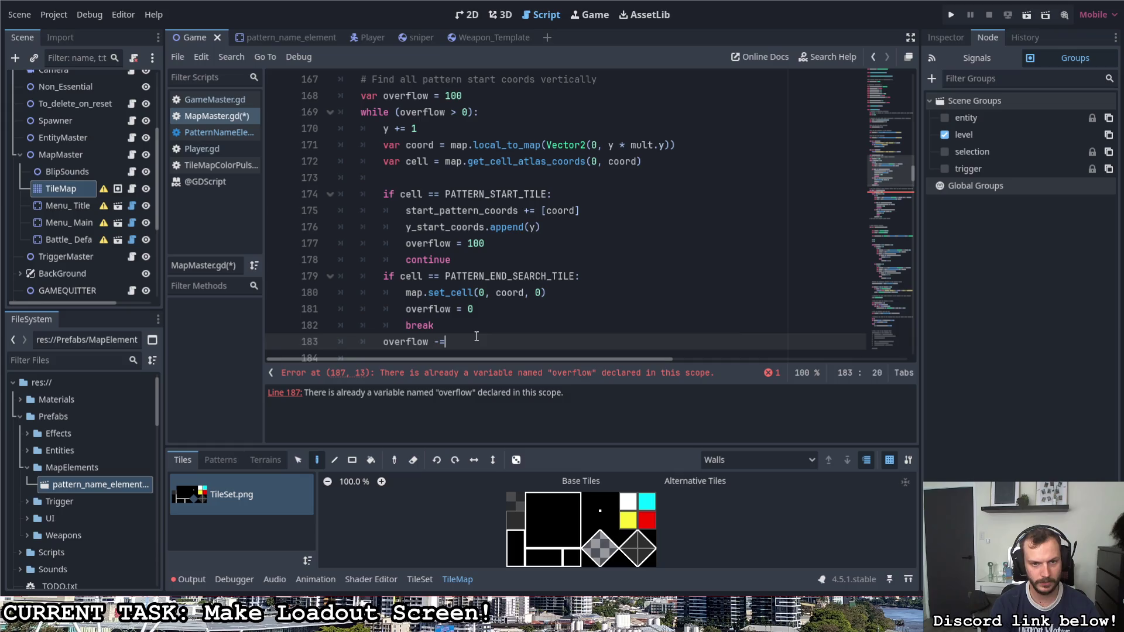
{"action": "key", "text": "ctrl+s"}
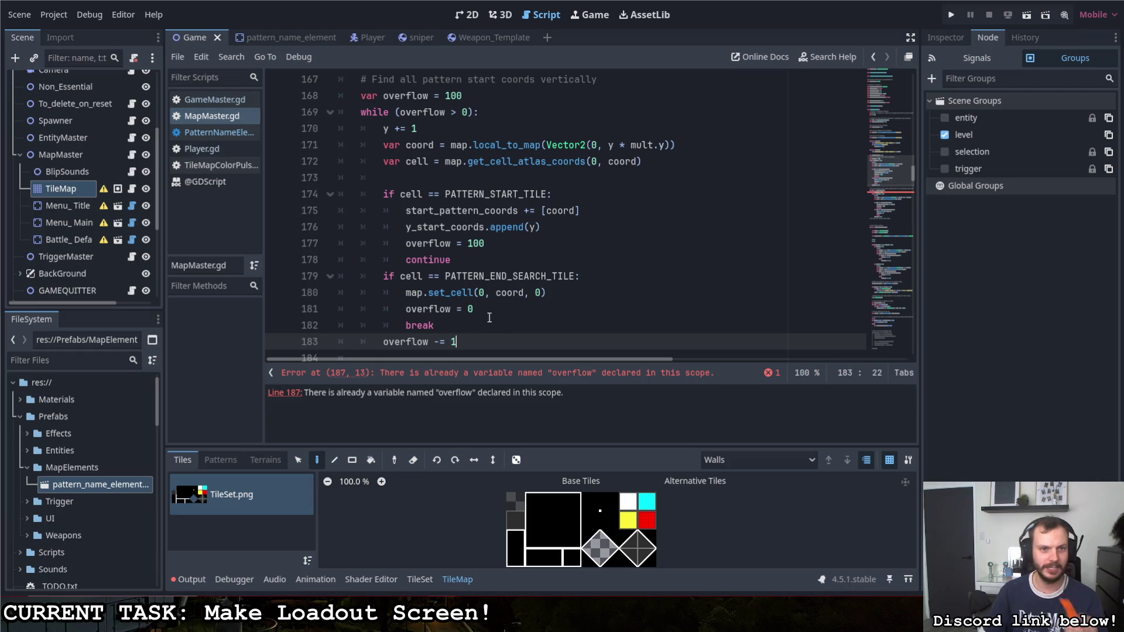
Step: Delete the var keyword on line 187 so it just assigns overflow = 100
{"action": "scroll", "coordinate": [520, 325], "scroll_direction": "down", "scroll_amount": 1}
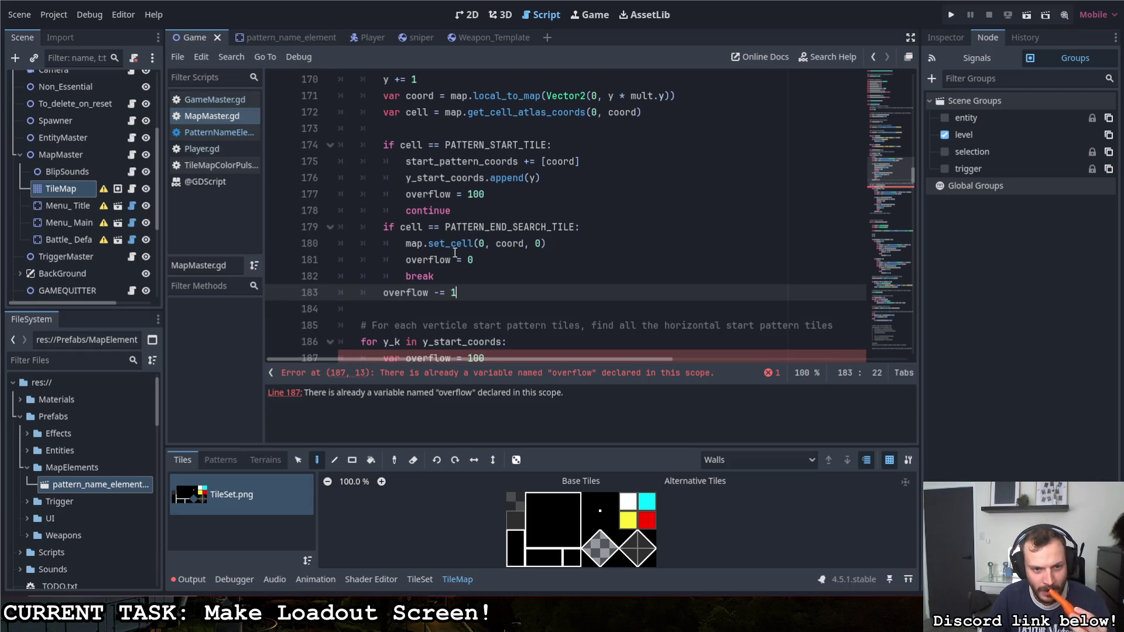
{"action": "scroll", "coordinate": [451, 249], "scroll_direction": "down", "scroll_amount": 1}
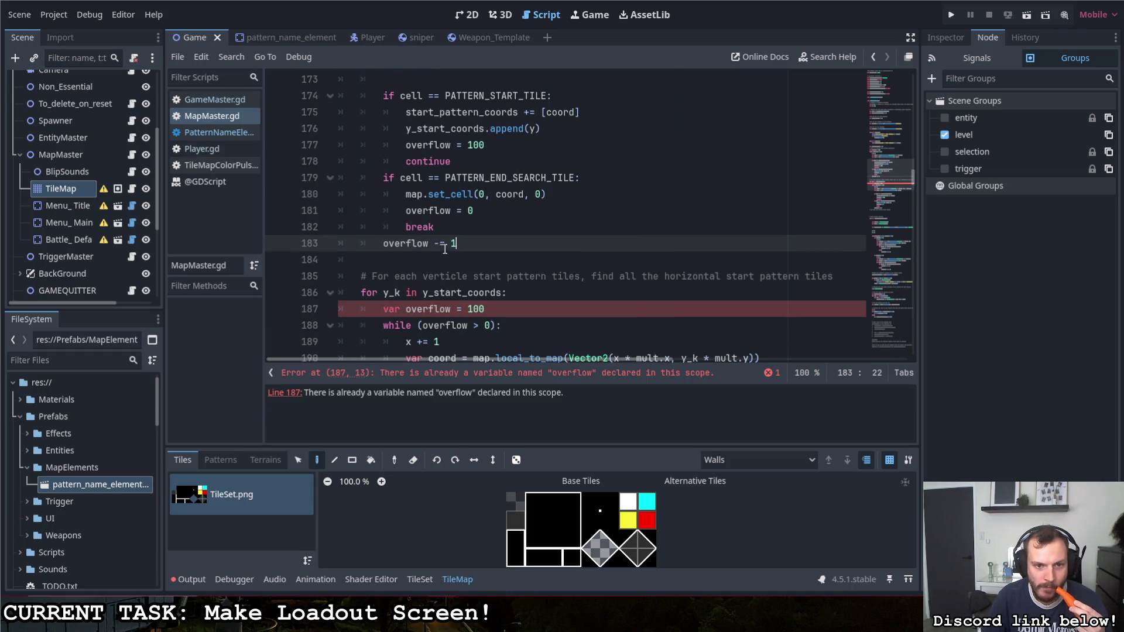
{"action": "scroll", "coordinate": [447, 256], "scroll_direction": "down", "scroll_amount": 1}
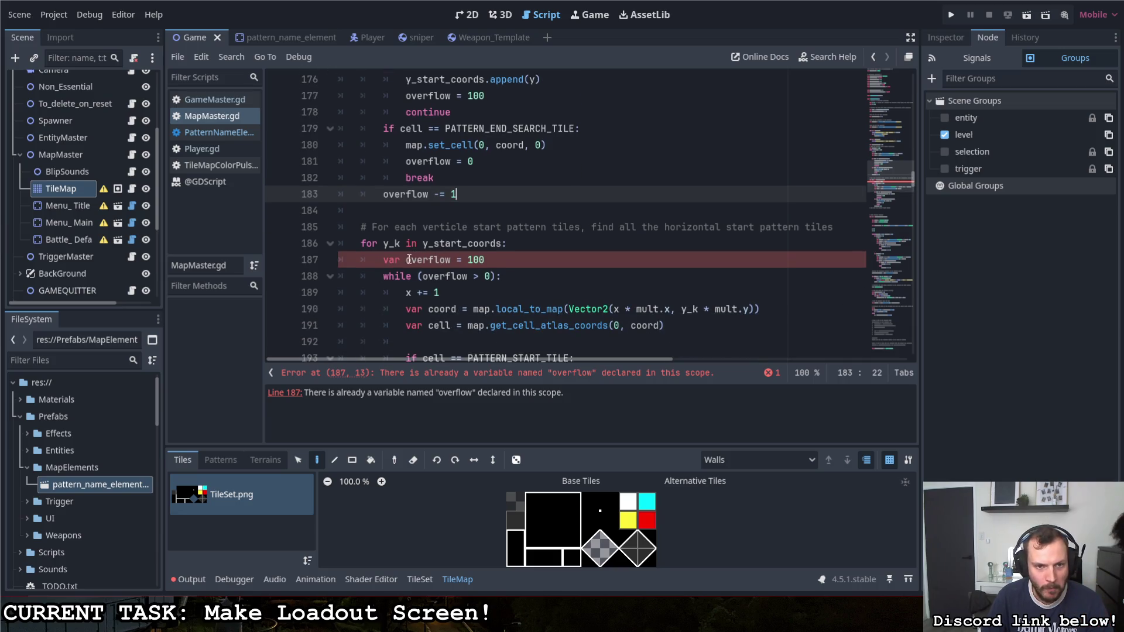
{"action": "left_click_drag", "start_coordinate": [406, 259], "coordinate": [383, 259]}
{"action": "key", "text": "BackSpace"}
{"action": "left_click", "coordinate": [480, 260]}
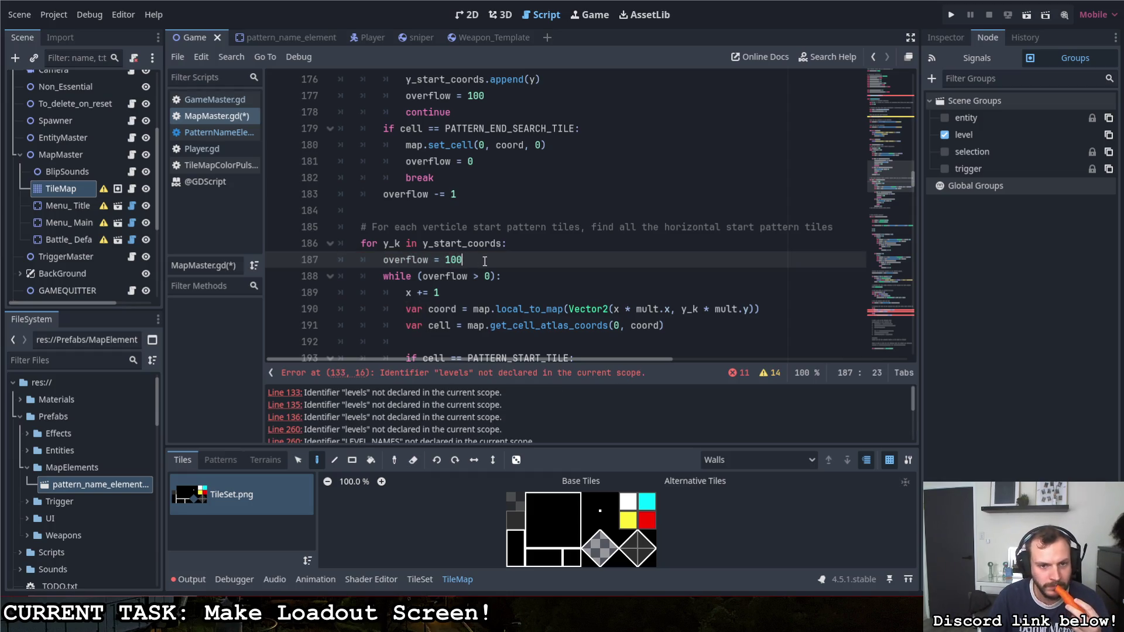
Step: Review the horizontal loop, then select the 100 on line 187
{"action": "scroll", "coordinate": [479, 263], "scroll_direction": "down", "scroll_amount": 2}
{"action": "scroll", "coordinate": [477, 275], "scroll_direction": "up", "scroll_amount": 7}
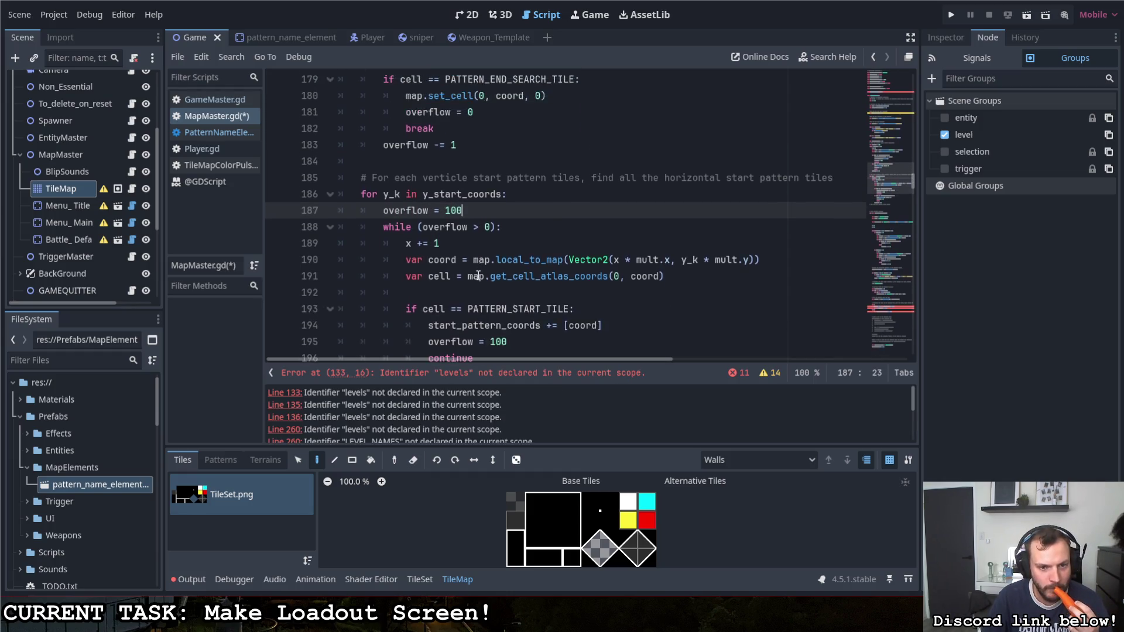
{"action": "scroll", "coordinate": [475, 282], "scroll_direction": "down", "scroll_amount": 6}
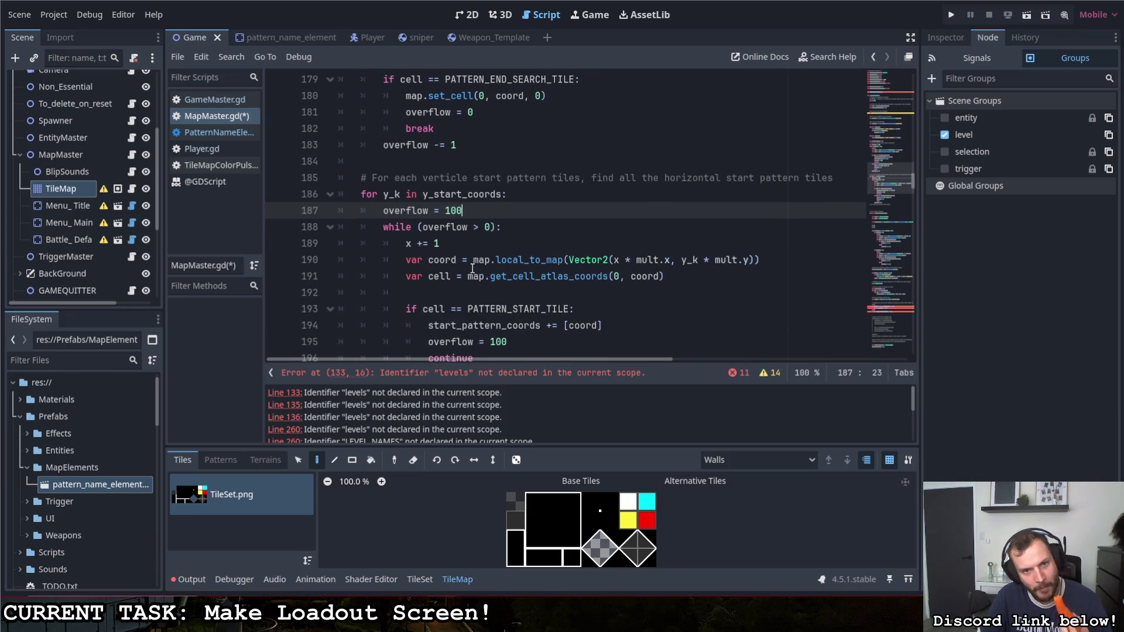
{"action": "scroll", "coordinate": [470, 270], "scroll_direction": "down", "scroll_amount": 1}
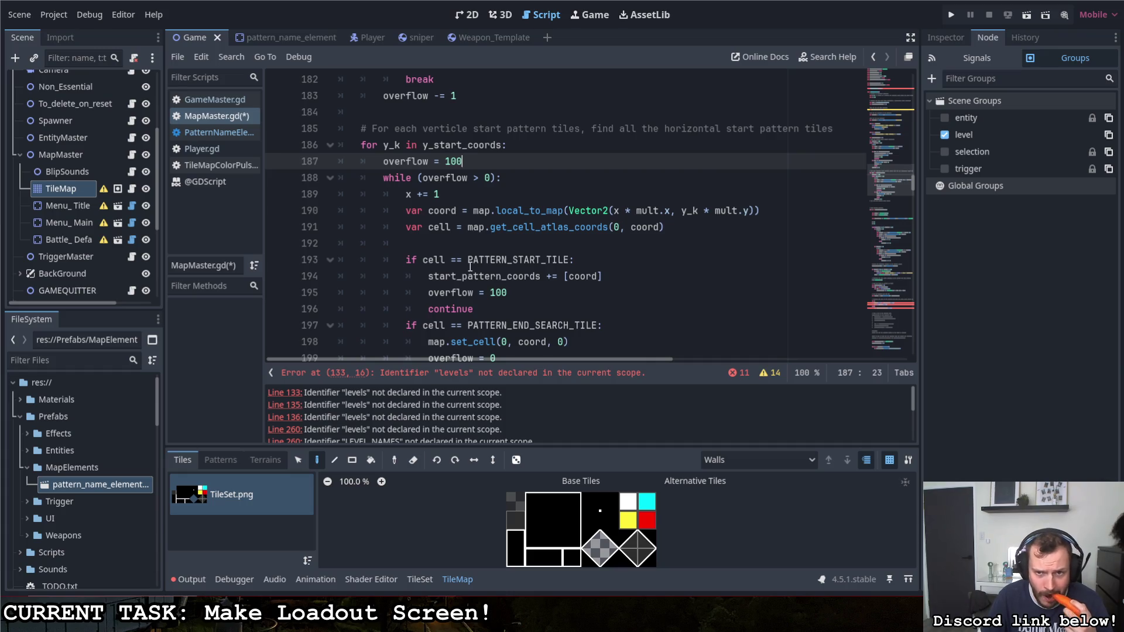
{"action": "scroll", "coordinate": [467, 270], "scroll_direction": "down", "scroll_amount": 1}
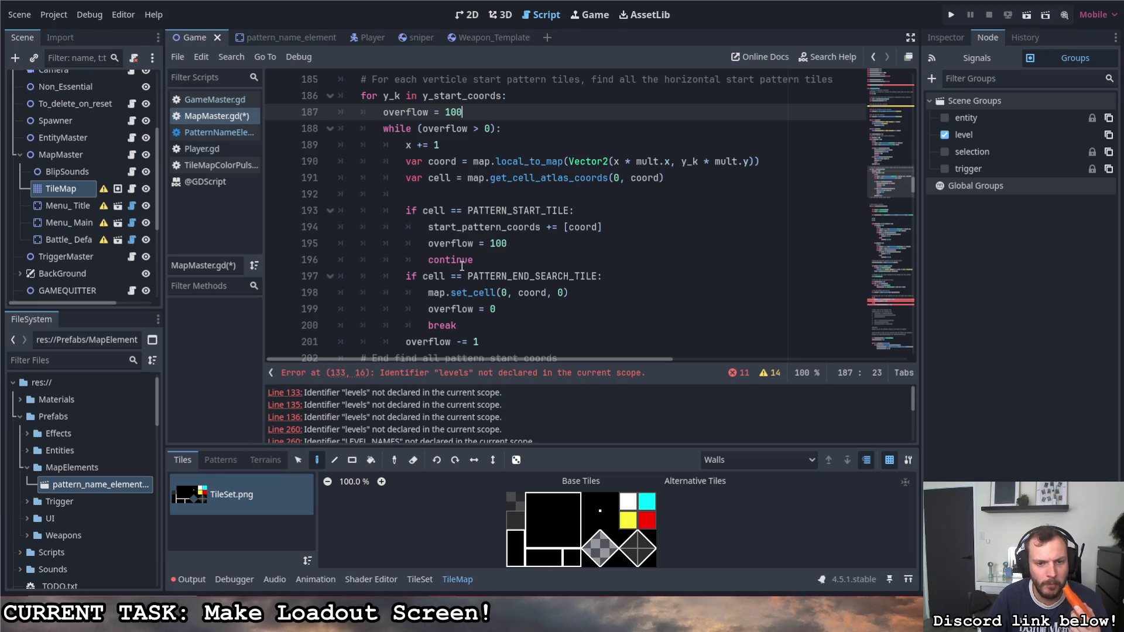
{"action": "scroll", "coordinate": [463, 263], "scroll_direction": "down", "scroll_amount": 2}
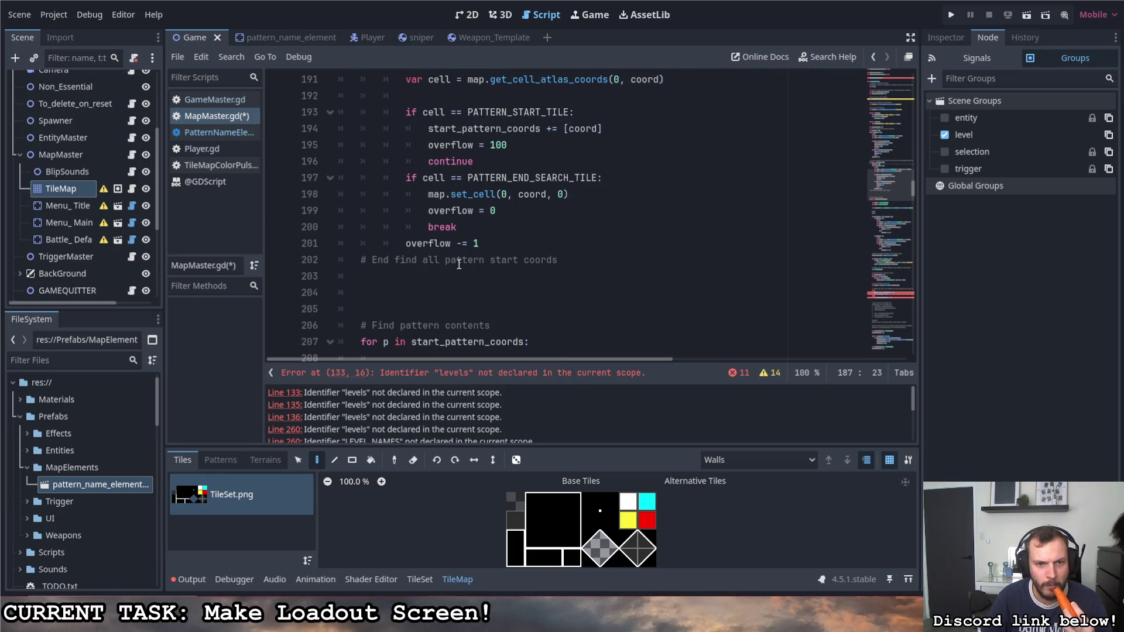
{"action": "scroll", "coordinate": [460, 263], "scroll_direction": "down", "scroll_amount": 2}
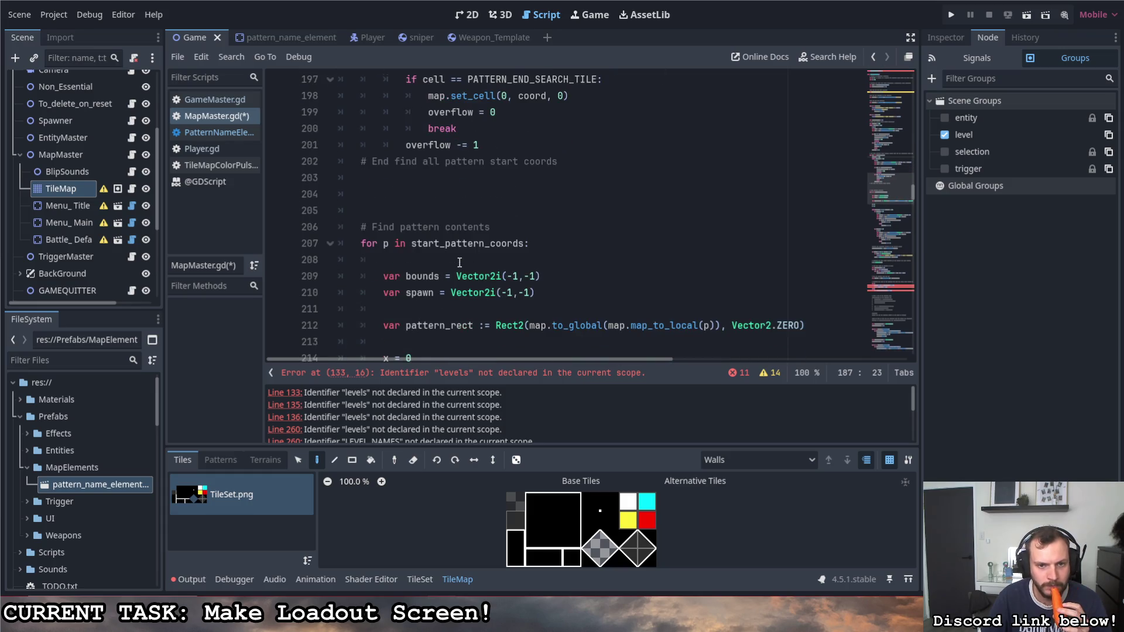
{"action": "scroll", "coordinate": [459, 262], "scroll_direction": "up", "scroll_amount": 9}
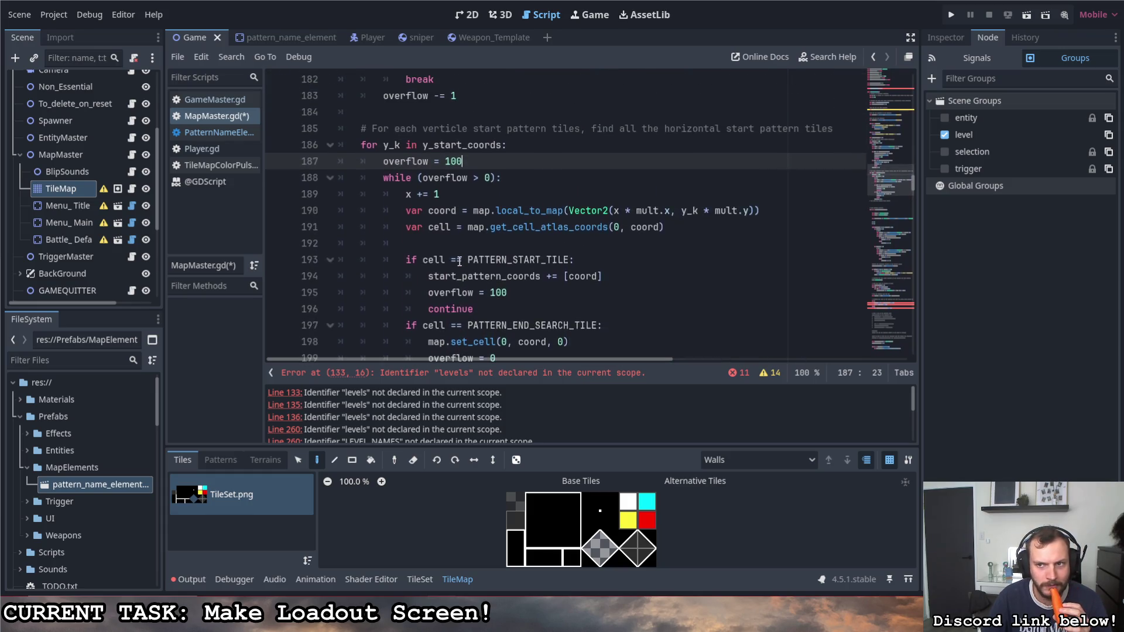
{"action": "scroll", "coordinate": [459, 262], "scroll_direction": "down", "scroll_amount": 3}
{"action": "scroll", "coordinate": [460, 263], "scroll_direction": "up", "scroll_amount": 6}
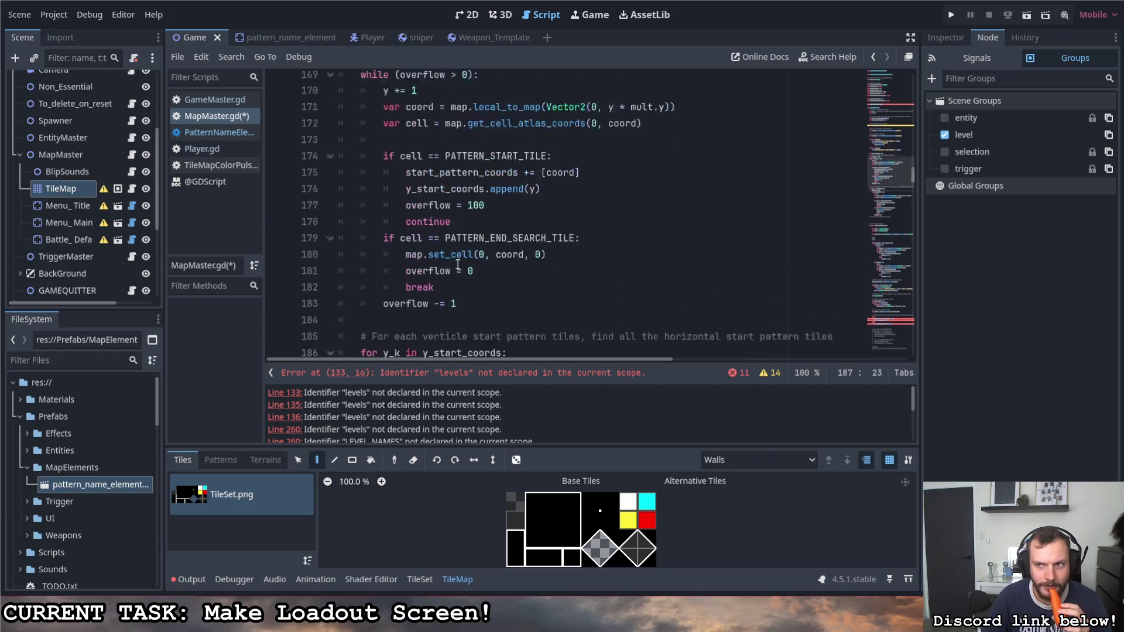
{"action": "scroll", "coordinate": [460, 267], "scroll_direction": "down", "scroll_amount": 10}
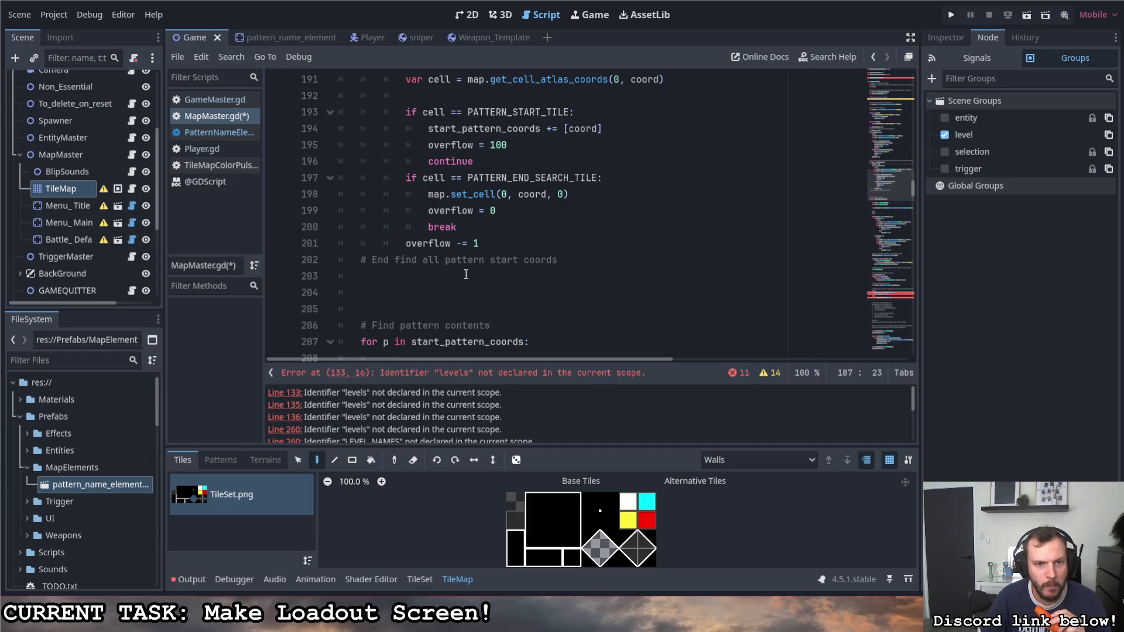
{"action": "scroll", "coordinate": [466, 270], "scroll_direction": "down", "scroll_amount": 2}
{"action": "scroll", "coordinate": [468, 270], "scroll_direction": "up", "scroll_amount": 7}
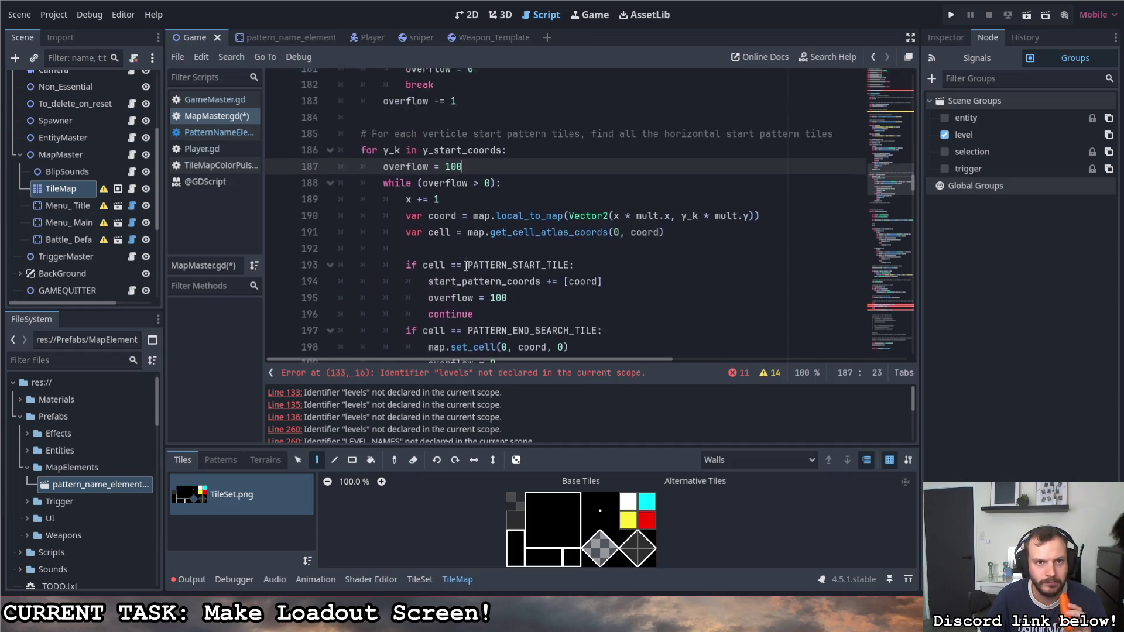
{"action": "left_click_drag", "start_coordinate": [464, 260], "coordinate": [447, 262]}
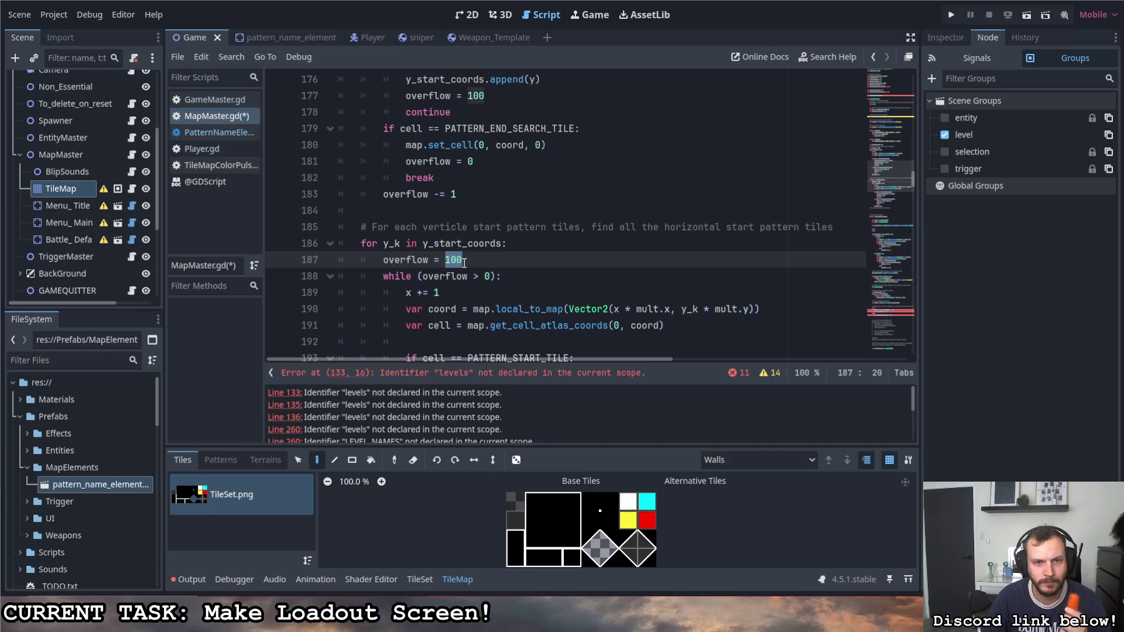
Step: Lower the overflow limits on lines 187, 177 and 168 to 10 and save
{"action": "type", "text": "10"}
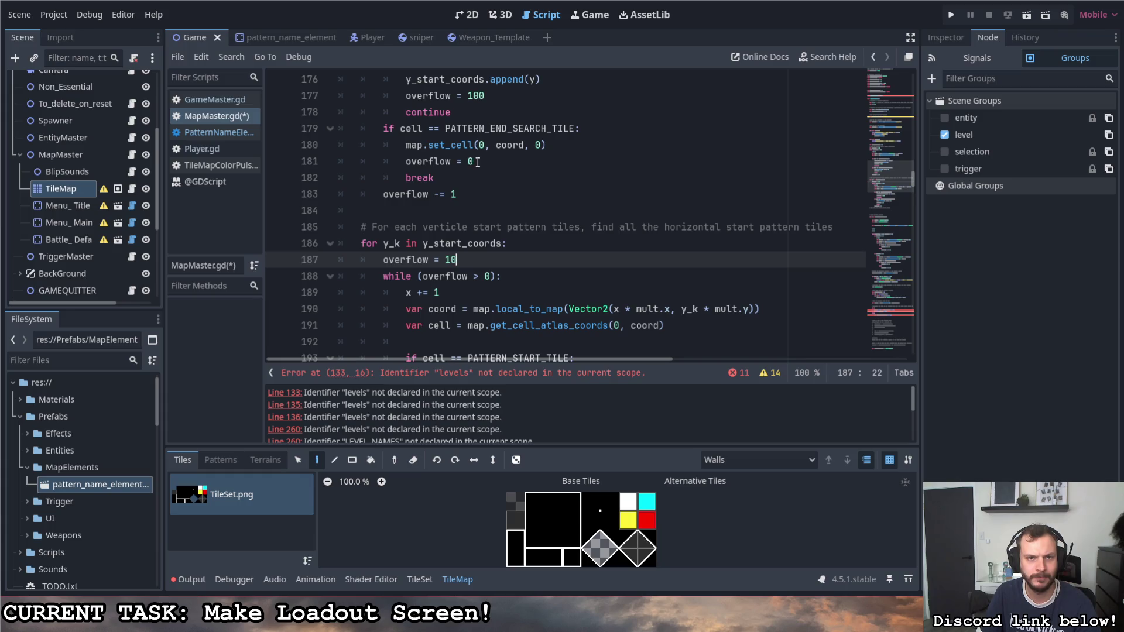
{"action": "left_click", "coordinate": [480, 95]}
{"action": "key", "text": "BackSpace"}
{"action": "scroll", "coordinate": [490, 144], "scroll_direction": "up", "scroll_amount": 4}
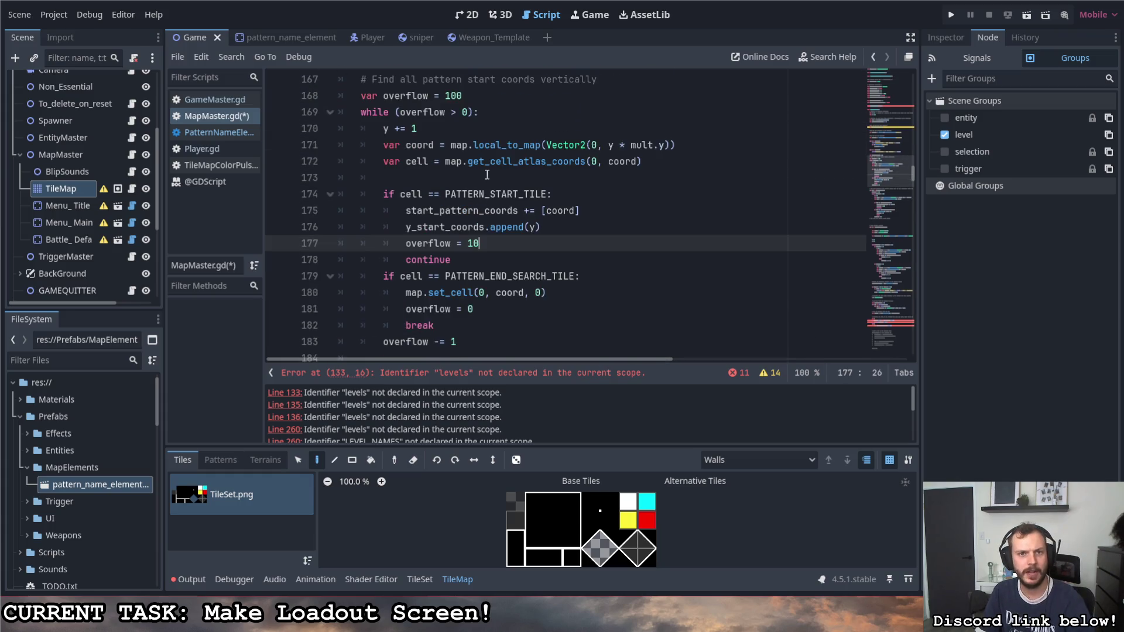
{"action": "left_click", "coordinate": [476, 146]}
{"action": "key", "text": "BackSpace"}
{"action": "left_click", "coordinate": [493, 177]}
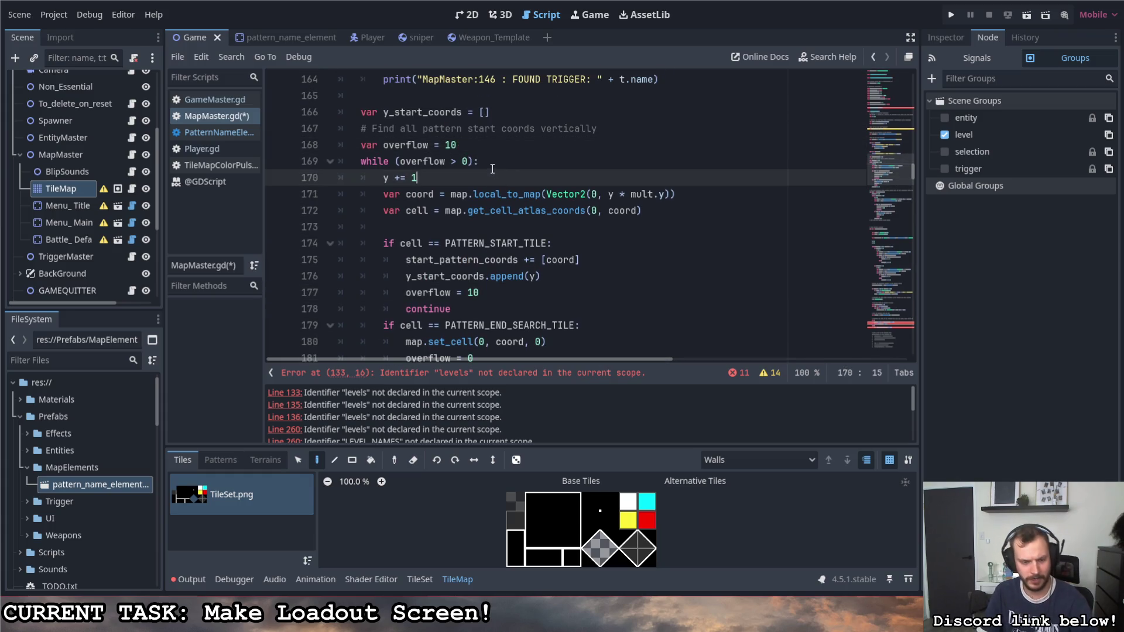
{"action": "key", "text": "ctrl+s"}
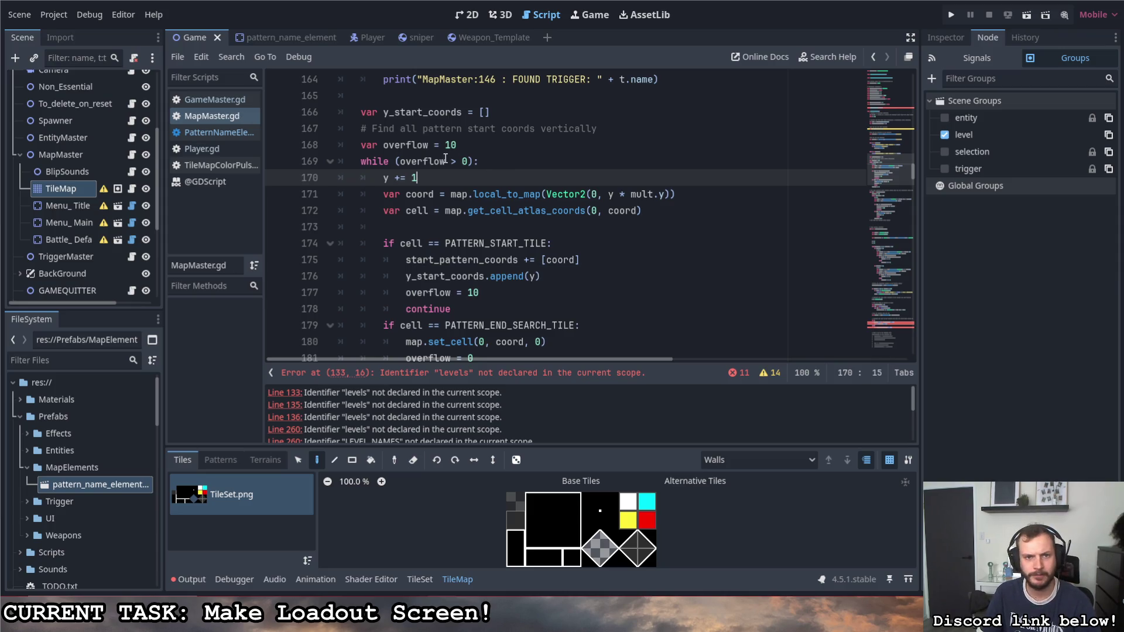
Step: Restore the overflow limits on lines 168, 177 and 187 to 100 and save
{"action": "left_click", "coordinate": [452, 145]}
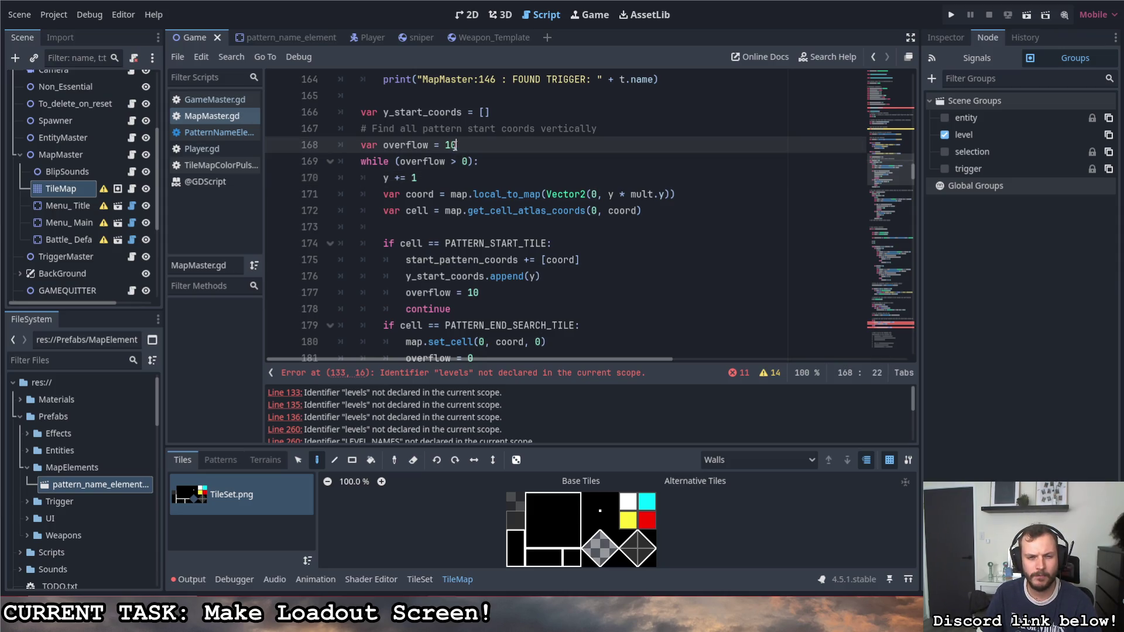
{"action": "left_click", "coordinate": [447, 145]}
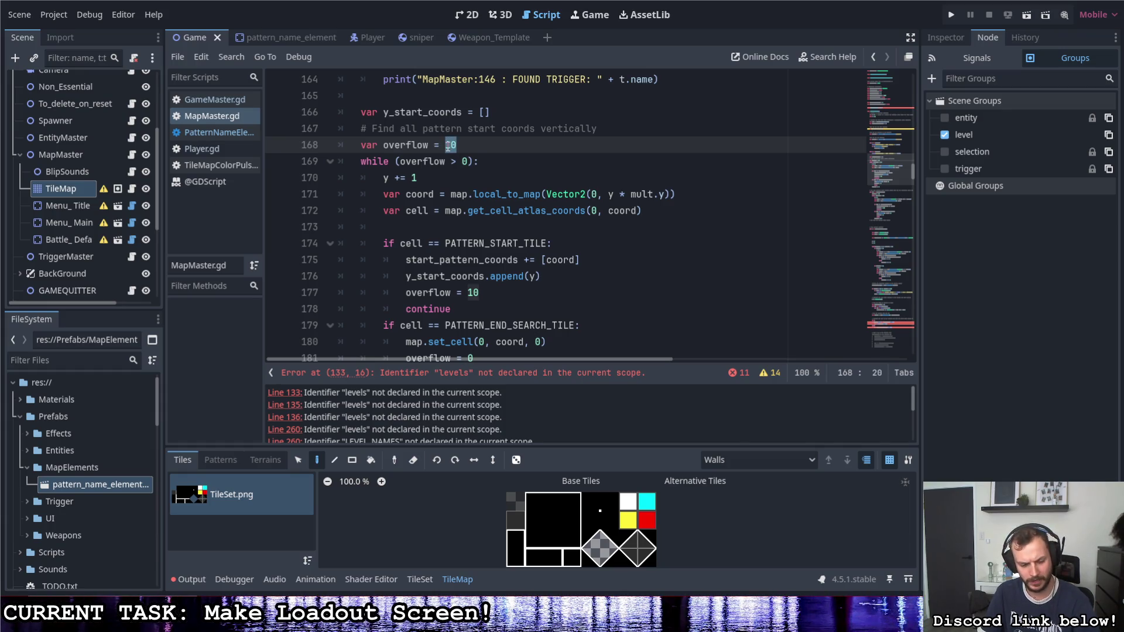
{"action": "key", "text": "End"}
{"action": "type", "text": "0"}
{"action": "left_click", "coordinate": [493, 296]}
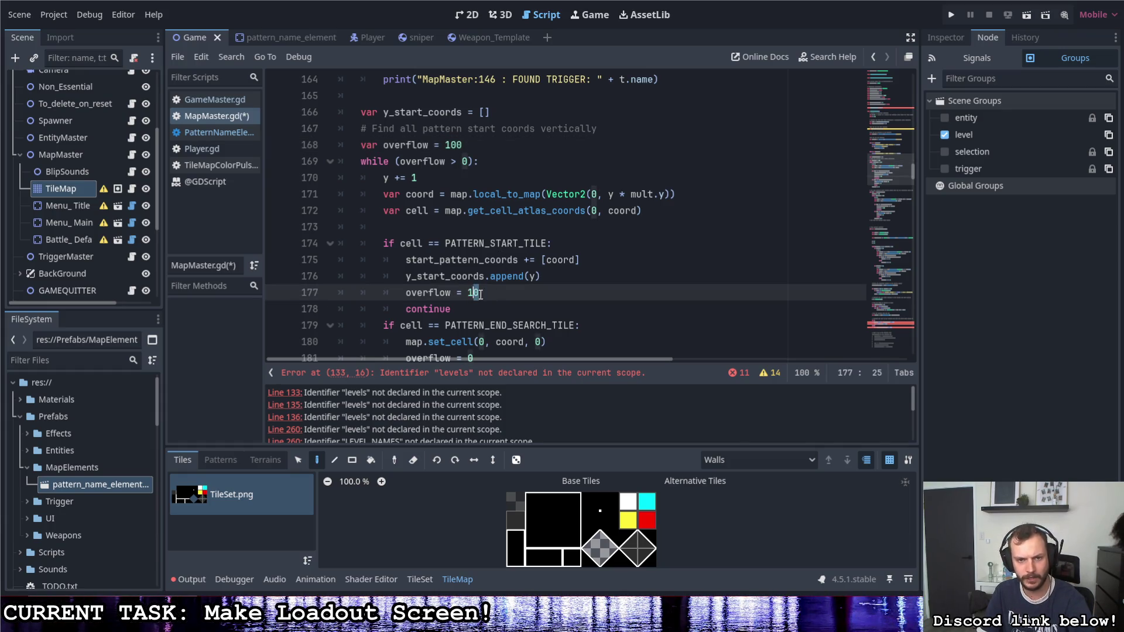
{"action": "type", "text": "0"}
{"action": "scroll", "coordinate": [486, 301], "scroll_direction": "down", "scroll_amount": 4}
{"action": "left_click", "coordinate": [469, 259]}
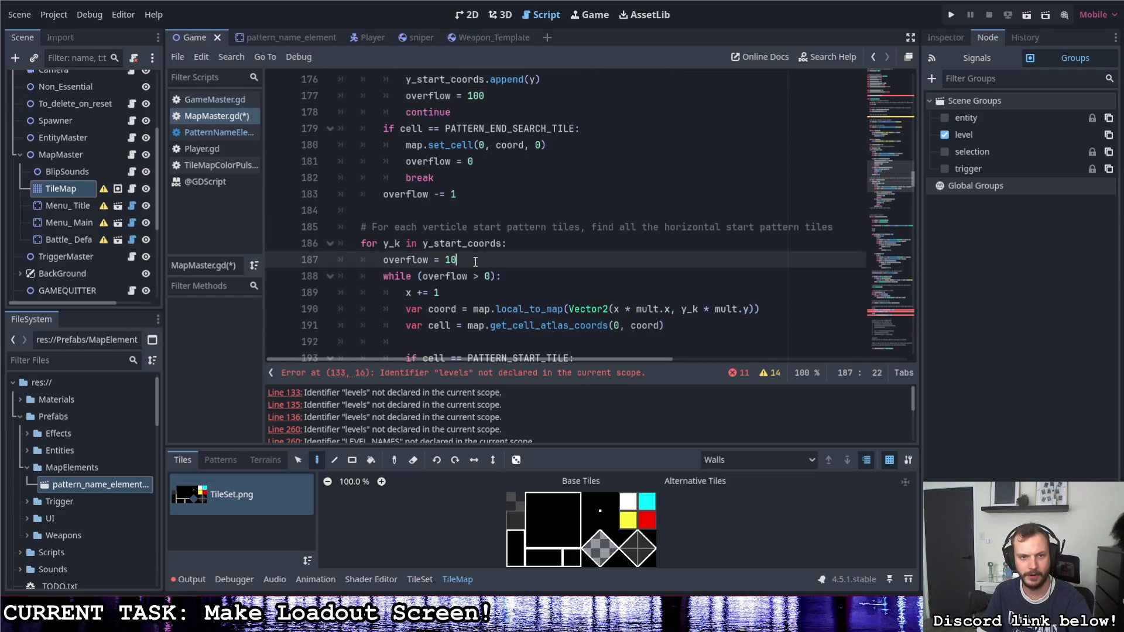
{"action": "scroll", "coordinate": [495, 276], "scroll_direction": "down", "scroll_amount": 2}
{"action": "type", "text": "0"}
{"action": "scroll", "coordinate": [497, 276], "scroll_direction": "down", "scroll_amount": 1}
{"action": "key", "text": "ctrl+s"}
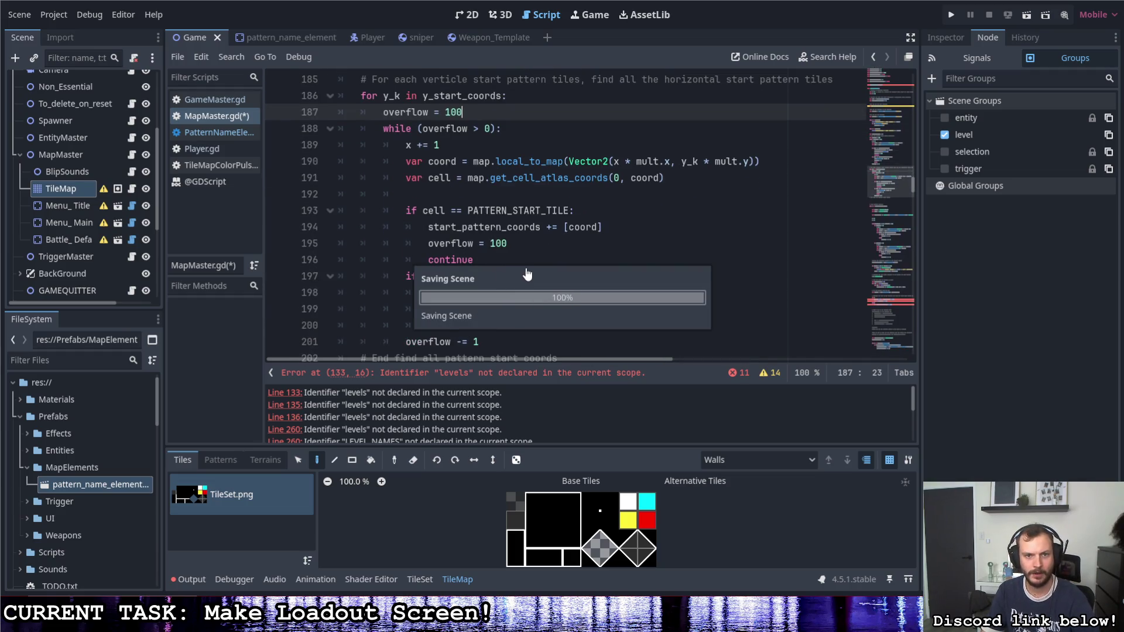
{"action": "scroll", "coordinate": [509, 269], "scroll_direction": "up", "scroll_amount": 7}
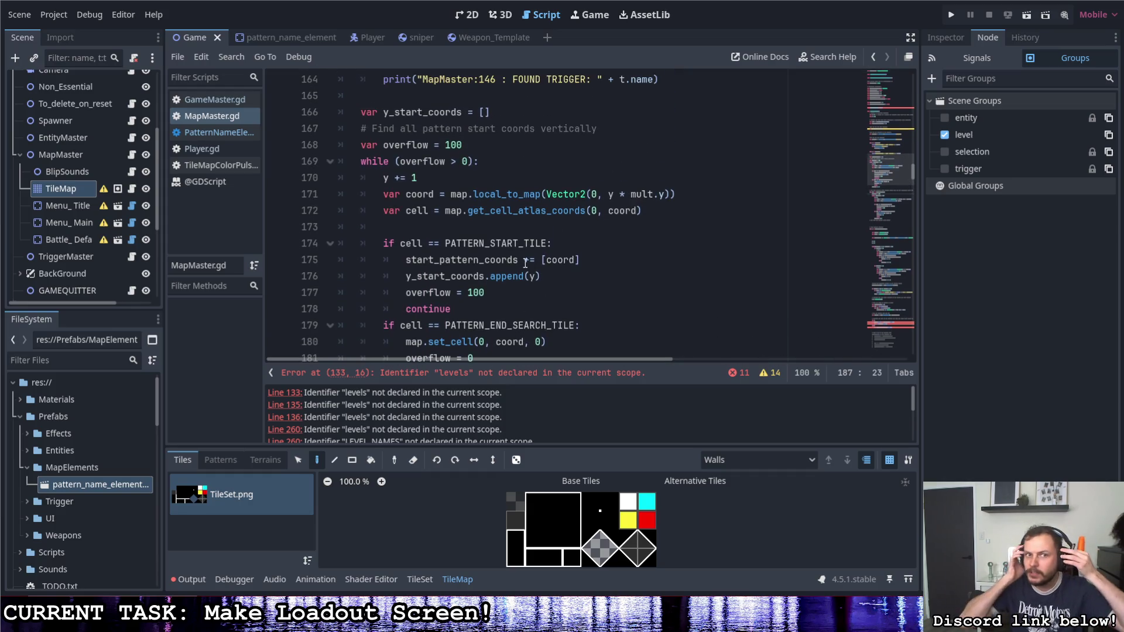